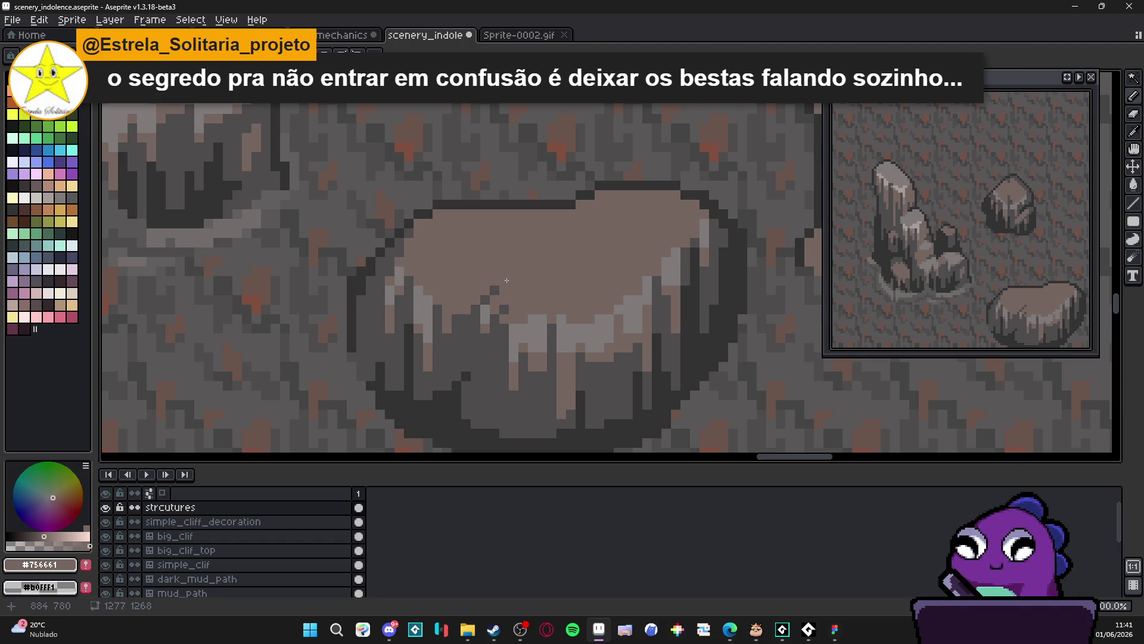
# Repaint the stray light pixel and light drips on the rock top in rock-top brown
pyautogui.keyDown('alt'); pyautogui.click(409, 229); pyautogui.keyUp('alt')
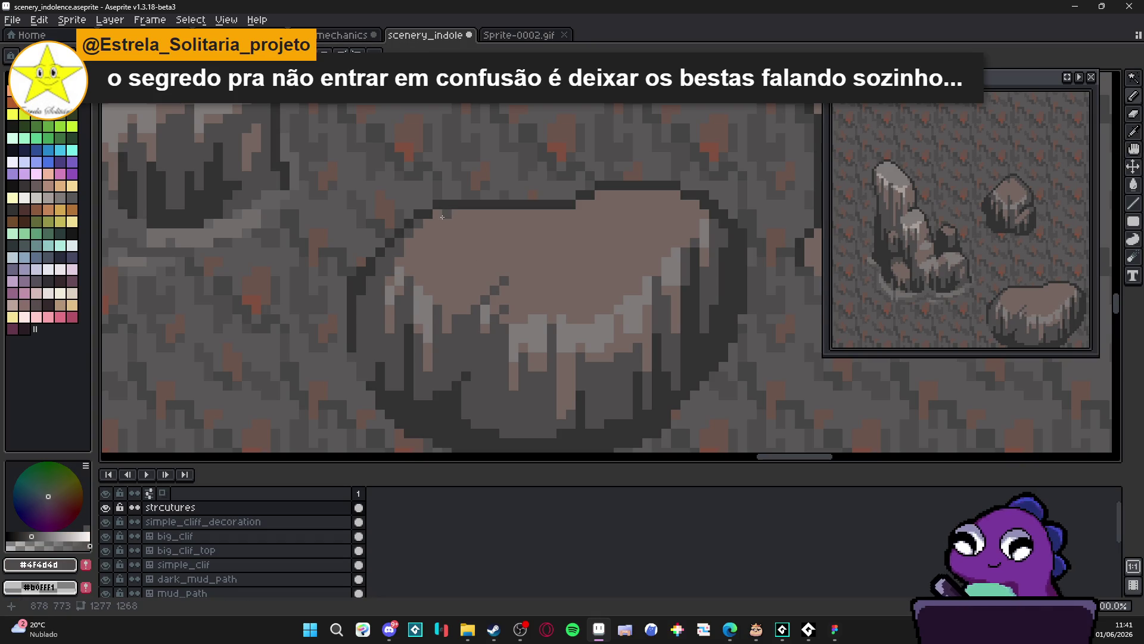
pyautogui.scroll(2, 441, 216)
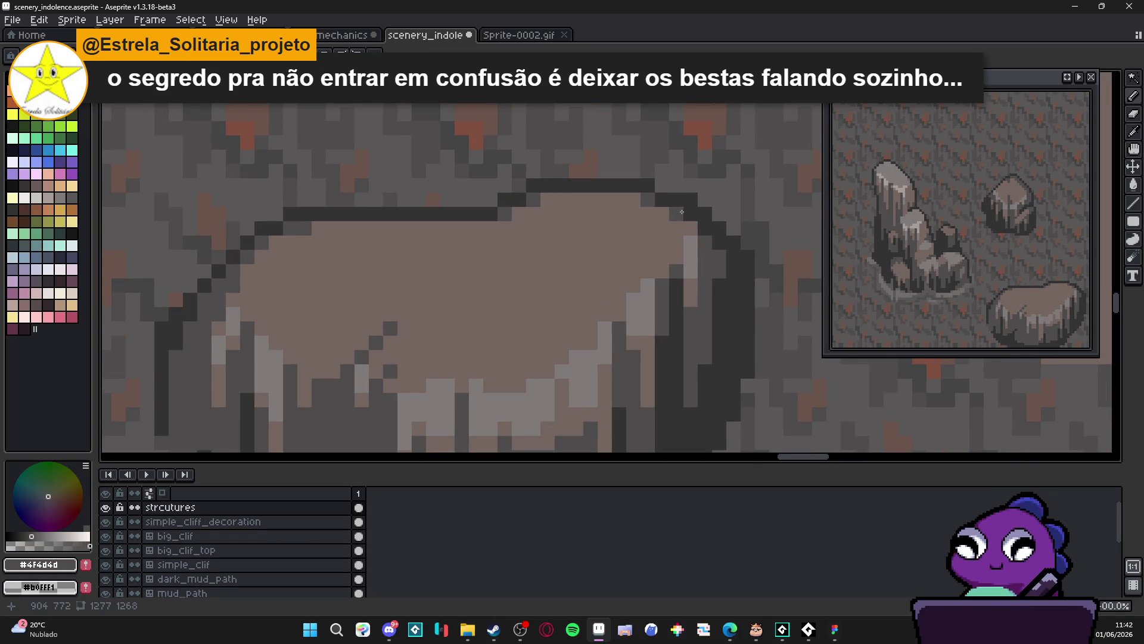
pyautogui.scroll(-3, 696, 227)
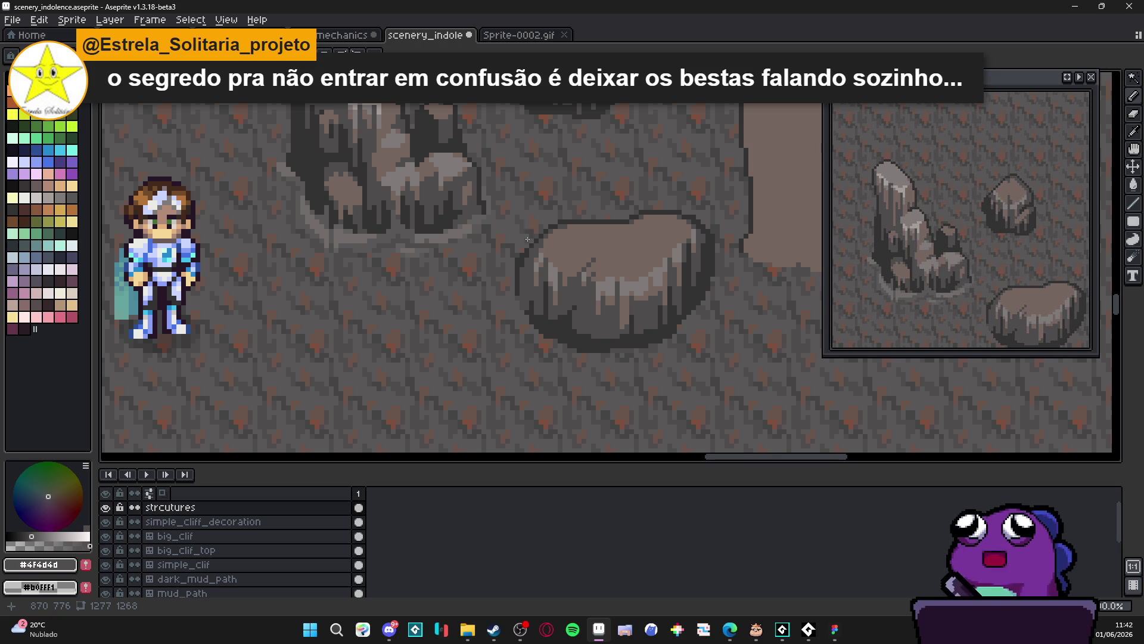
pyautogui.scroll(-2, 536, 236)
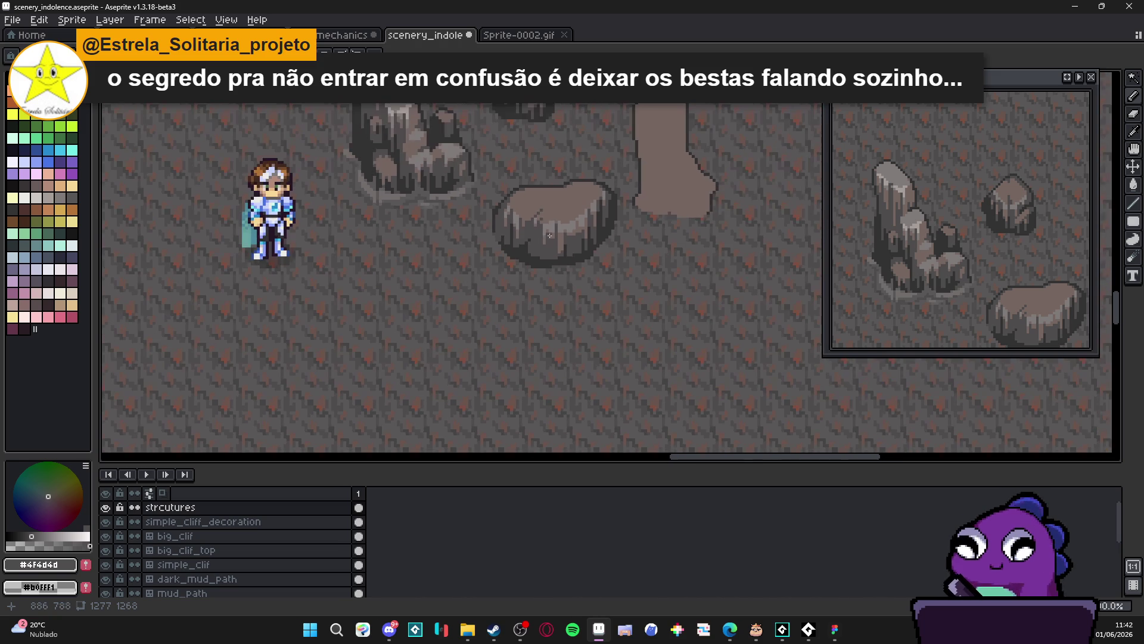
pyautogui.scroll(3, 552, 198)
pyautogui.keyDown('alt'); pyautogui.click(556, 199); pyautogui.keyUp('alt')
pyautogui.click(502, 257)
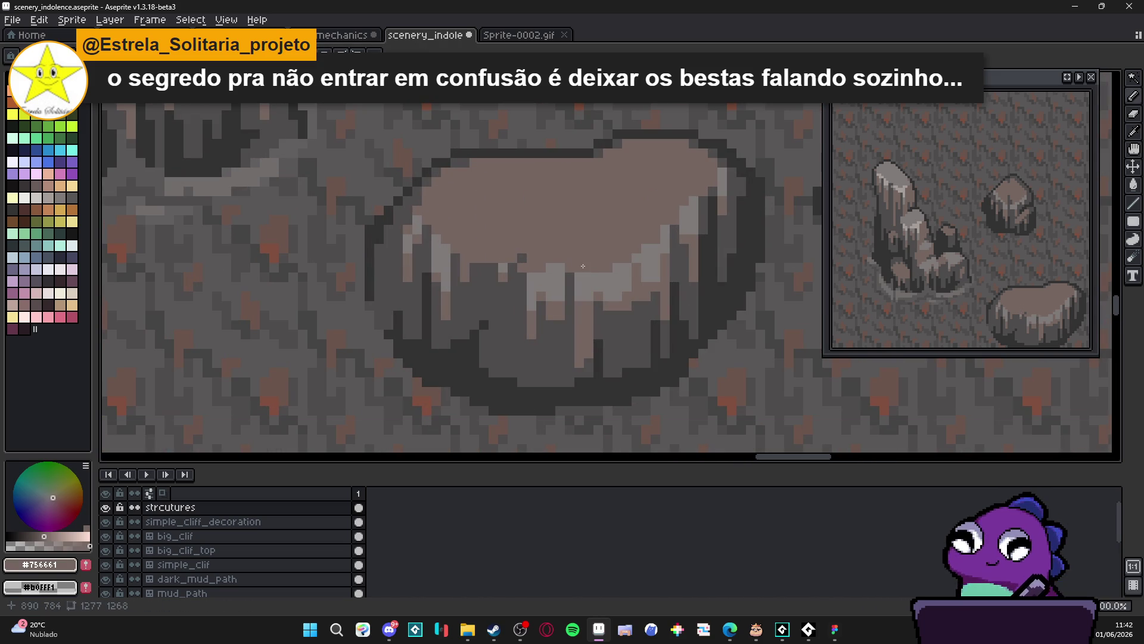
pyautogui.moveTo(616, 294)
pyautogui.mouseDown()
pyautogui.moveTo(605, 285)
pyautogui.moveTo(626, 277)
pyautogui.moveTo(623, 265)
pyautogui.moveTo(718, 189)
pyautogui.mouseUp()
# Darken the light drip pixels below the top and along the left edge, alternating 1px and 2px brushes
pyautogui.press('-')
pyautogui.press('+')
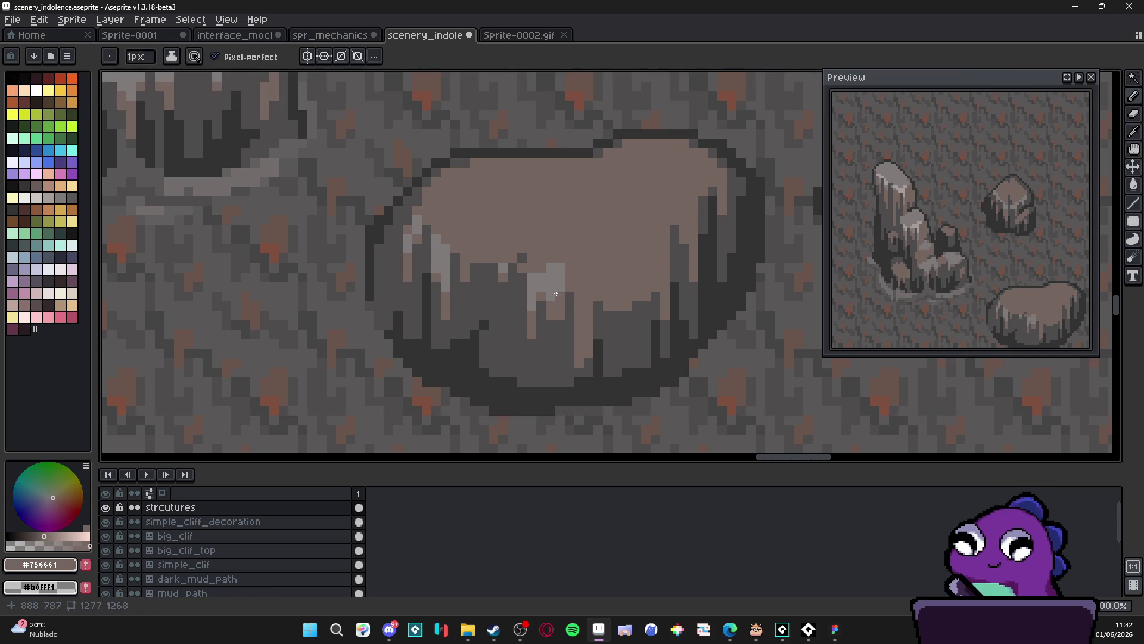
pyautogui.moveTo(556, 293); pyautogui.dragTo(524, 287)
pyautogui.press('-')
pyautogui.click(533, 295)
pyautogui.press('+')
pyautogui.moveTo(442, 238)
pyautogui.mouseDown()
pyautogui.moveTo(442, 260)
pyautogui.moveTo(409, 238)
pyautogui.mouseUp()
pyautogui.press('-')
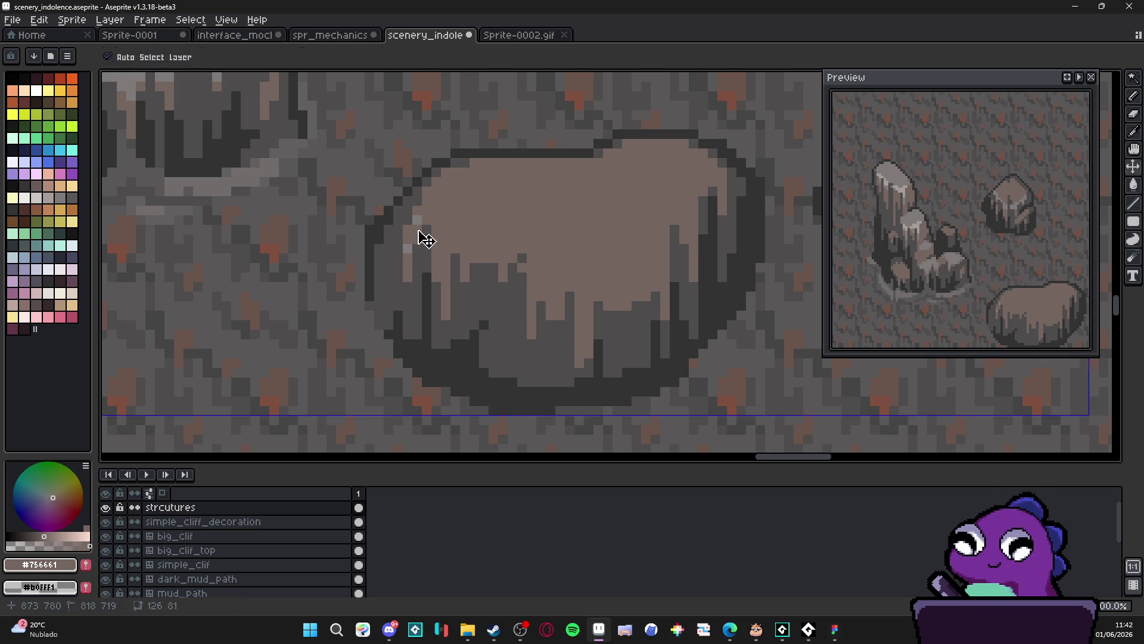
pyautogui.scroll(-4, 417, 223)
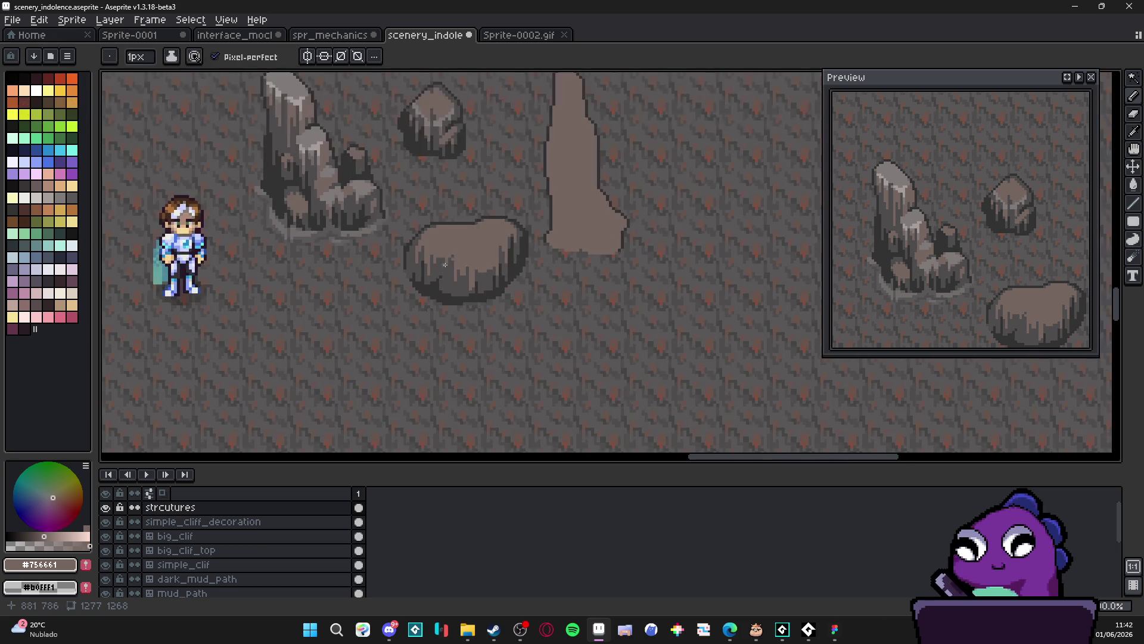
# Draw a short vertical #4f4d4d crack on the underside and add a single grey pixel in it
pyautogui.scroll(2, 459, 254)
pyautogui.scroll(2, 459, 254)
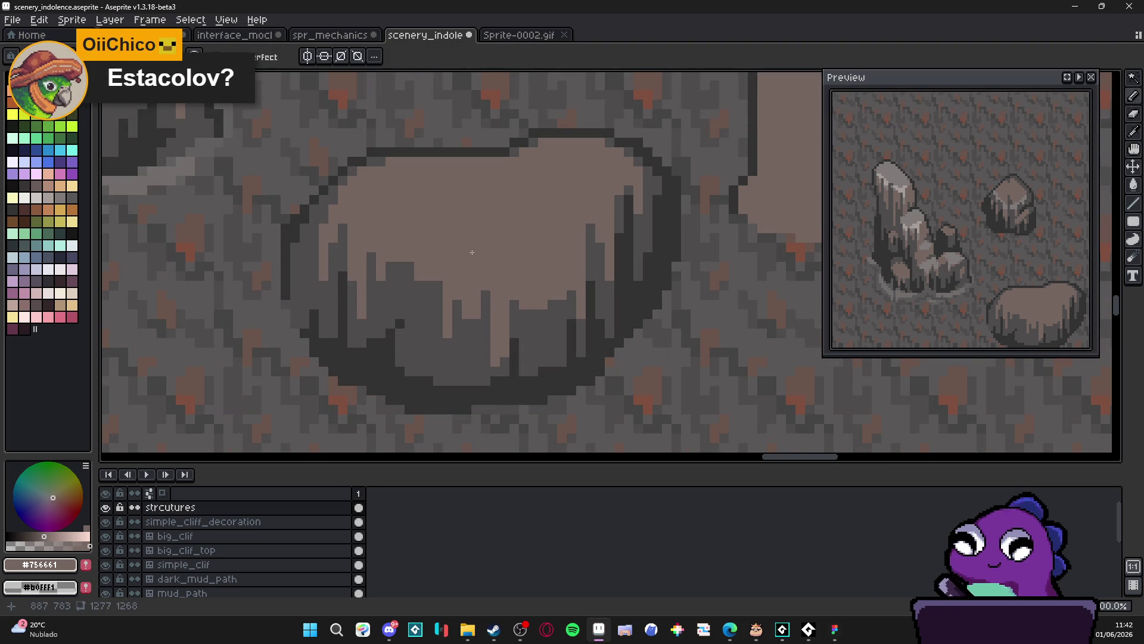
pyautogui.scroll(-2, 478, 247)
pyautogui.scroll(2, 538, 325)
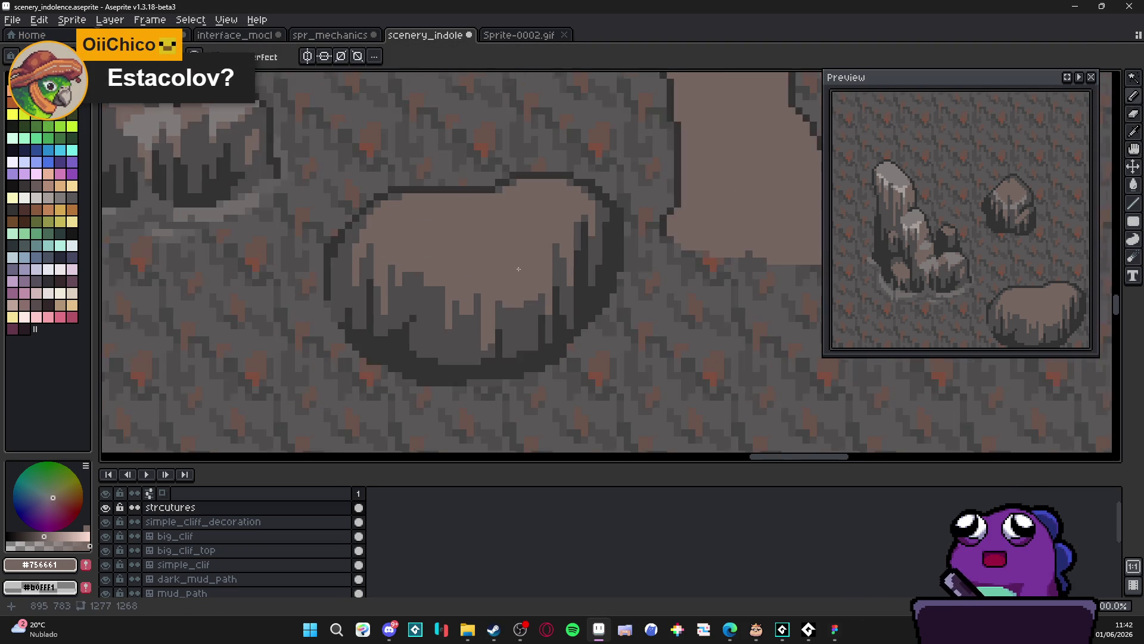
pyautogui.keyDown('alt'); pyautogui.click(538, 325); pyautogui.keyUp('alt')
pyautogui.moveTo(494, 303)
pyautogui.mouseDown()
pyautogui.moveTo(493, 276)
pyautogui.moveTo(493, 351)
pyautogui.mouseUp()
pyautogui.keyDown('alt'); pyautogui.click(493, 350); pyautogui.keyUp('alt')
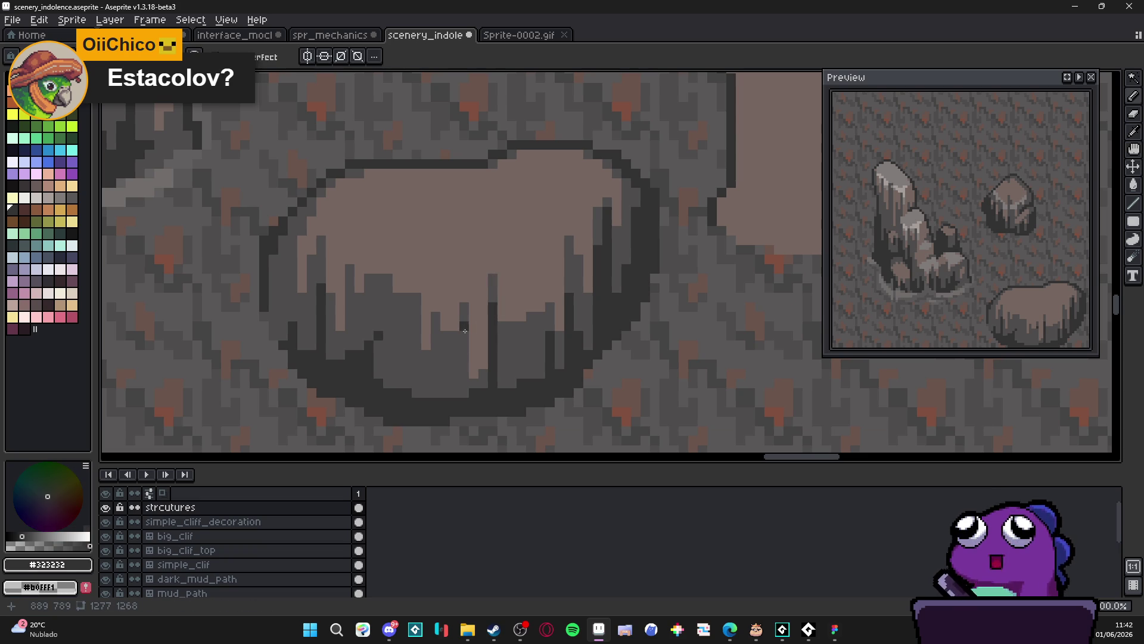
pyautogui.keyDown('alt'); pyautogui.click(459, 350); pyautogui.keyUp('alt')
pyautogui.click(477, 372)
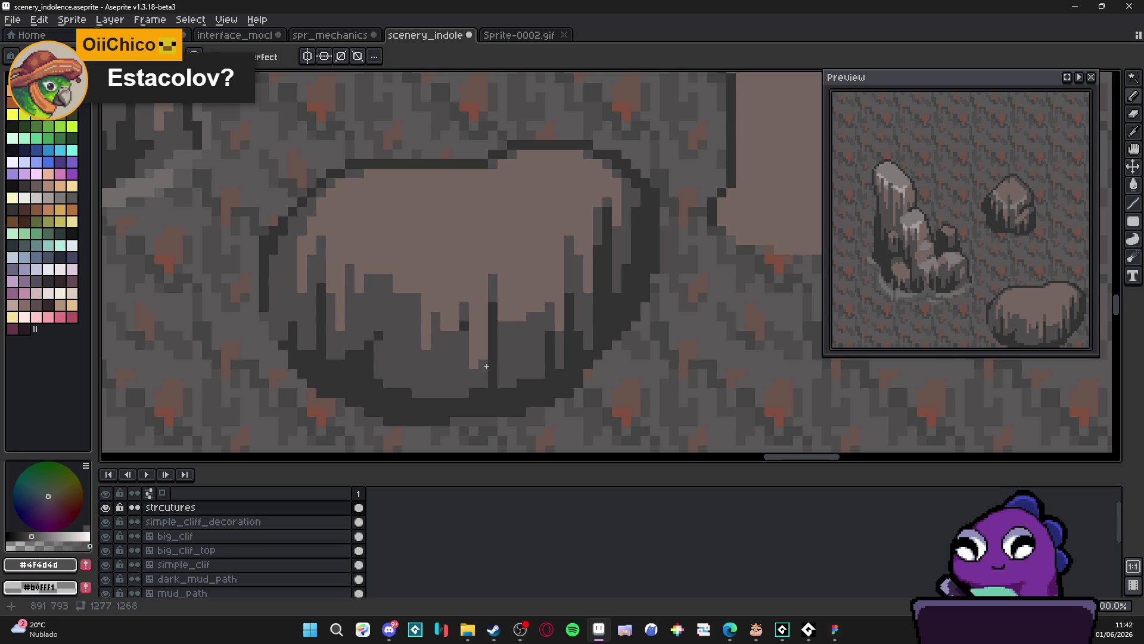
# Draw a second short crack line in darkest grey #323232 on the shaded underside
pyautogui.scroll(-2, 486, 366)
pyautogui.scroll(2, 481, 380)
pyautogui.keyDown('alt'); pyautogui.click(480, 382); pyautogui.keyUp('alt')
pyautogui.moveTo(477, 371); pyautogui.dragTo(477, 343)
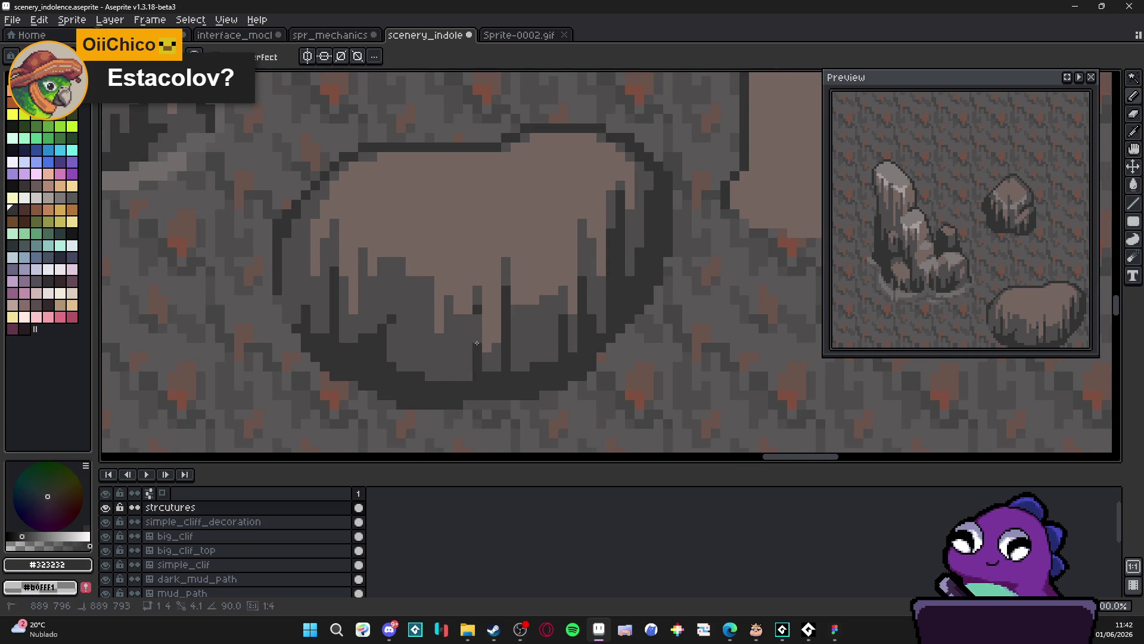
pyautogui.keyDown('alt'); pyautogui.click(487, 374); pyautogui.keyUp('alt')
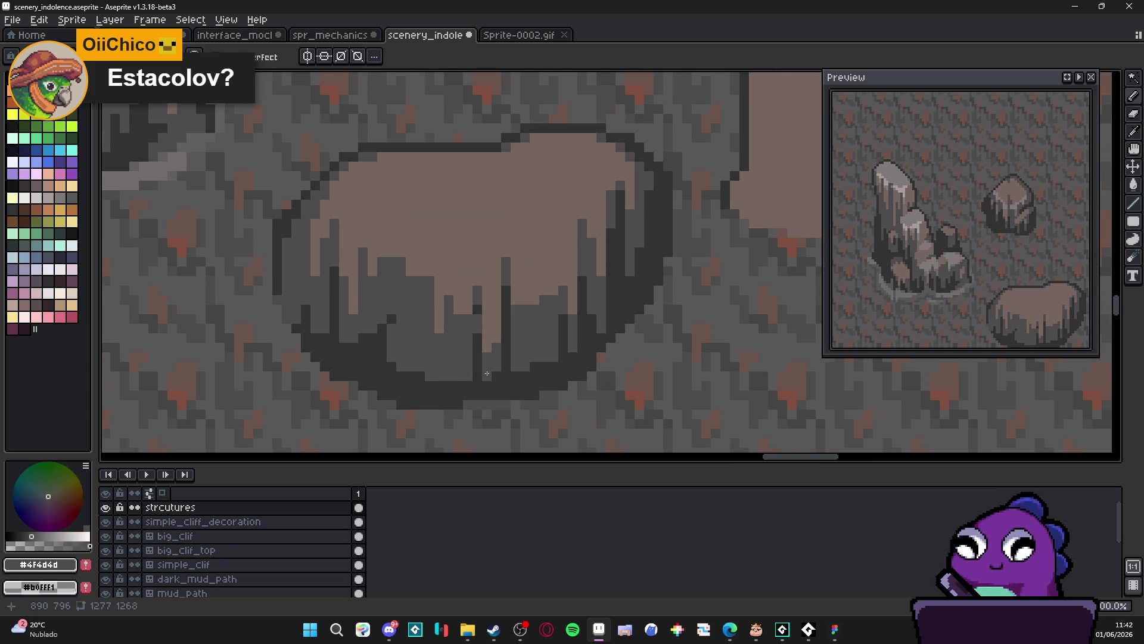
pyautogui.scroll(-2, 487, 373)
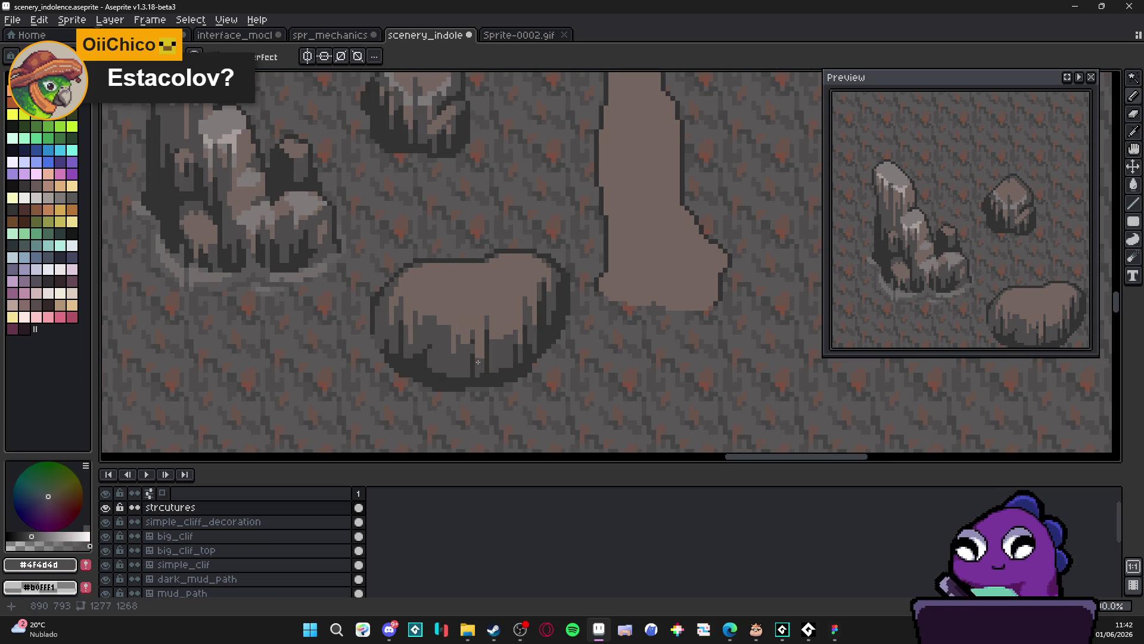
pyautogui.moveTo(478, 362); pyautogui.dragTo(480, 347)
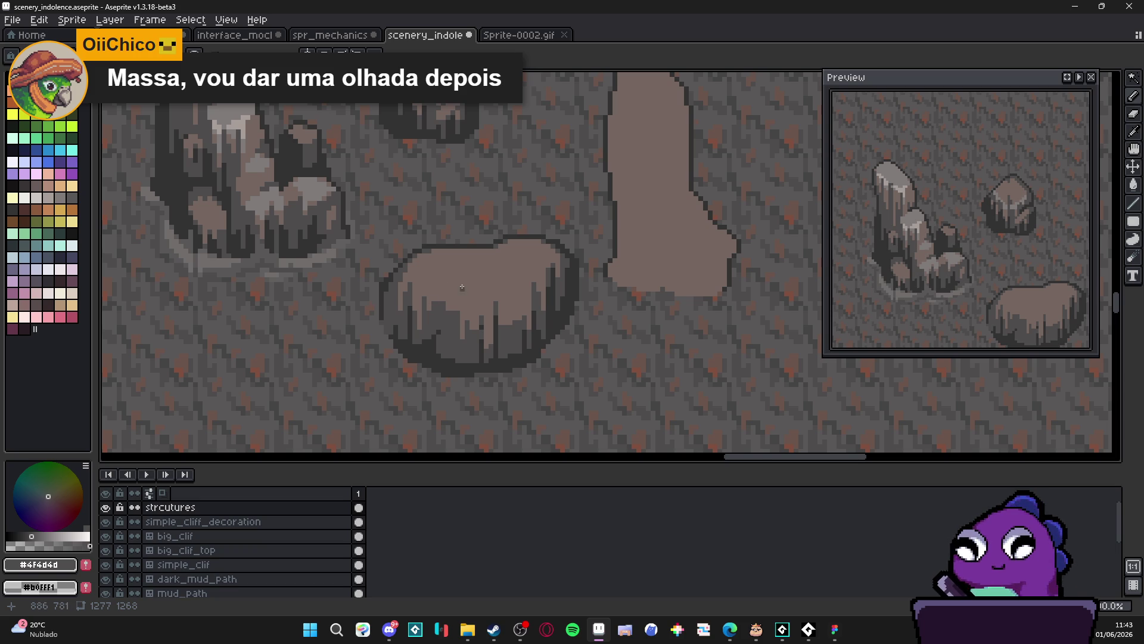
# Draw a dark vertical crack down the rock top's centre, then Alt+Tab to another app
pyautogui.scroll(4, 469, 290)
pyautogui.scroll(-3, 575, 252)
pyautogui.scroll(-3, 568, 251)
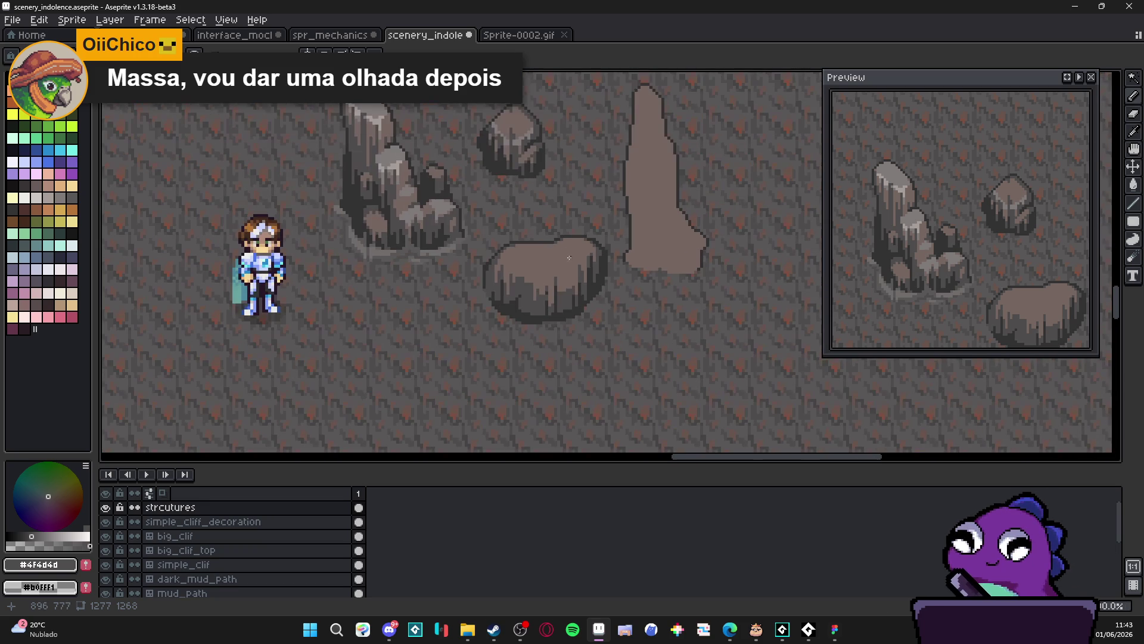
pyautogui.scroll(3, 539, 257)
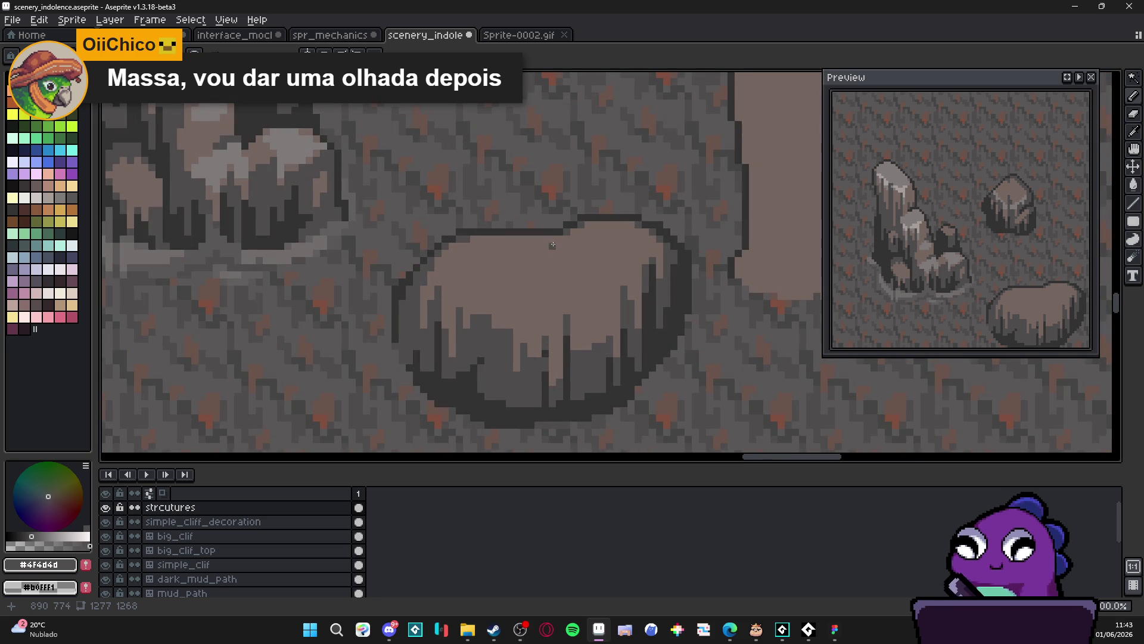
pyautogui.moveTo(558, 238); pyautogui.dragTo(558, 271)
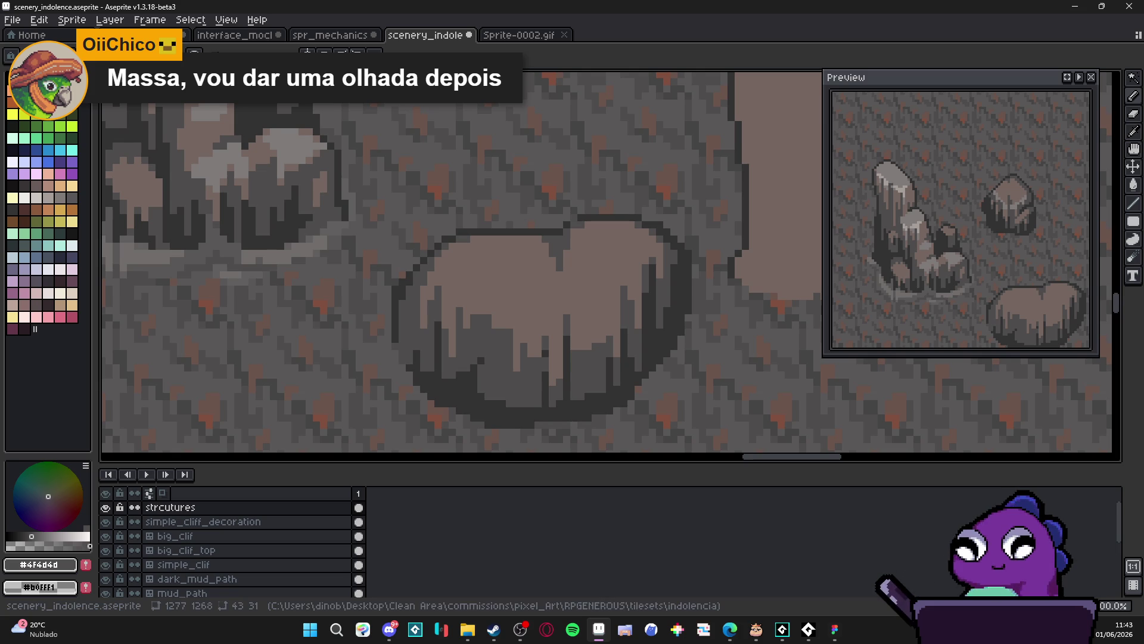
pyautogui.hotkey('alt', 'Tab')
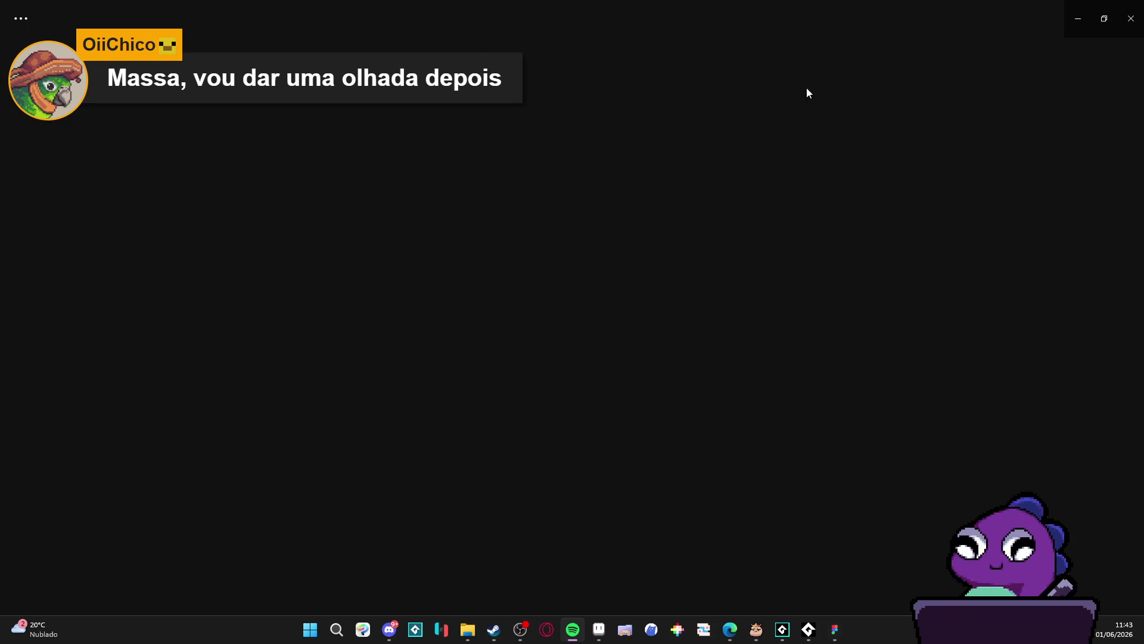
# Search 'scatolo', open the Scatolove artist page and copy the artist's link
pyautogui.click(568, 24)
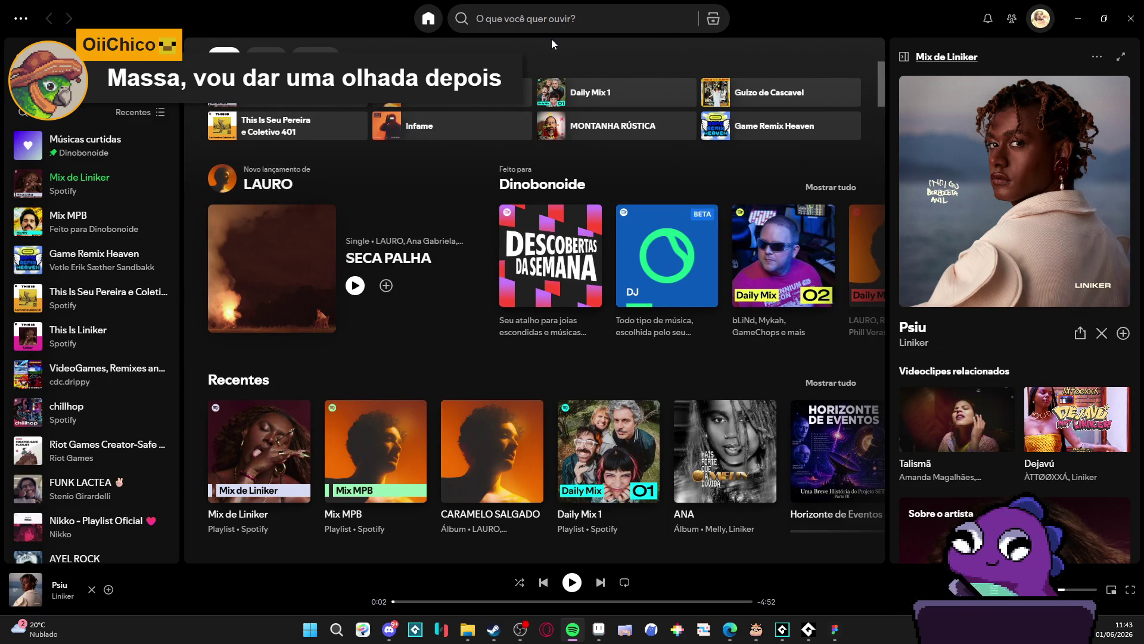
pyautogui.click(592, 17)
pyautogui.write('scatolo')
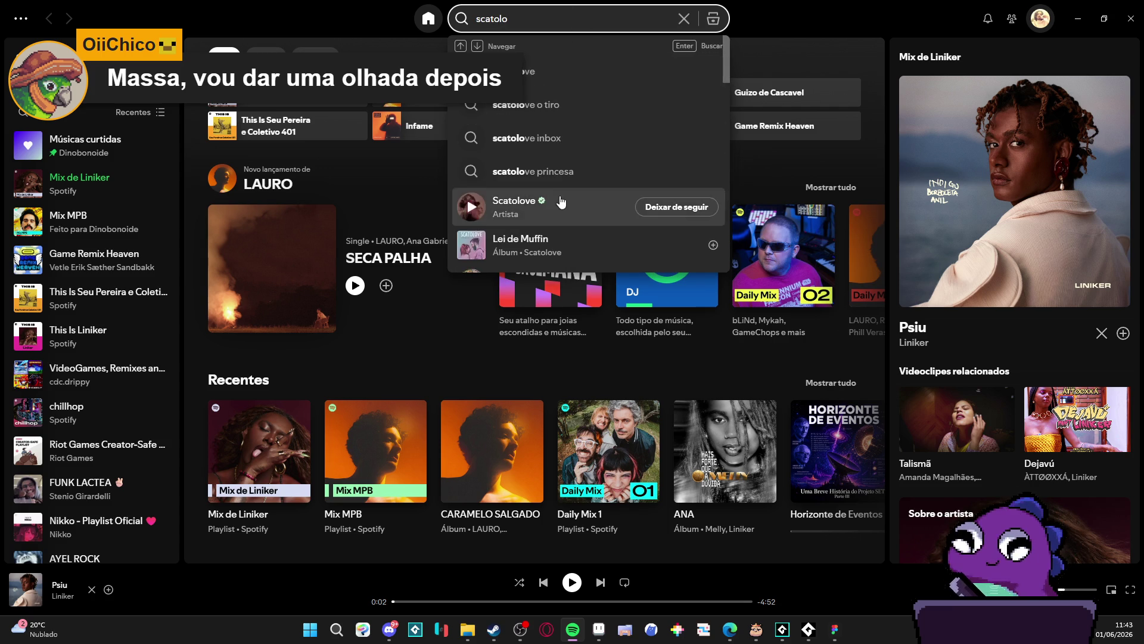
pyautogui.click(560, 203)
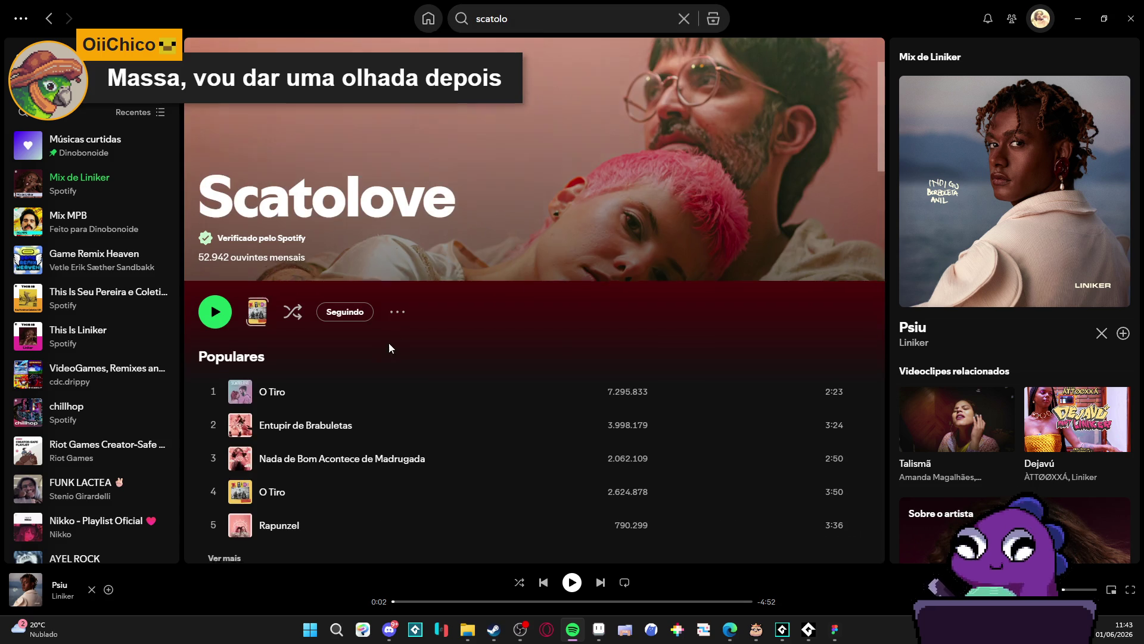
pyautogui.click(395, 256)
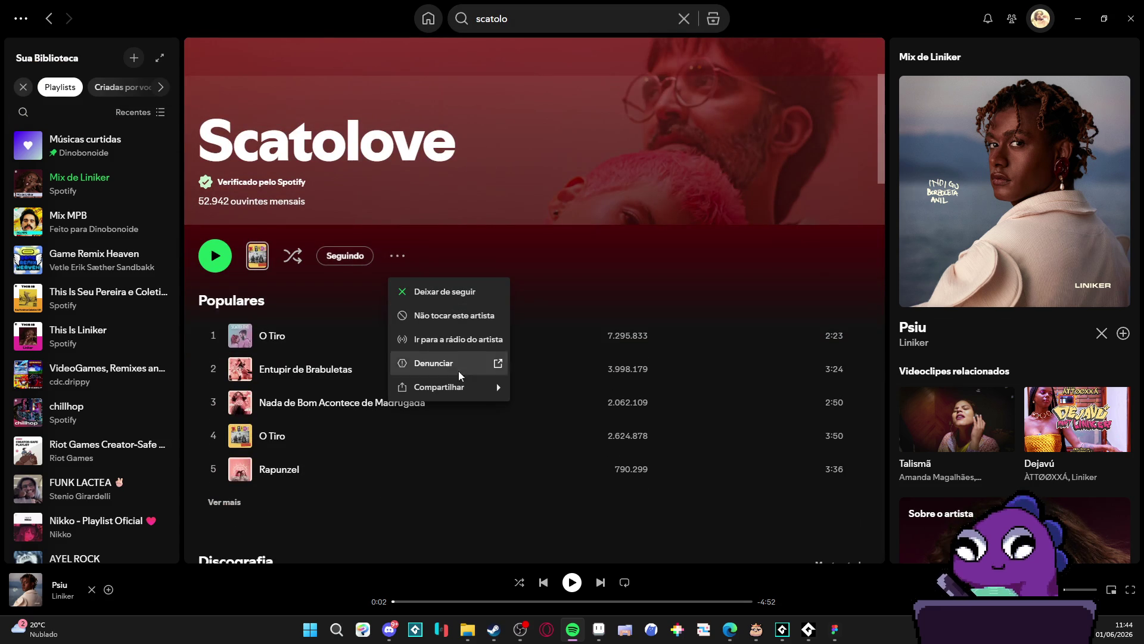
pyautogui.moveTo(453, 390)
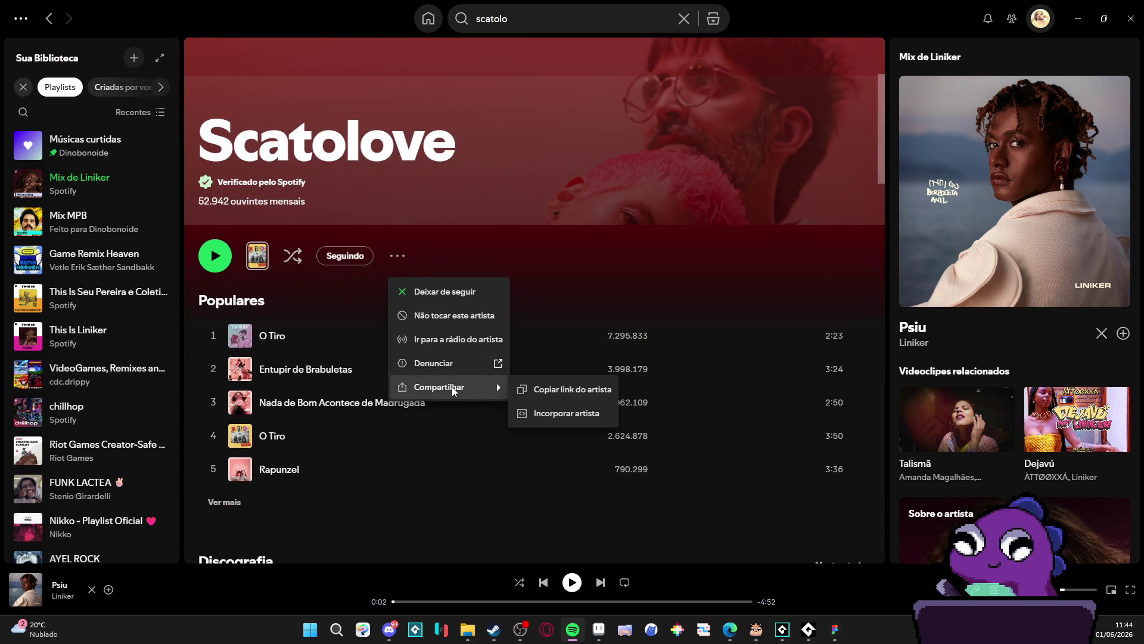
pyautogui.click(568, 396)
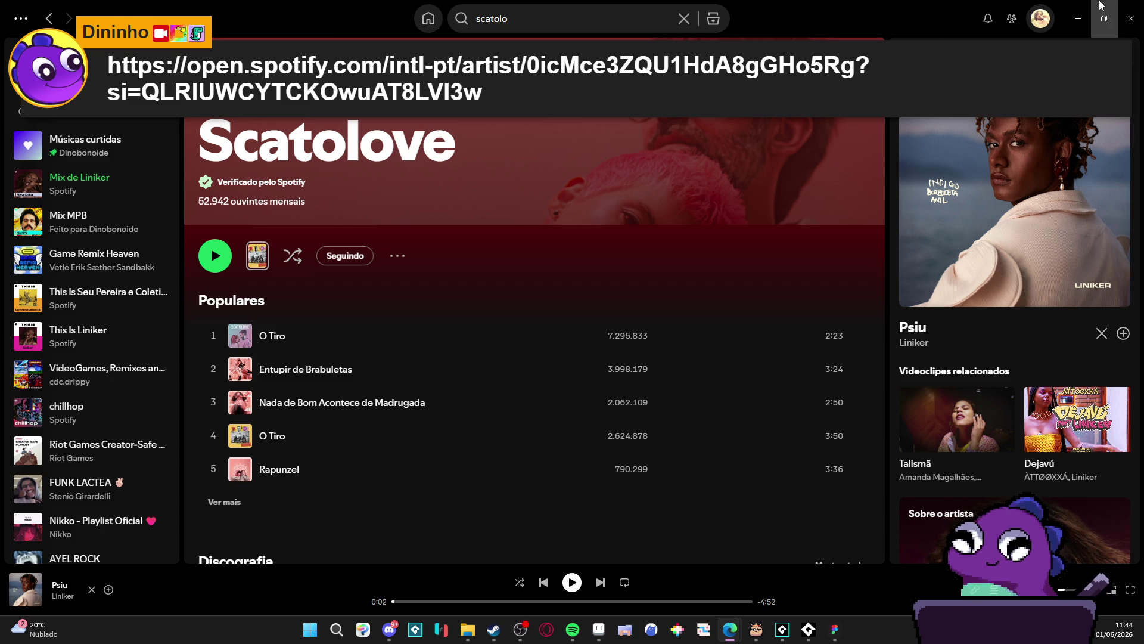
# Back in Aseprite, shift the boulder's dark outline step one pixel left
pyautogui.click(1086, 9)
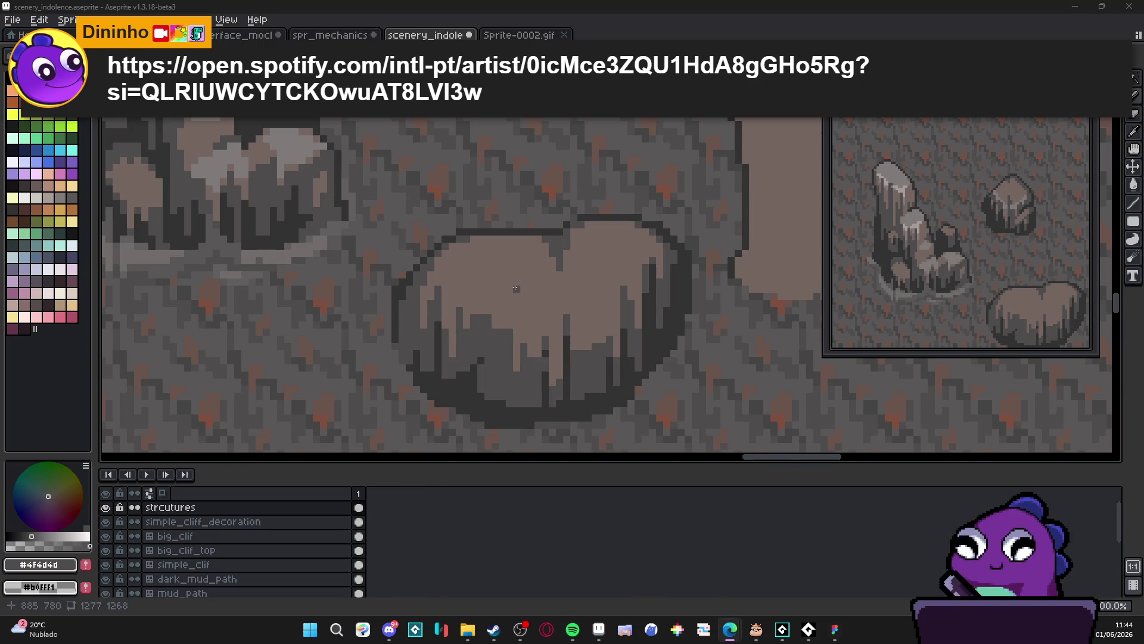
pyautogui.scroll(1, 595, 258)
pyautogui.keyDown('alt'); pyautogui.click(591, 244); pyautogui.keyUp('alt')
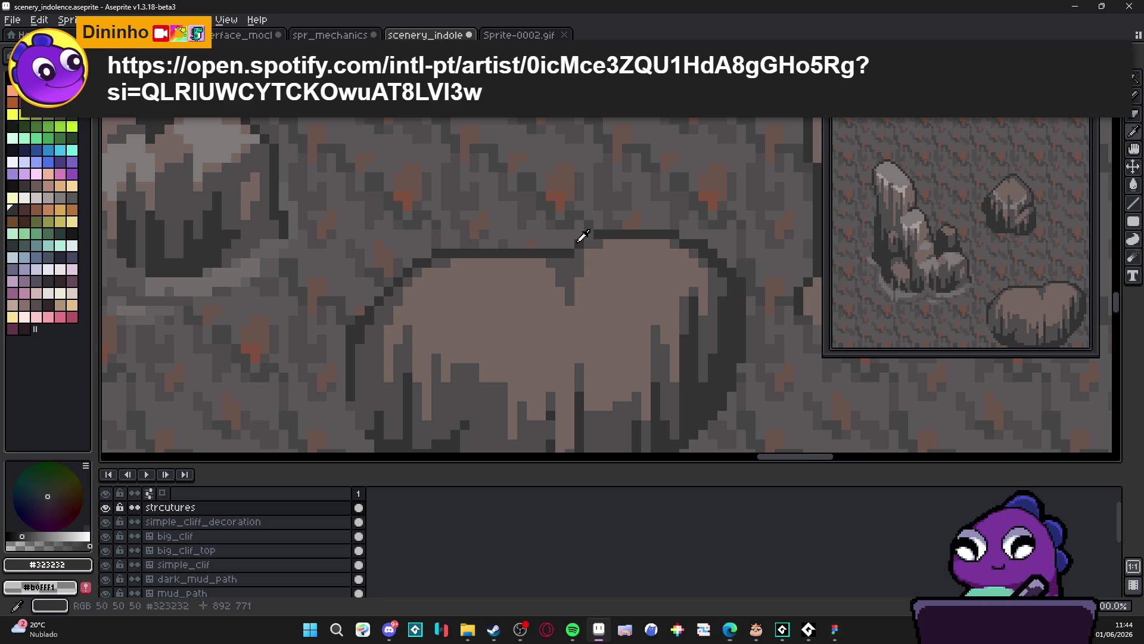
pyautogui.click(571, 245)
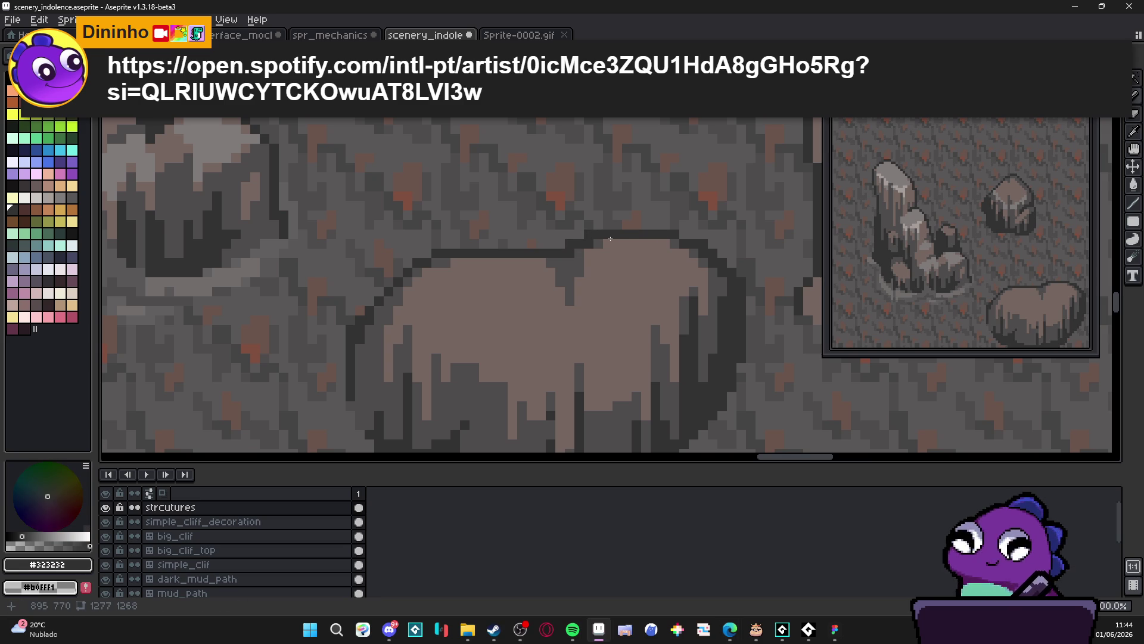
pyautogui.scroll(-3, 611, 314)
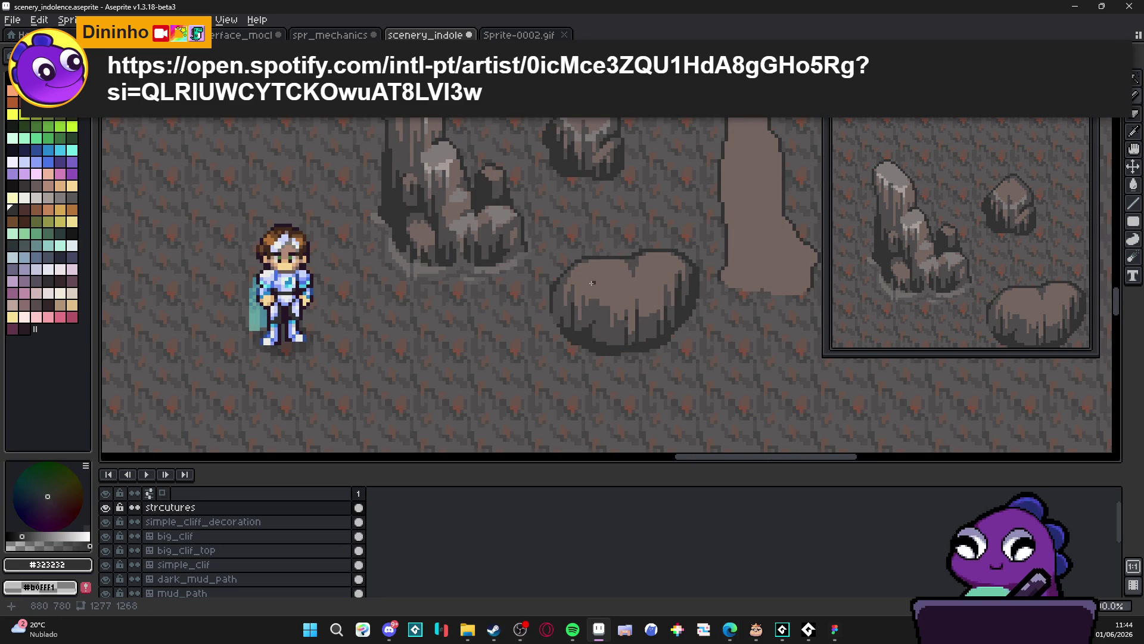
pyautogui.scroll(1, 595, 288)
pyautogui.scroll(-2, 686, 305)
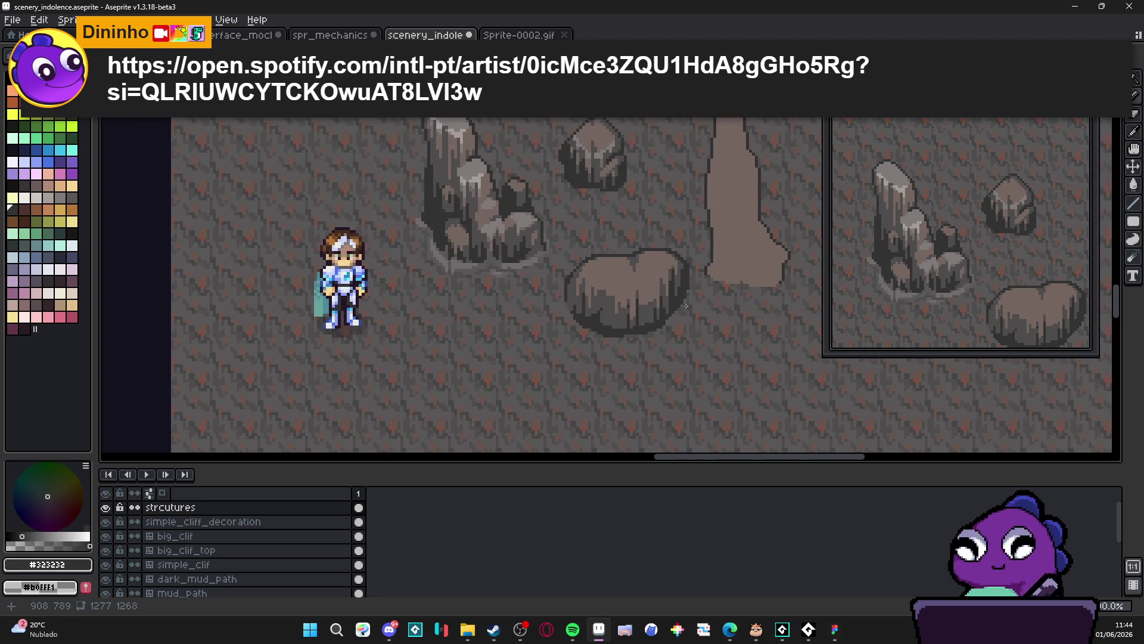
pyautogui.moveTo(686, 304); pyautogui.dragTo(629, 300)
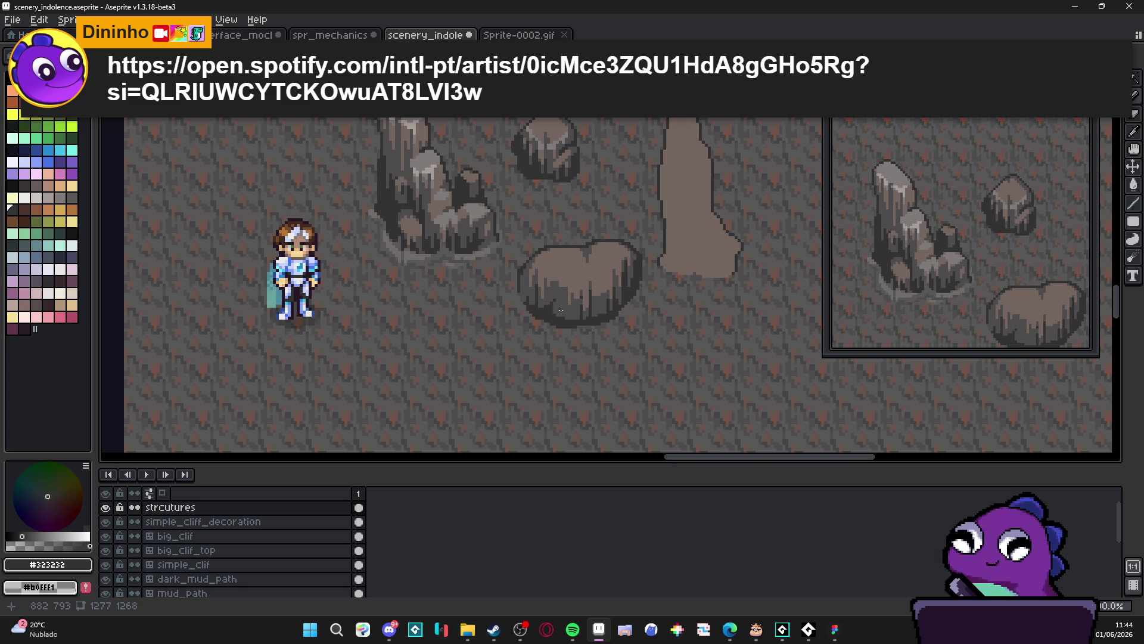
# Paint a light #756661 stroke down the boulder's lower centre
pyautogui.scroll(2, 540, 301)
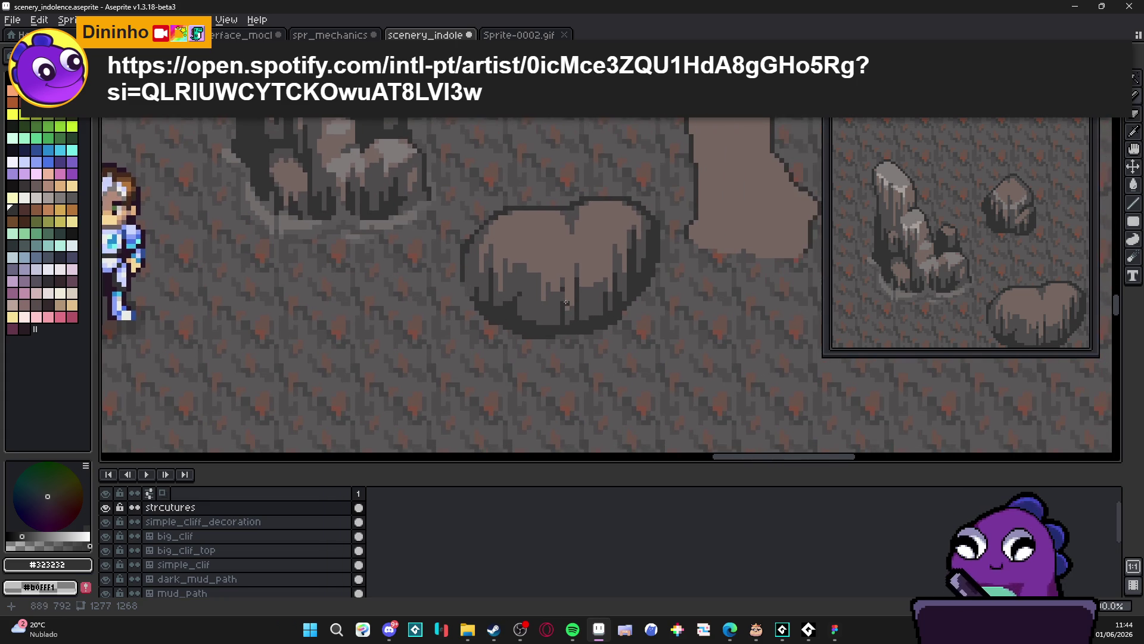
pyautogui.scroll(1, 567, 278)
pyautogui.keyDown('alt'); pyautogui.click(573, 297); pyautogui.keyUp('alt')
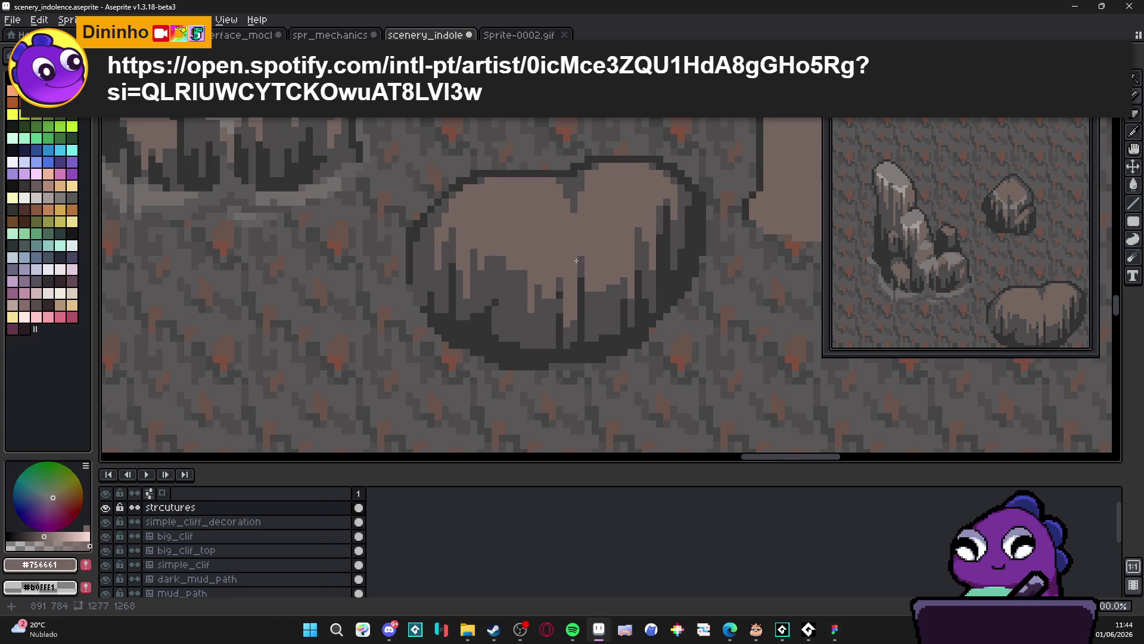
pyautogui.moveTo(580, 291); pyautogui.dragTo(581, 333)
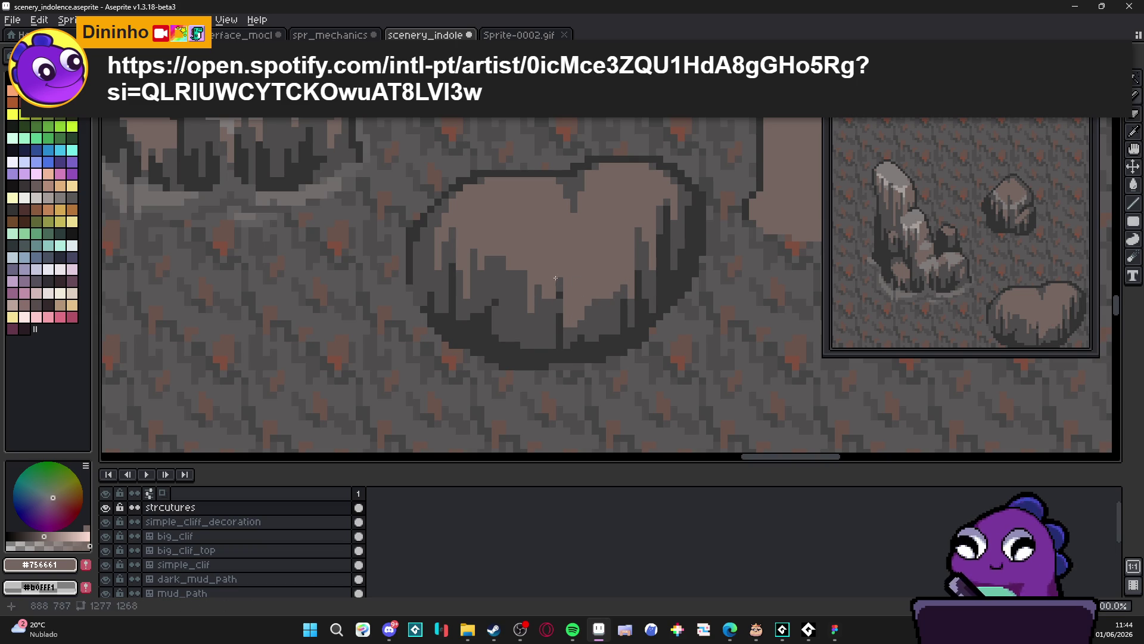
# Cover two small dark patches inside the boulder with the light colour
pyautogui.keyDown('alt'); pyautogui.click(531, 315); pyautogui.keyUp('alt')
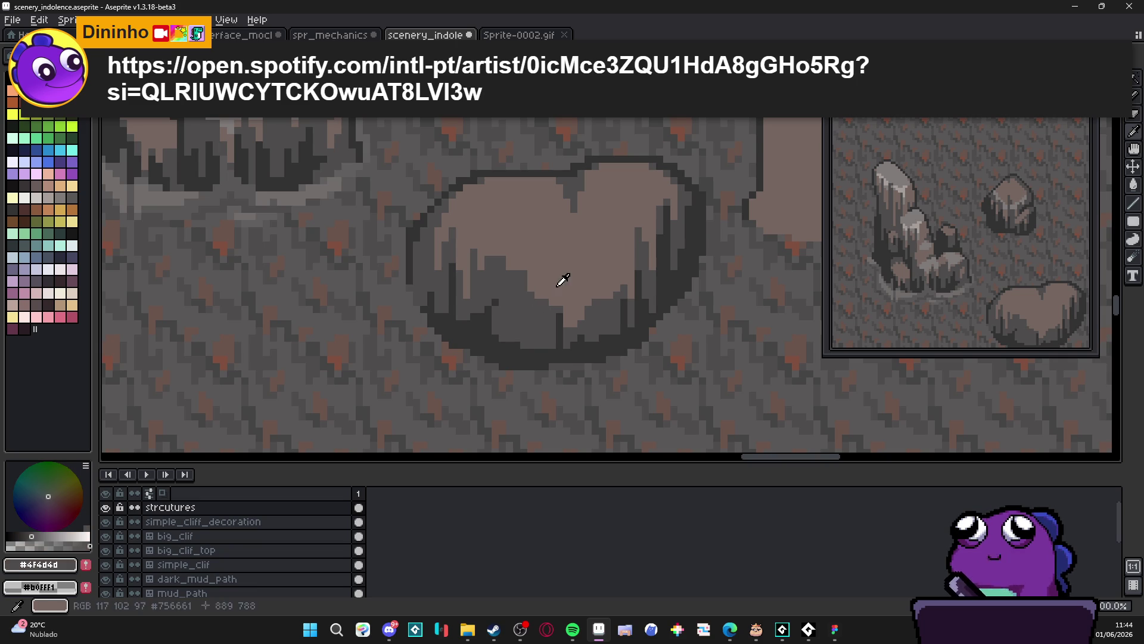
pyautogui.keyDown('alt'); pyautogui.click(521, 274); pyautogui.keyUp('alt')
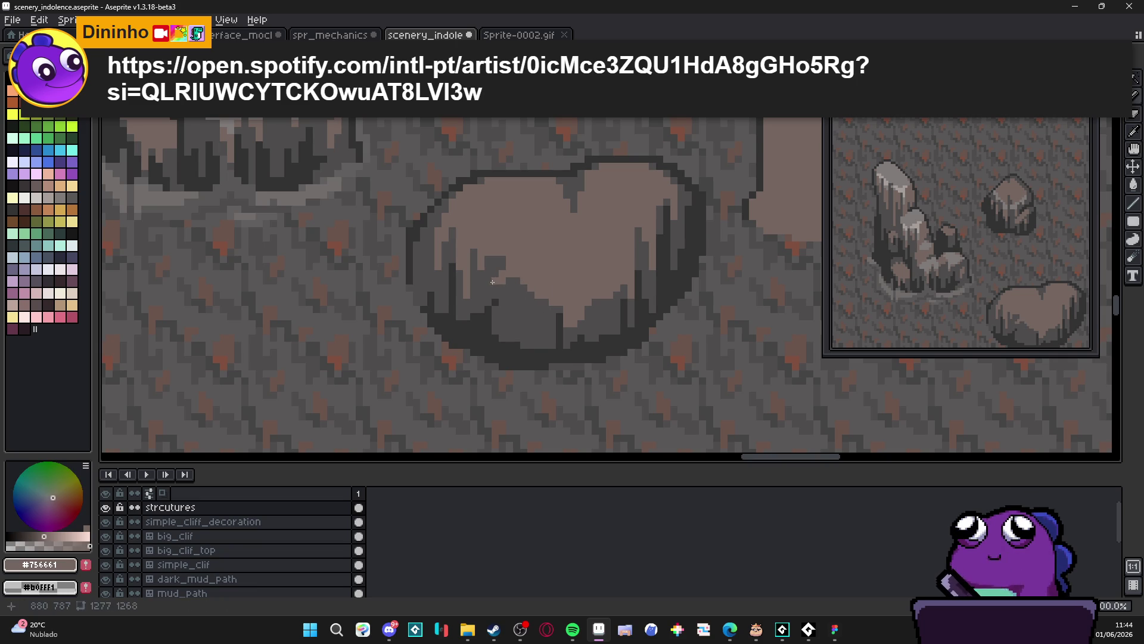
pyautogui.moveTo(485, 269)
pyautogui.mouseDown()
pyautogui.moveTo(498, 281)
pyautogui.moveTo(510, 267)
pyautogui.mouseUp()
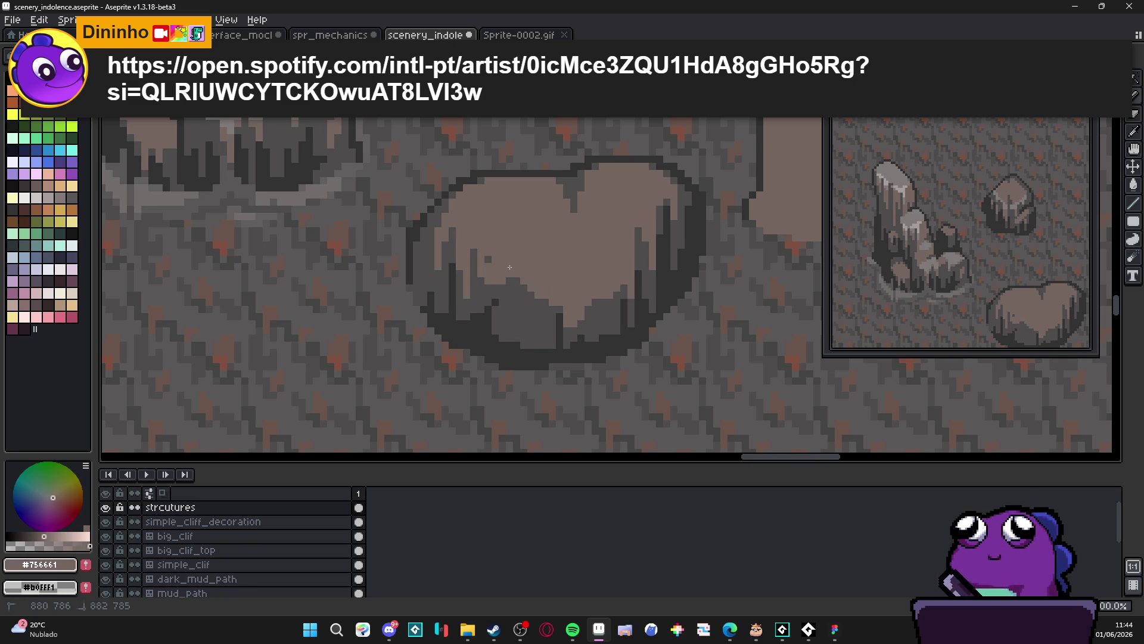
pyautogui.click(506, 276)
pyautogui.keyDown('alt'); pyautogui.click(564, 334); pyautogui.keyUp('alt')
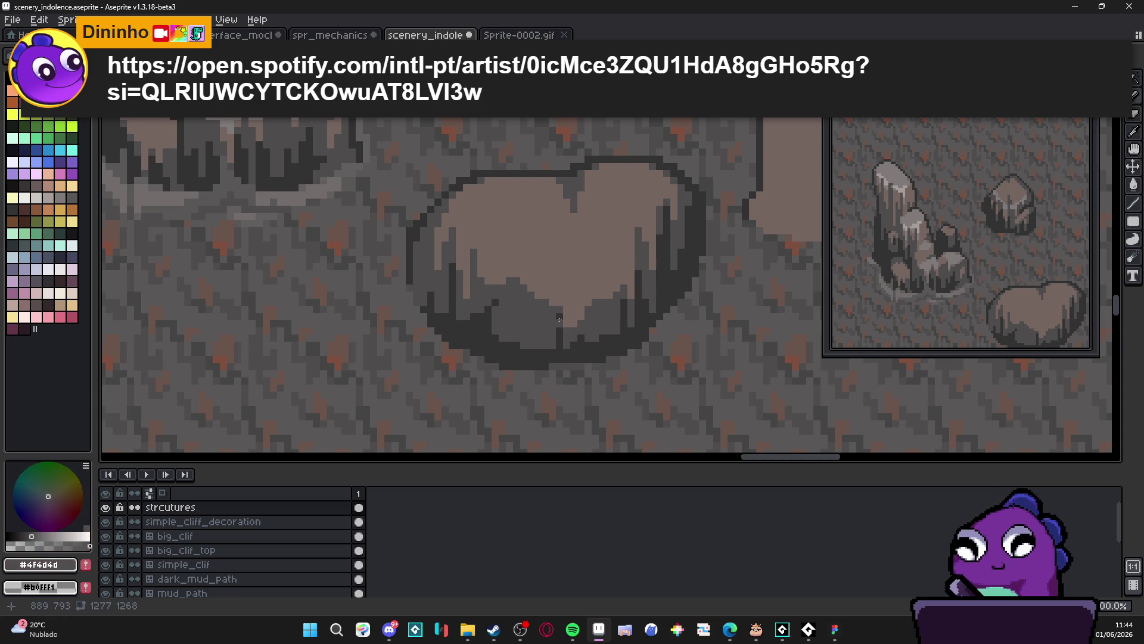
pyautogui.scroll(-1, 554, 346)
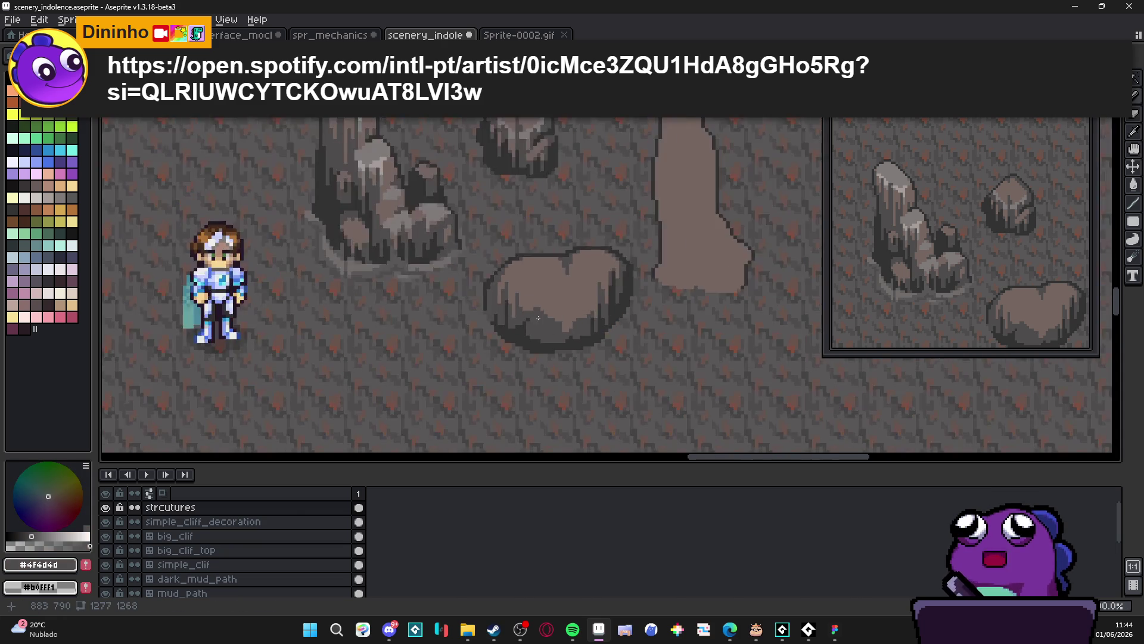
pyautogui.scroll(1, 590, 328)
pyautogui.keyDown('alt'); pyautogui.click(583, 335); pyautogui.keyUp('alt')
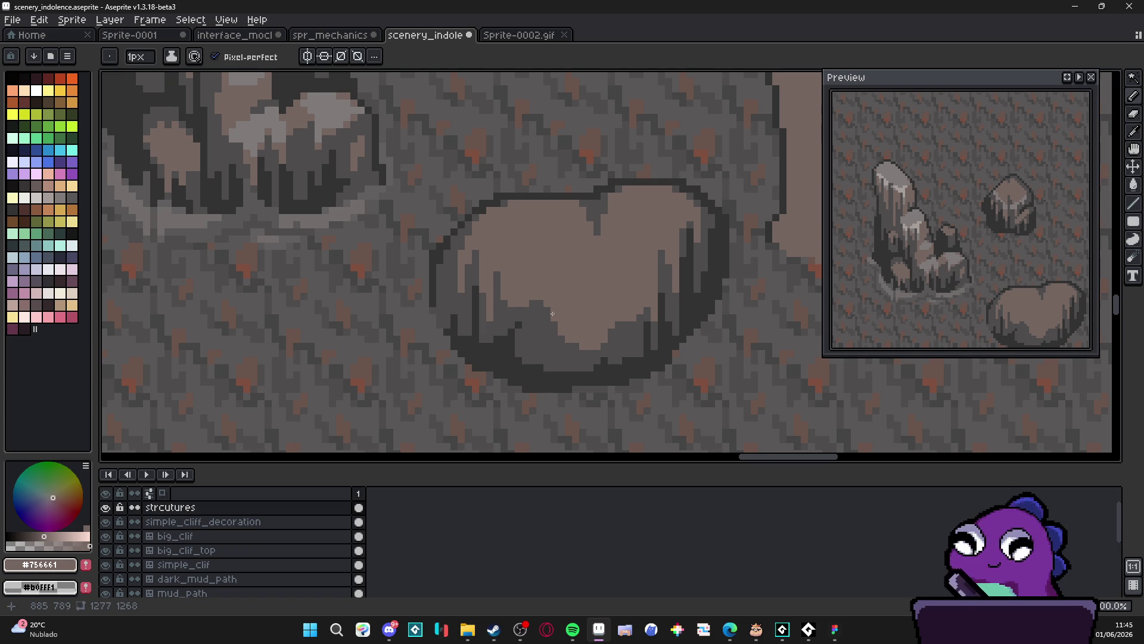
# Draw a light #756661 stroke down the boulder's left edge and set a 2px brush
pyautogui.press('alt')
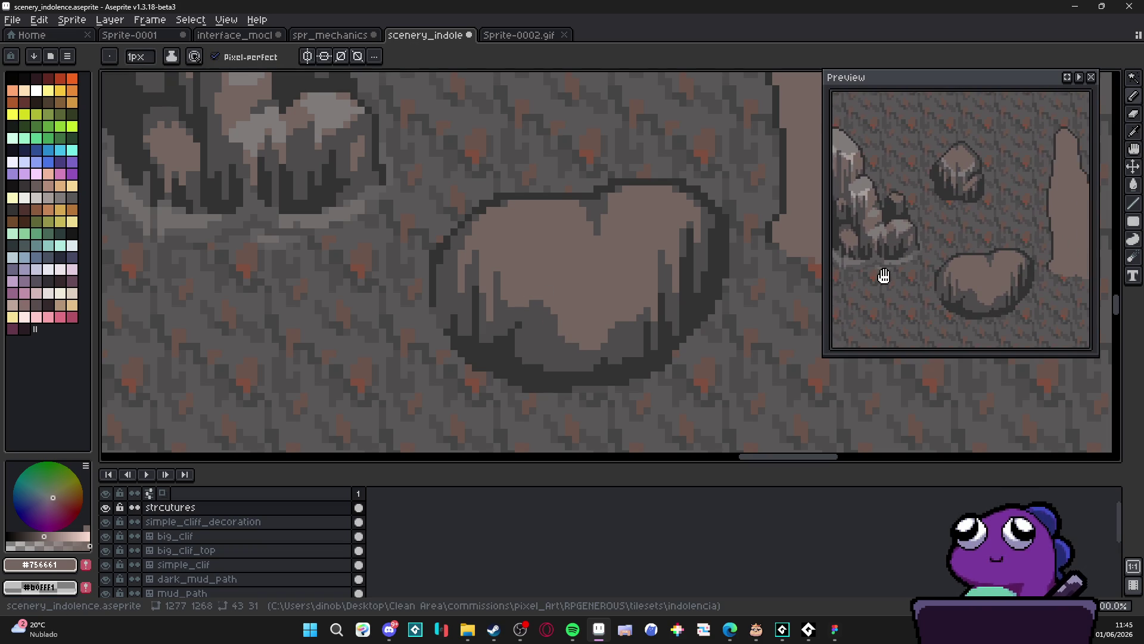
pyautogui.scroll(1, 465, 330)
pyautogui.press('alt')
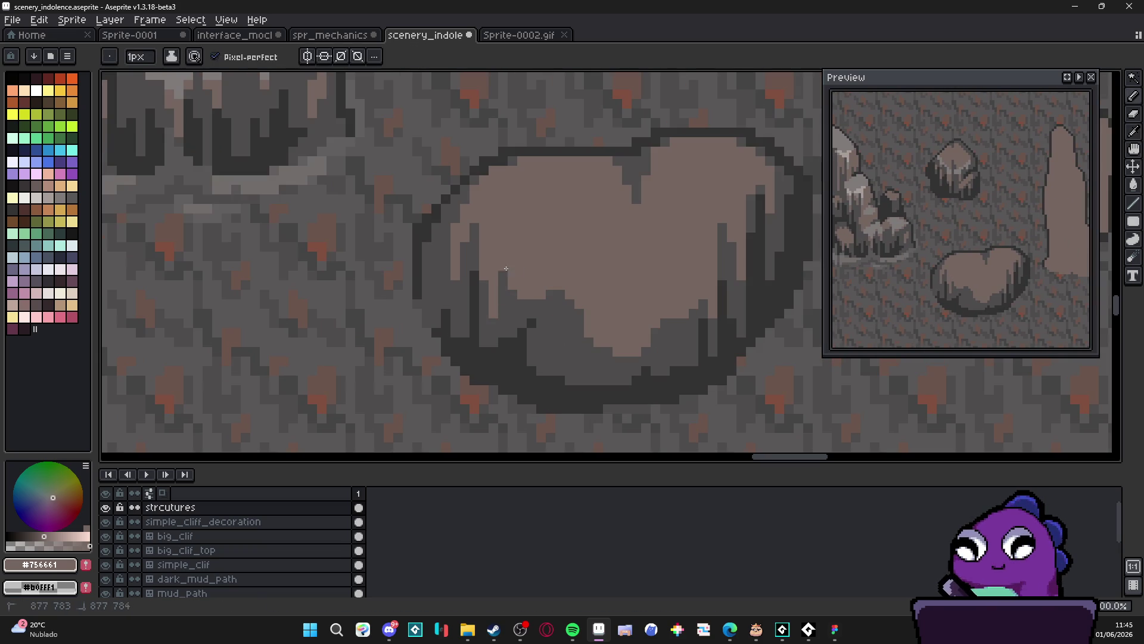
pyautogui.keyDown('alt'); pyautogui.click(478, 255); pyautogui.keyUp('alt')
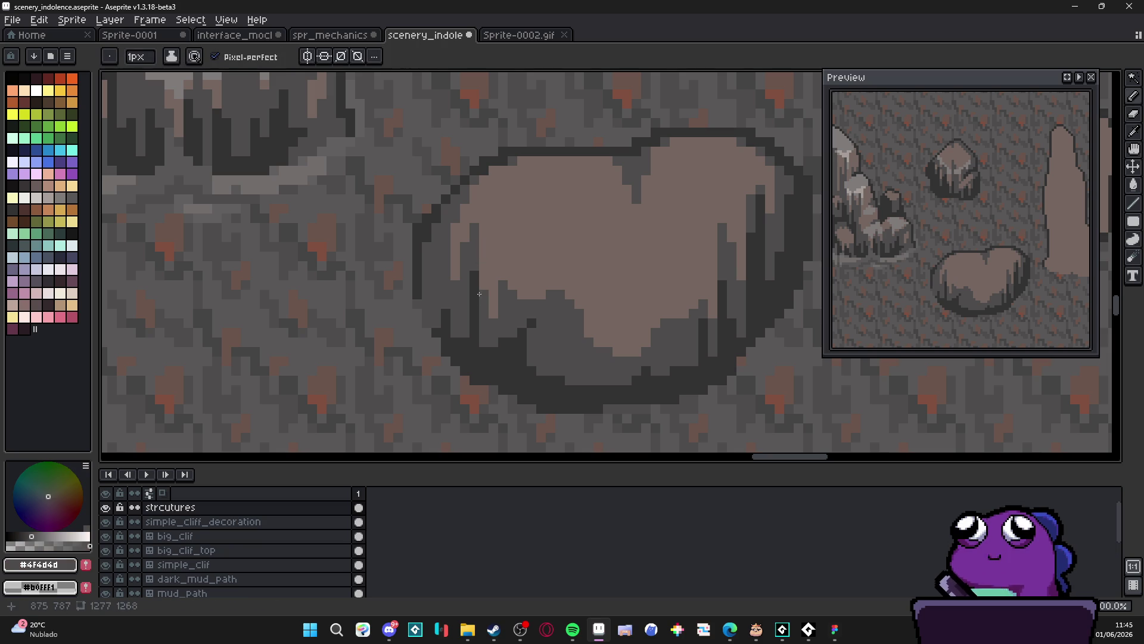
pyautogui.keyDown('alt'); pyautogui.click(475, 235); pyautogui.keyUp('alt')
pyautogui.moveTo(474, 235); pyautogui.dragTo(475, 290)
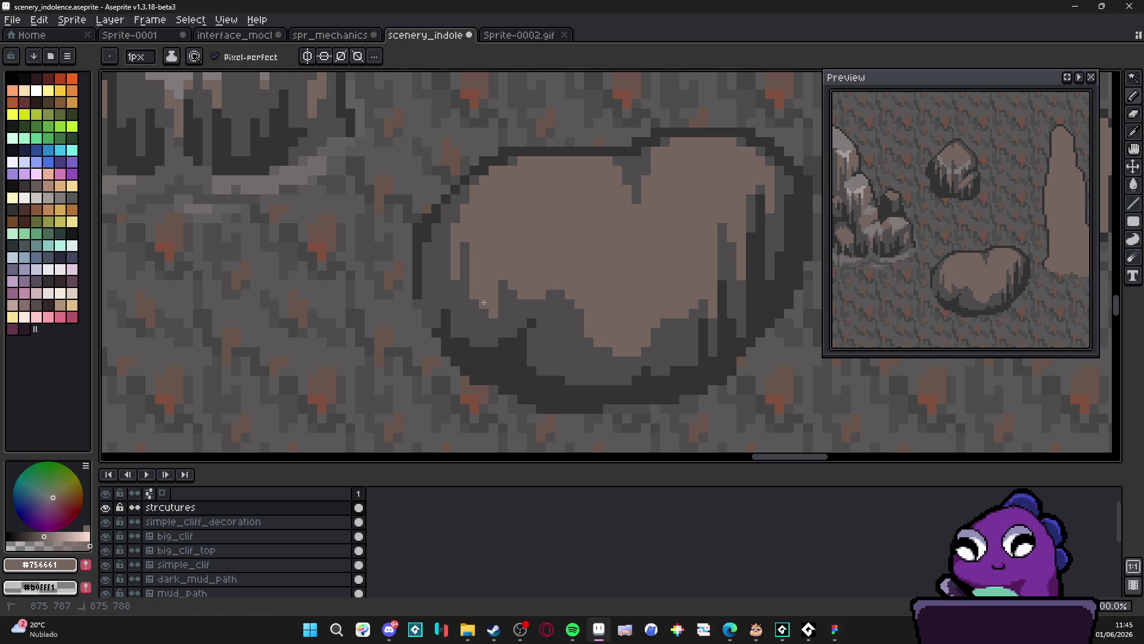
pyautogui.keyDown('alt'); pyautogui.click(485, 327); pyautogui.keyUp('alt')
pyautogui.keyDown('alt'); pyautogui.click(492, 274); pyautogui.keyUp('alt')
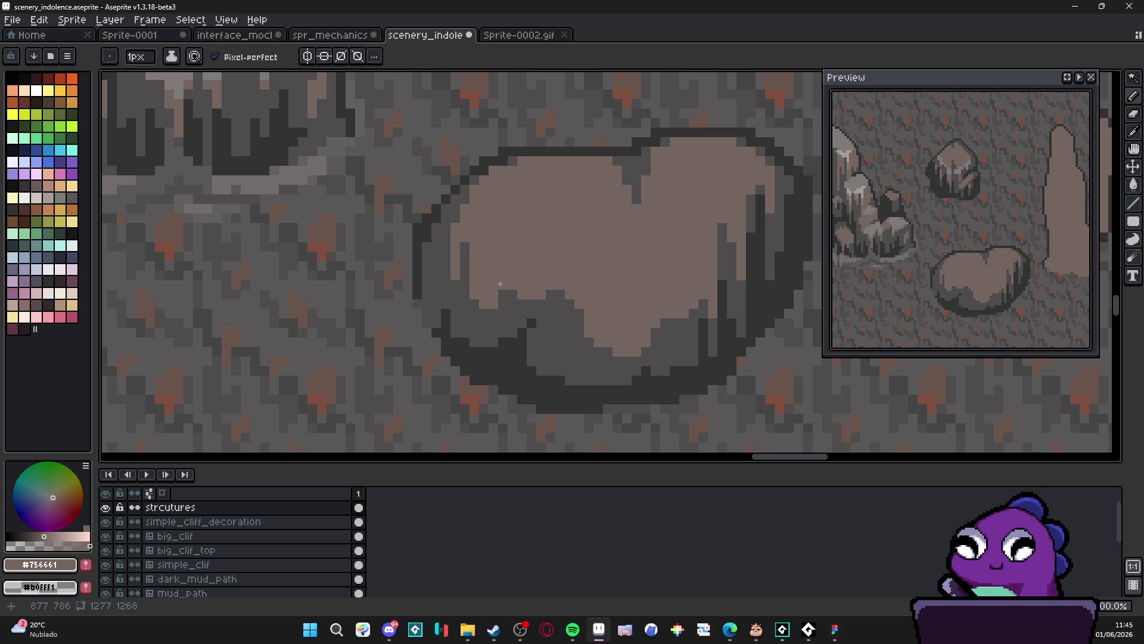
pyautogui.moveTo(477, 286); pyautogui.dragTo(487, 287)
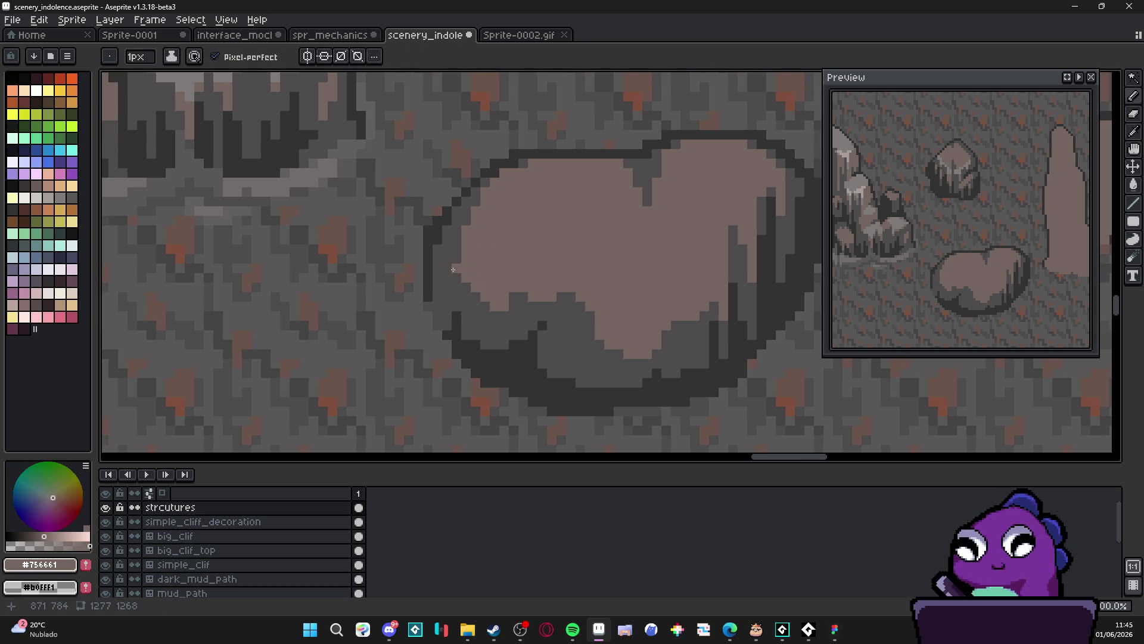
pyautogui.press('+')
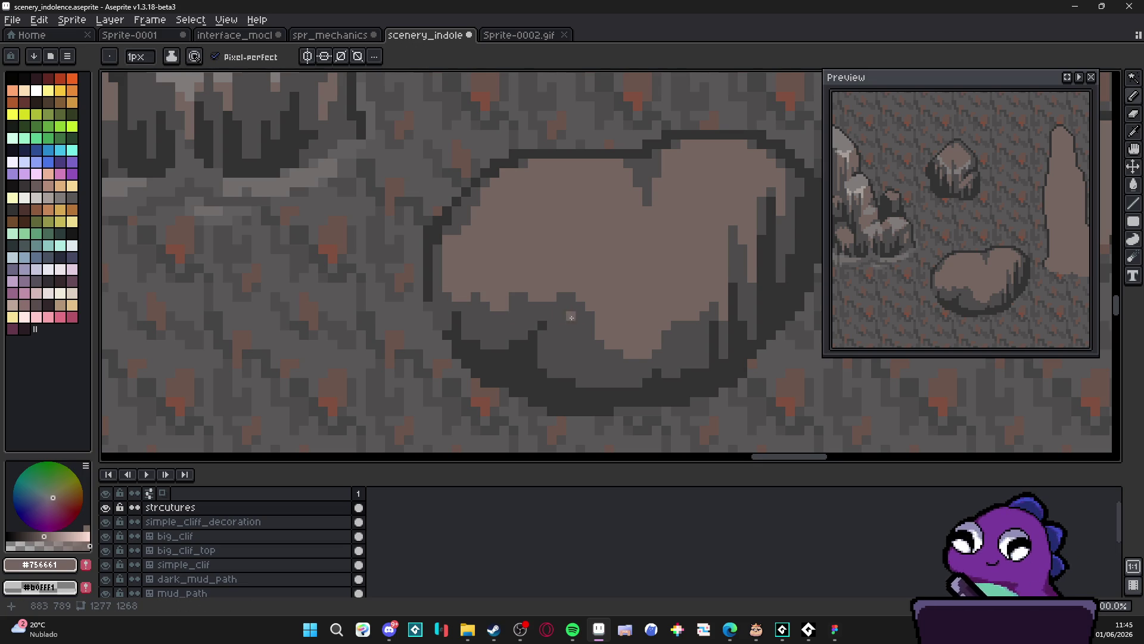
# Lighten a pixel on the boulder's right-side outline
pyautogui.hscroll(1, 554, 313)
pyautogui.keyDown('alt'); pyautogui.click(701, 309); pyautogui.keyUp('alt')
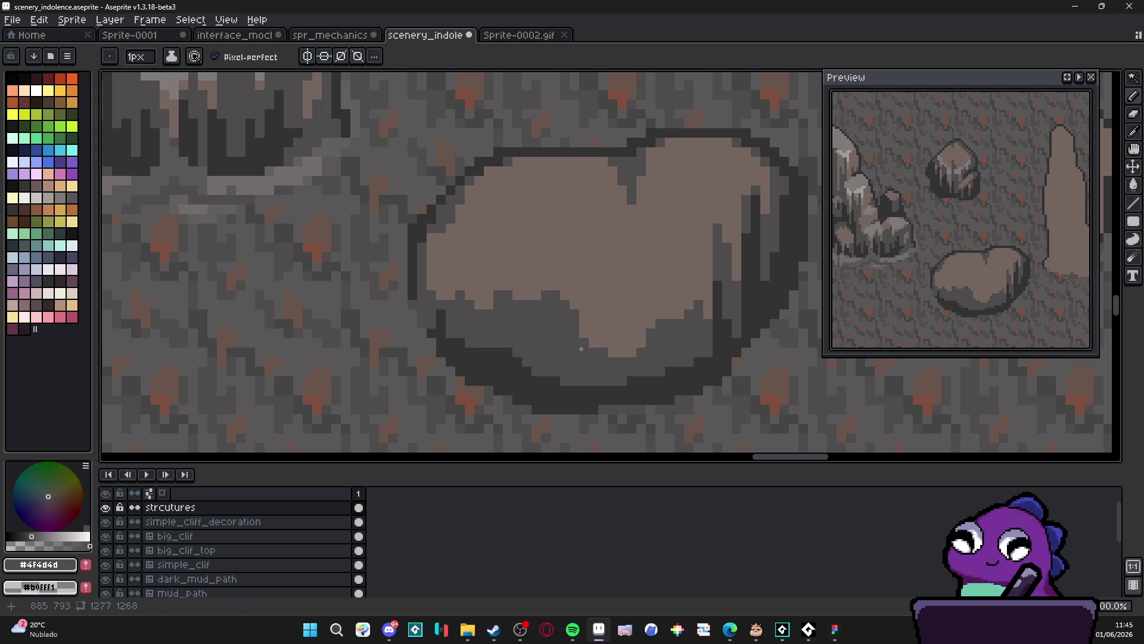
pyautogui.hscroll(1, 575, 350)
pyautogui.click(682, 329)
pyautogui.press('i')
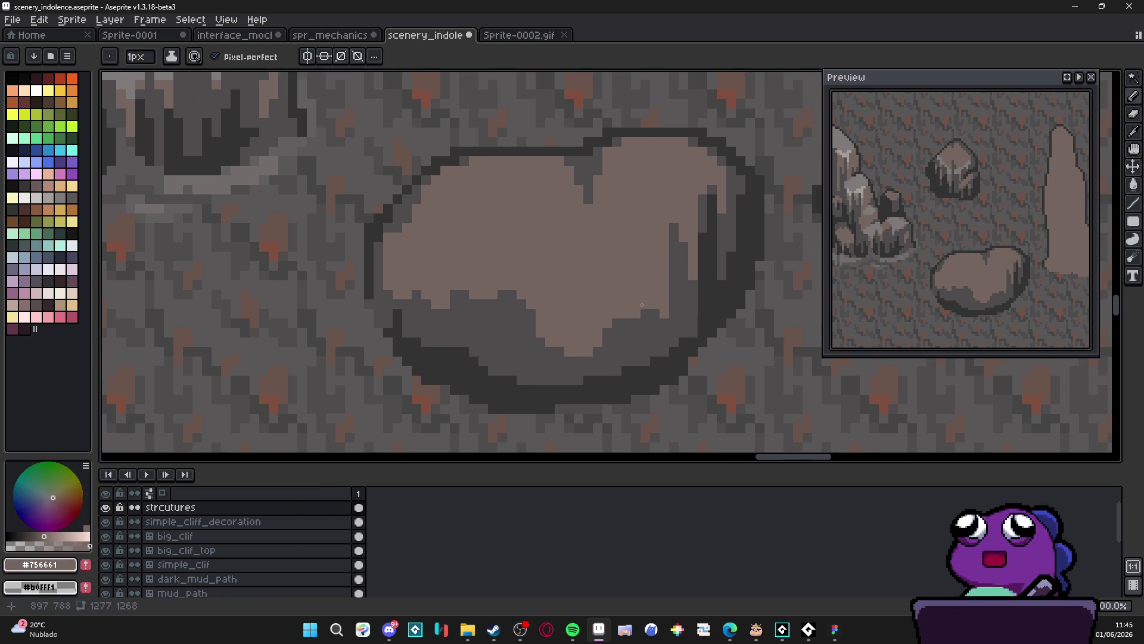
pyautogui.press('b')
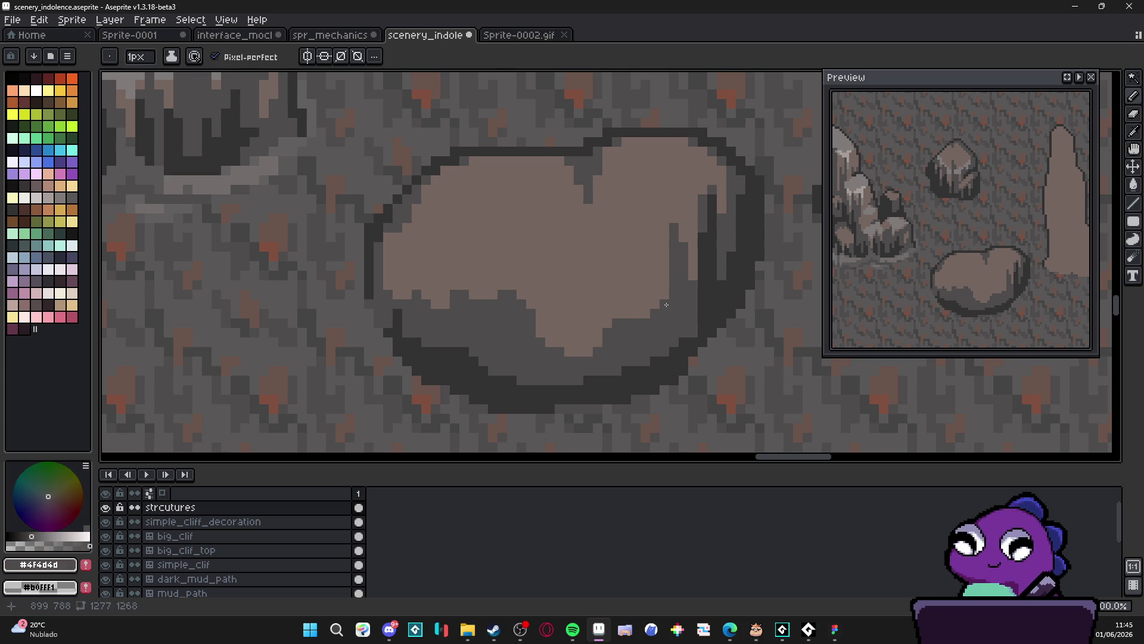
pyautogui.hscroll(5, 659, 302)
pyautogui.scroll(2, 659, 302)
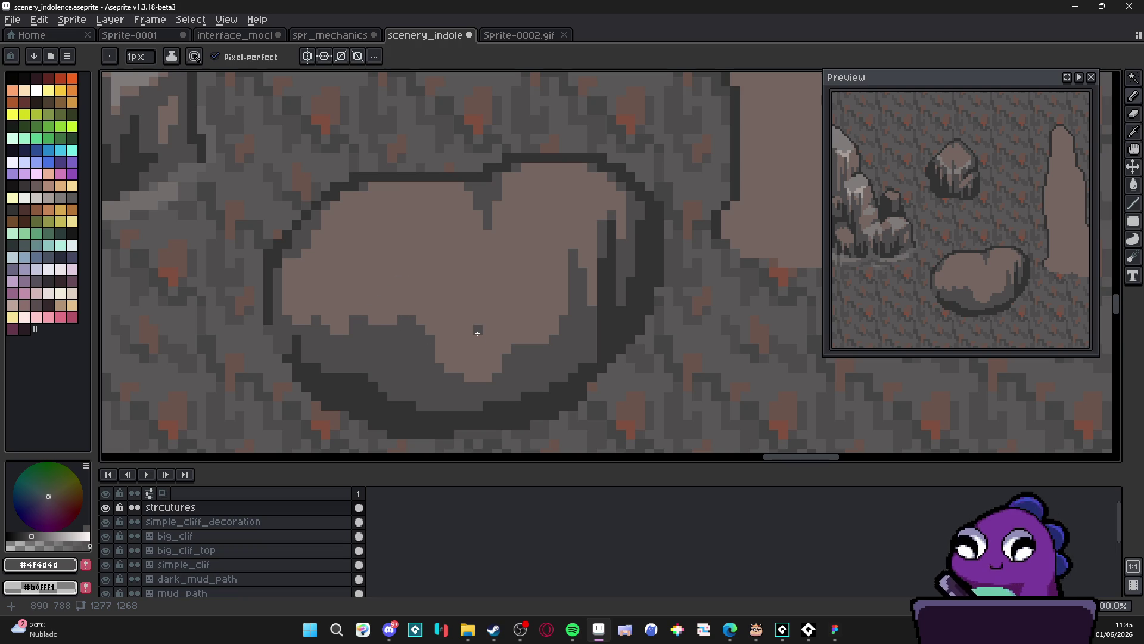
# Repaint the dark vertical columns on the rock's right side in light #756661
pyautogui.click(604, 244)
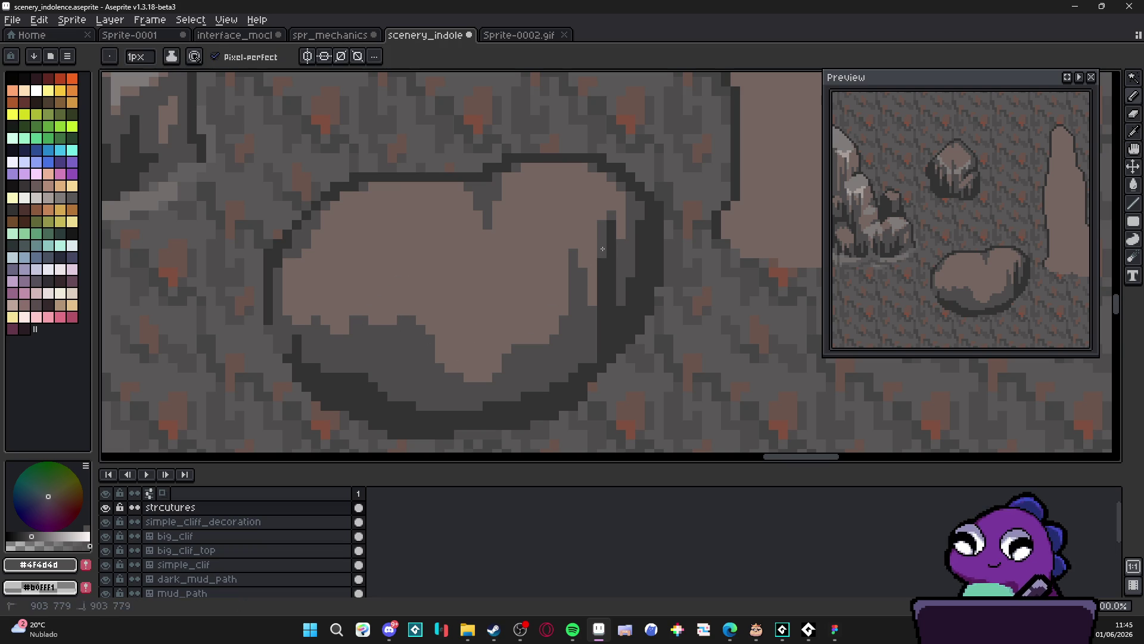
pyautogui.moveTo(613, 222); pyautogui.dragTo(613, 318)
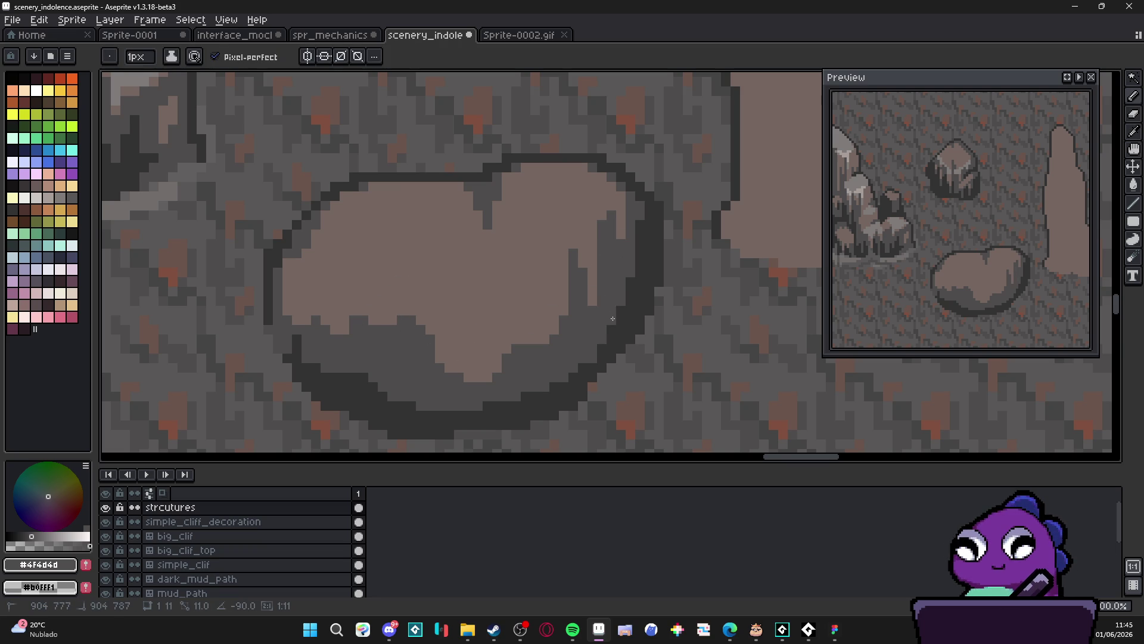
pyautogui.keyDown('alt'); pyautogui.click(616, 224); pyautogui.keyUp('alt')
pyautogui.moveTo(616, 225)
pyautogui.mouseDown()
pyautogui.moveTo(620, 266)
pyautogui.moveTo(612, 256)
pyautogui.moveTo(614, 275)
pyautogui.moveTo(584, 301)
pyautogui.mouseUp()
pyautogui.keyDown('alt'); pyautogui.click(611, 272); pyautogui.keyUp('alt')
pyautogui.keyDown('alt'); pyautogui.click(588, 256); pyautogui.keyUp('alt')
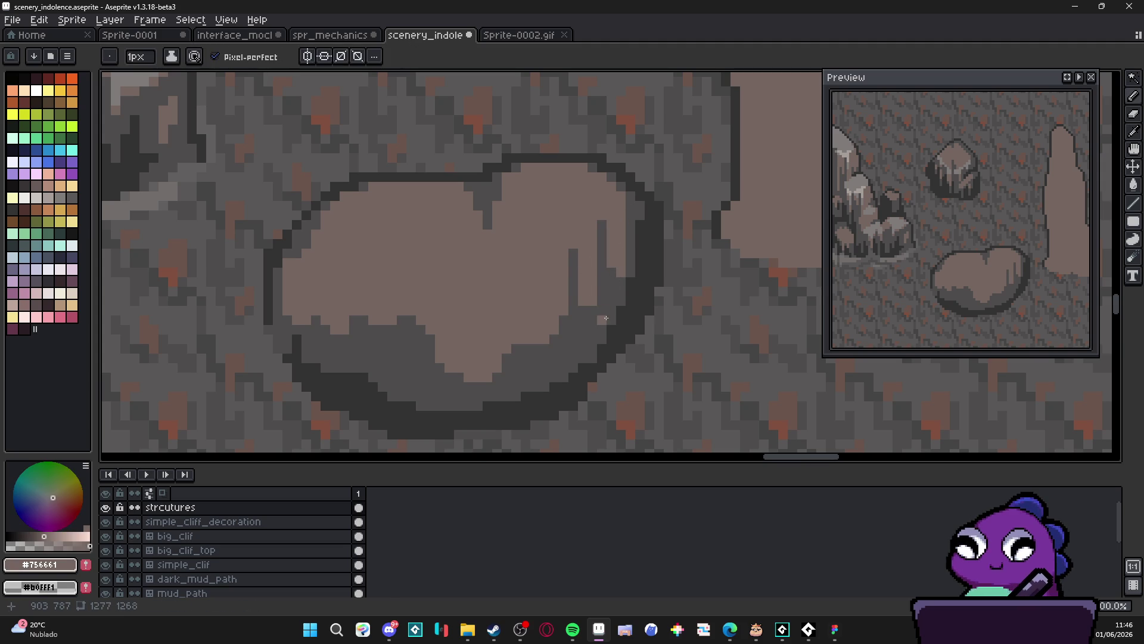
pyautogui.moveTo(602, 218); pyautogui.dragTo(603, 268)
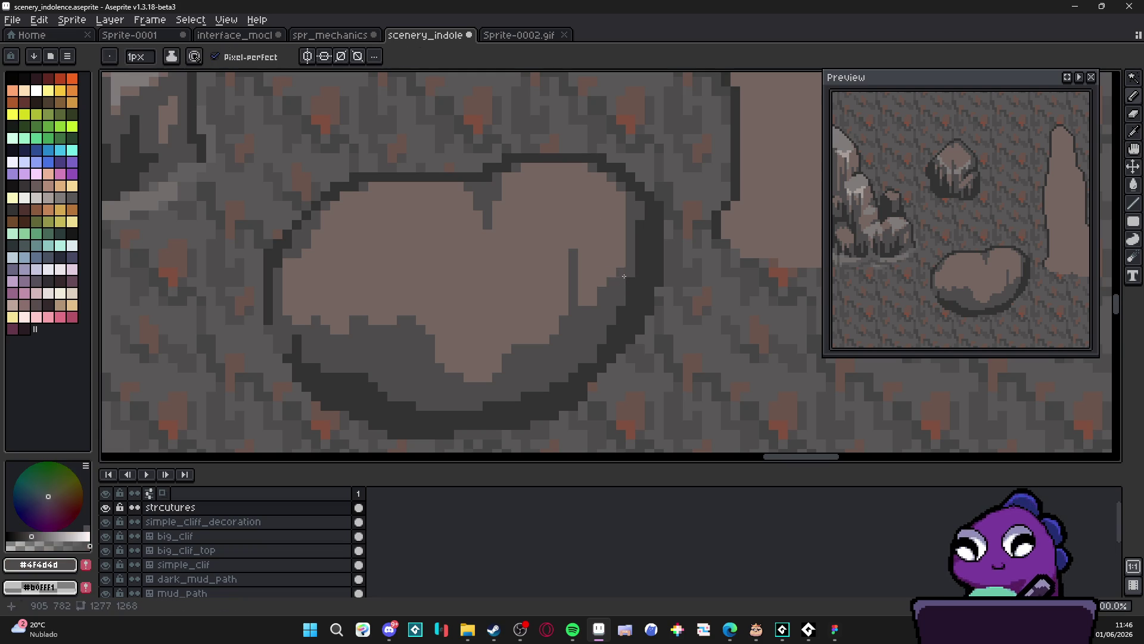
pyautogui.keyDown('alt'); pyautogui.click(632, 203); pyautogui.keyUp('alt')
pyautogui.keyDown('alt'); pyautogui.click(631, 200); pyautogui.keyUp('alt')
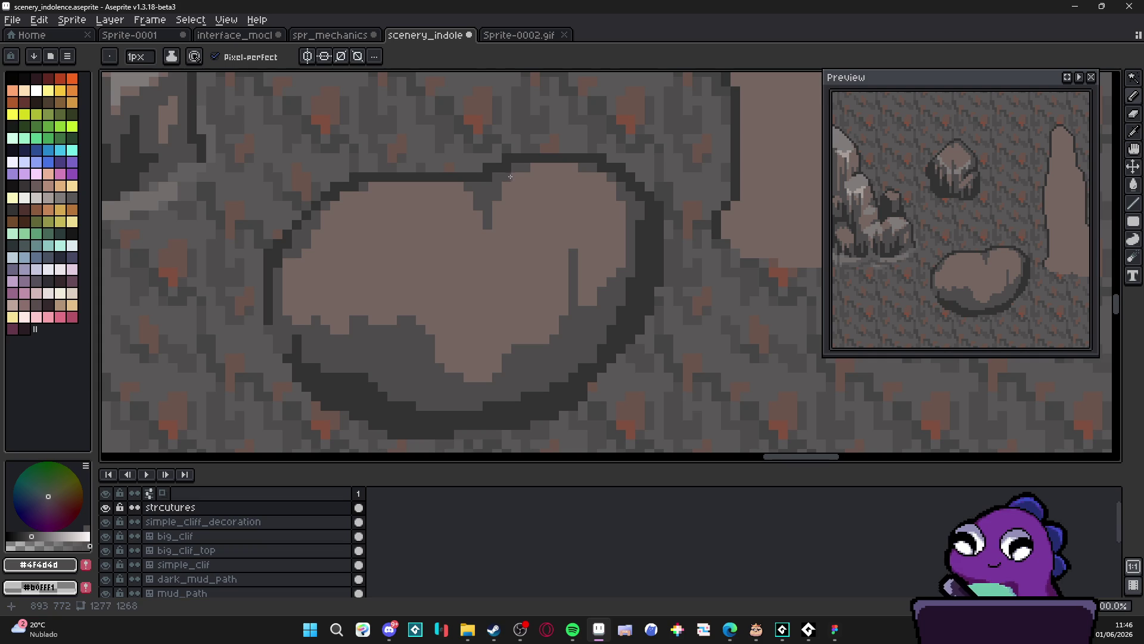
pyautogui.scroll(-3, 510, 175)
# Add short dark horizontal crack strokes and pixels on the boulder's shading
pyautogui.scroll(5, 610, 169)
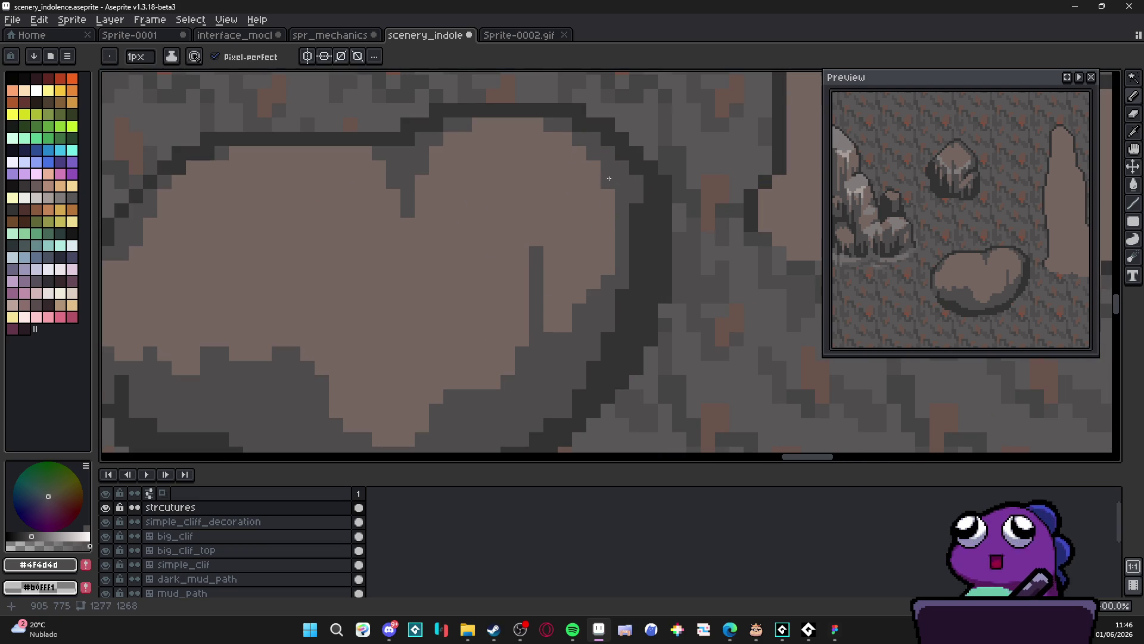
pyautogui.scroll(-3, 582, 249)
pyautogui.scroll(2, 575, 249)
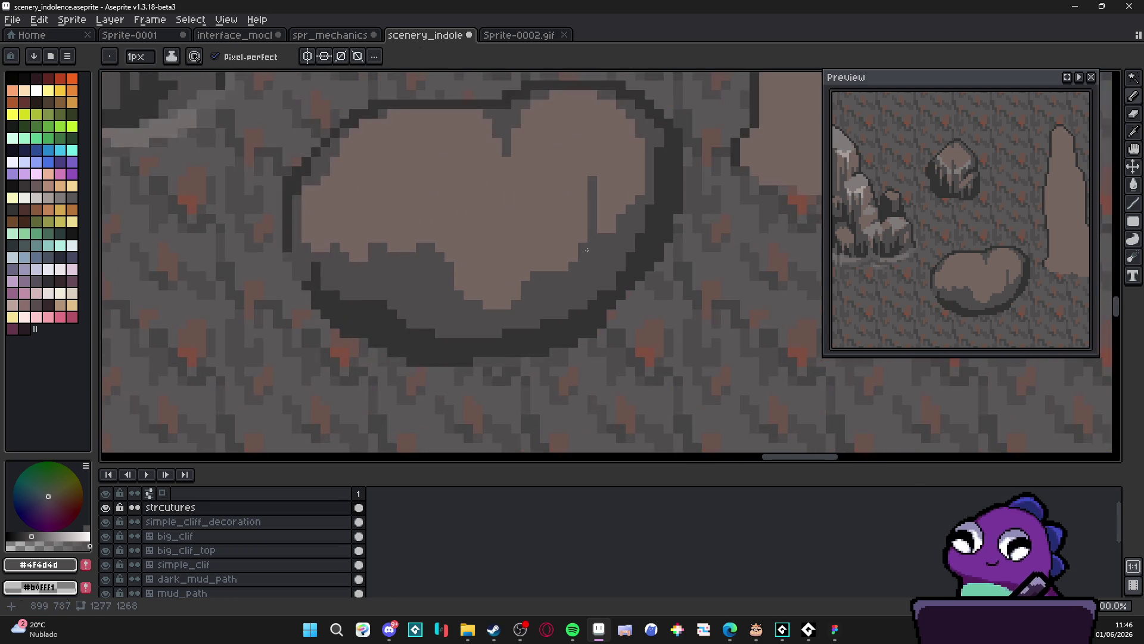
pyautogui.click(537, 257)
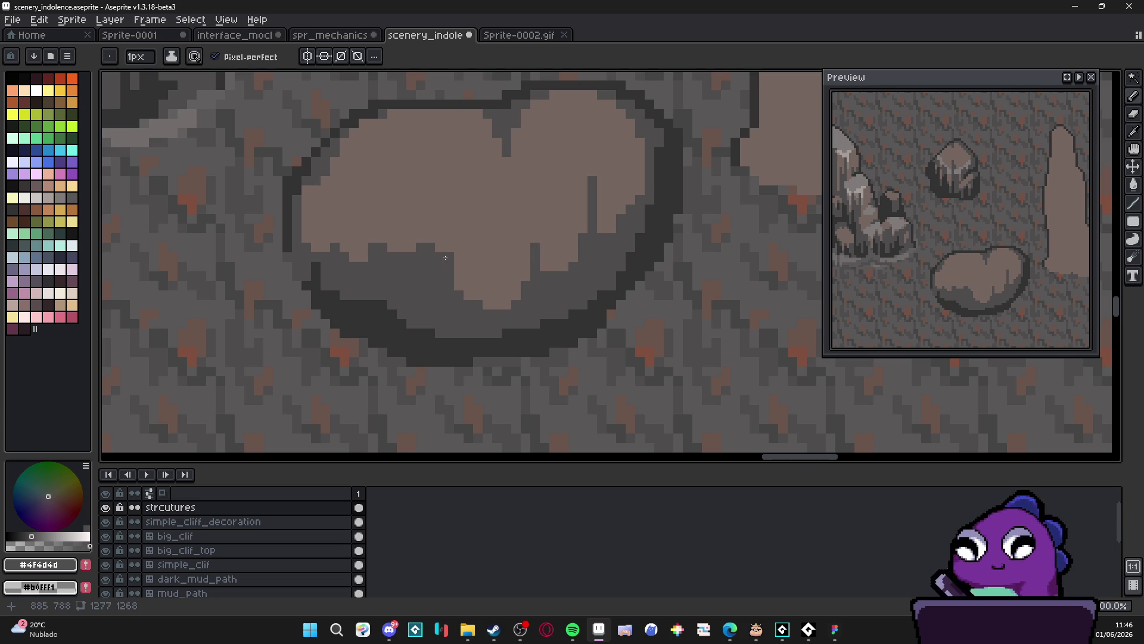
pyautogui.moveTo(445, 257)
pyautogui.mouseDown()
pyautogui.moveTo(449, 228)
pyautogui.moveTo(474, 258)
pyautogui.mouseUp()
pyautogui.click(474, 257)
pyautogui.click(456, 264)
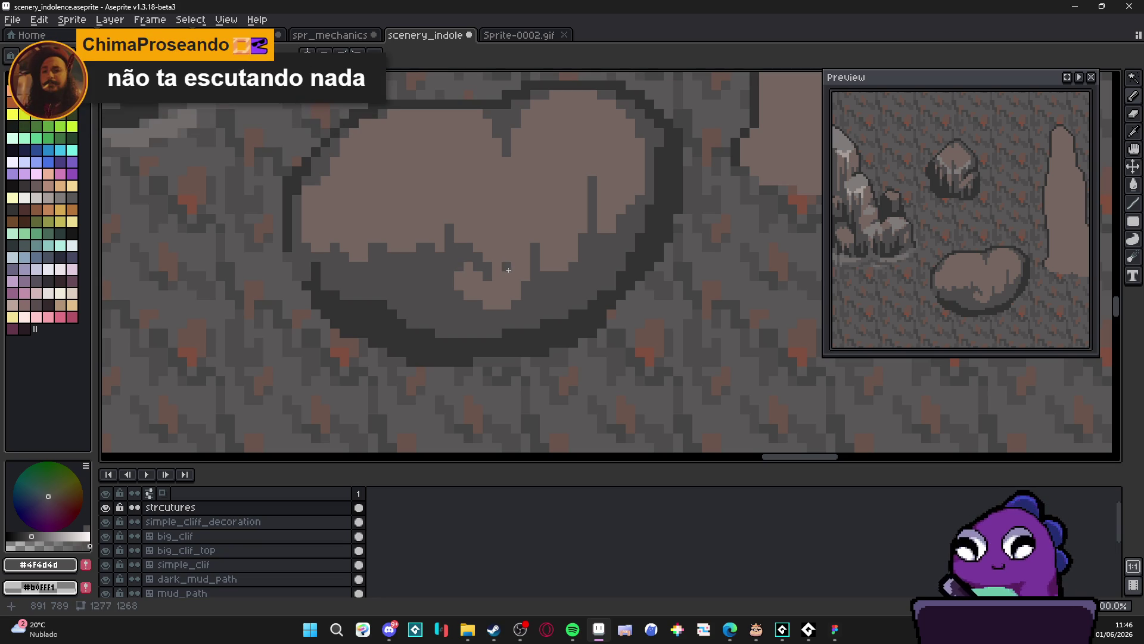
# Draw a dark vertical crack stroke and place more dark outline-grey crack pixels
pyautogui.moveTo(506, 266); pyautogui.dragTo(509, 240)
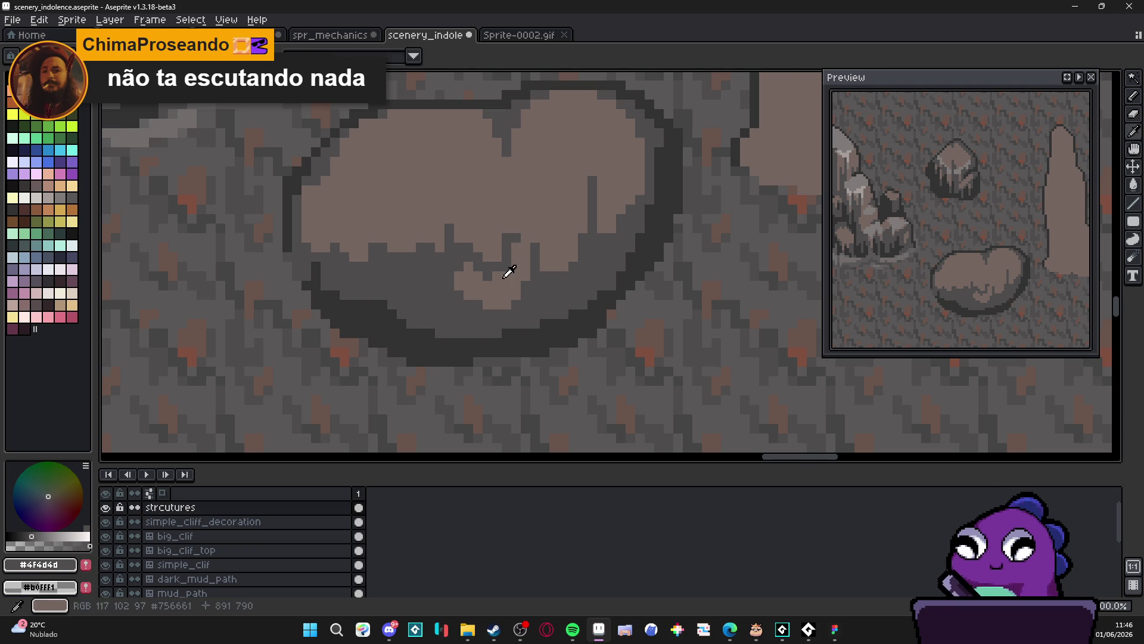
pyautogui.keyDown('alt'); pyautogui.click(507, 269); pyautogui.keyUp('alt')
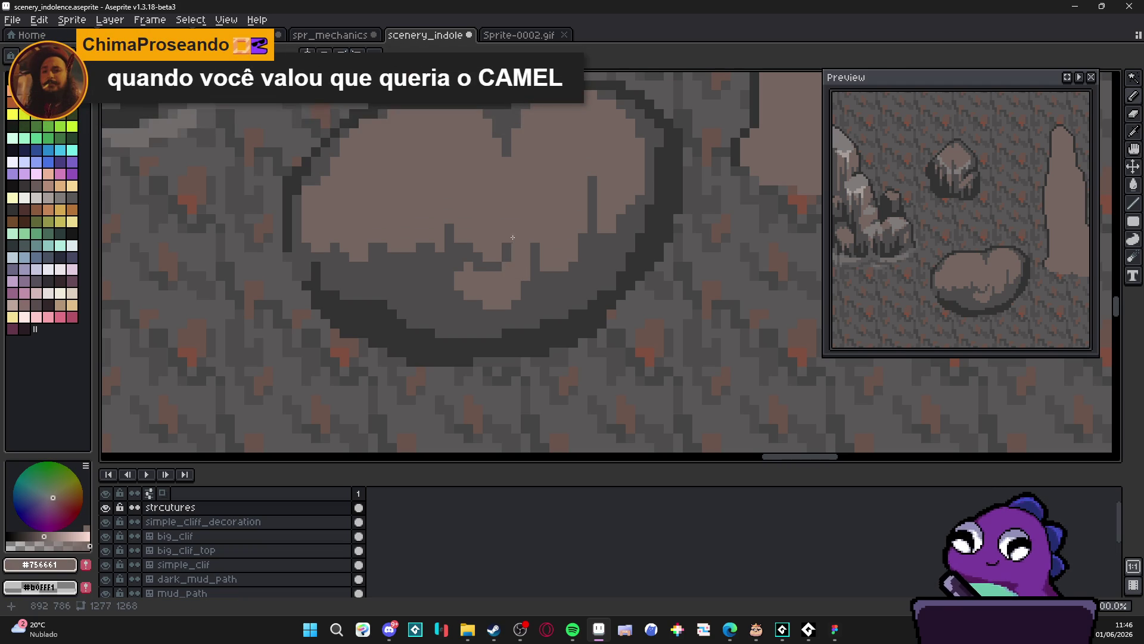
pyautogui.keyDown('alt'); pyautogui.click(517, 236); pyautogui.keyUp('alt')
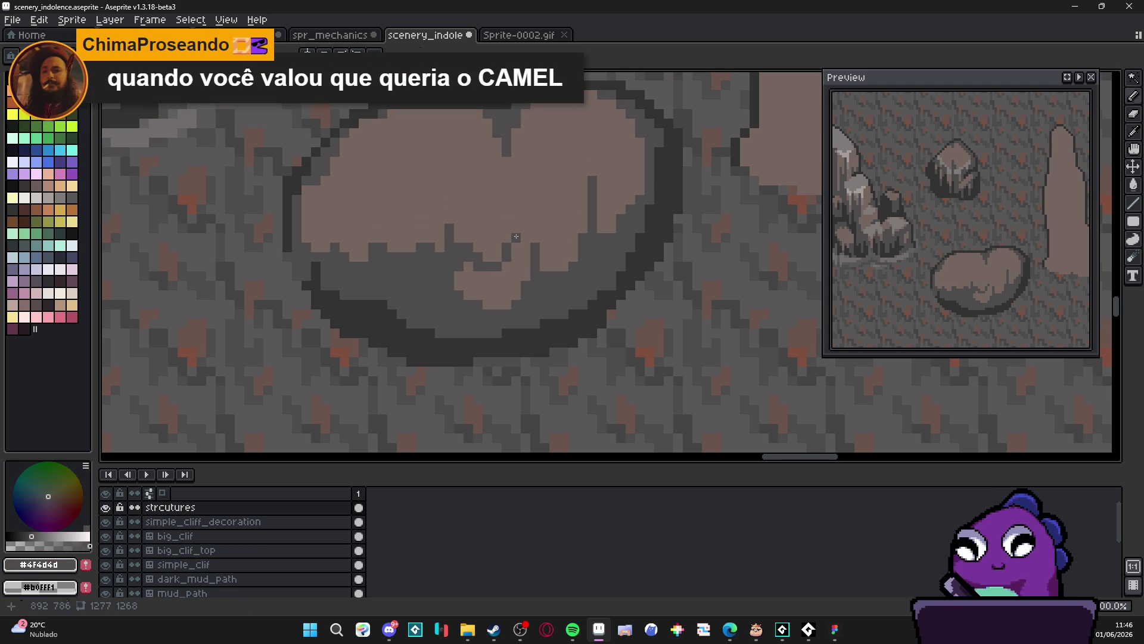
pyautogui.keyDown('alt'); pyautogui.click(518, 326); pyautogui.keyUp('alt')
pyautogui.click(451, 252)
# Place dark #323232 pixels along the boulder's central crack and trace it further down
pyautogui.click(467, 252)
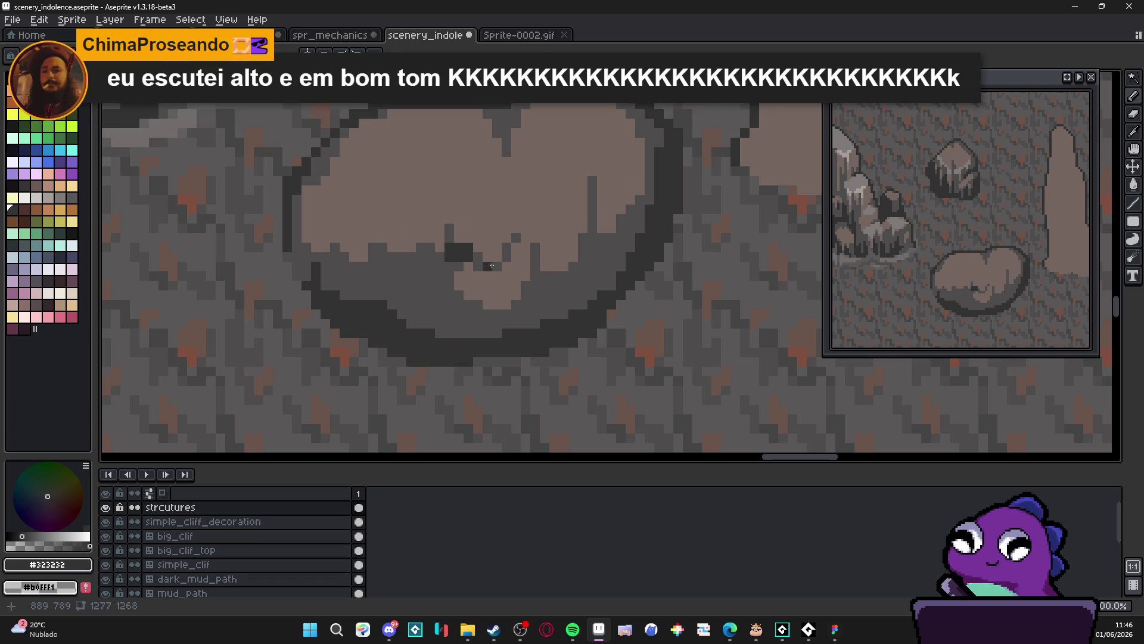
pyautogui.click(476, 256)
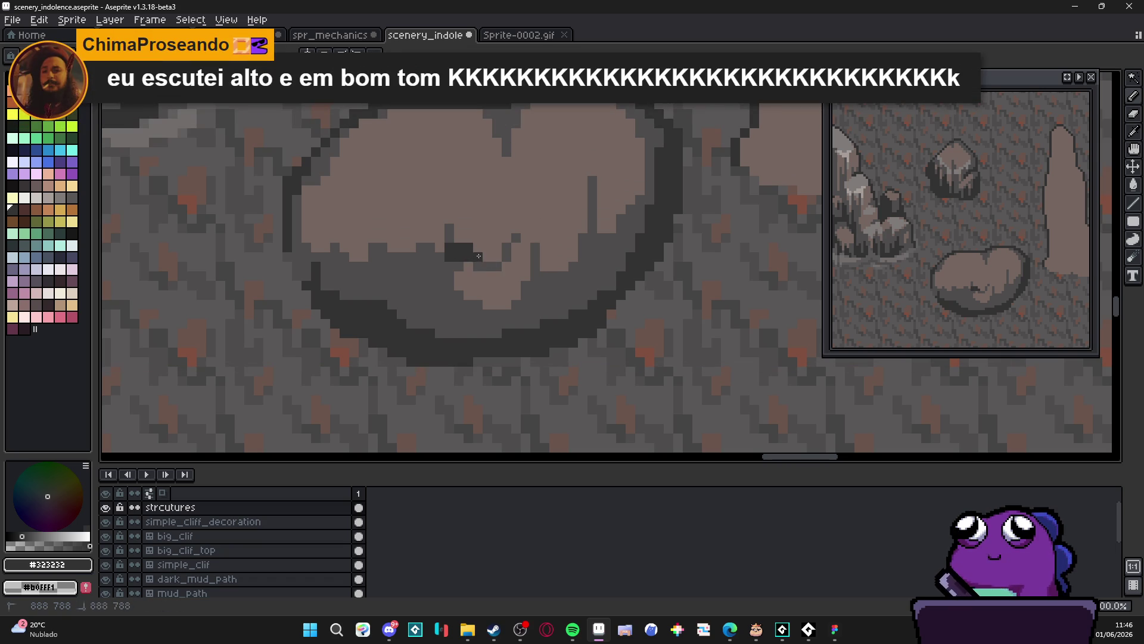
pyautogui.click(497, 267)
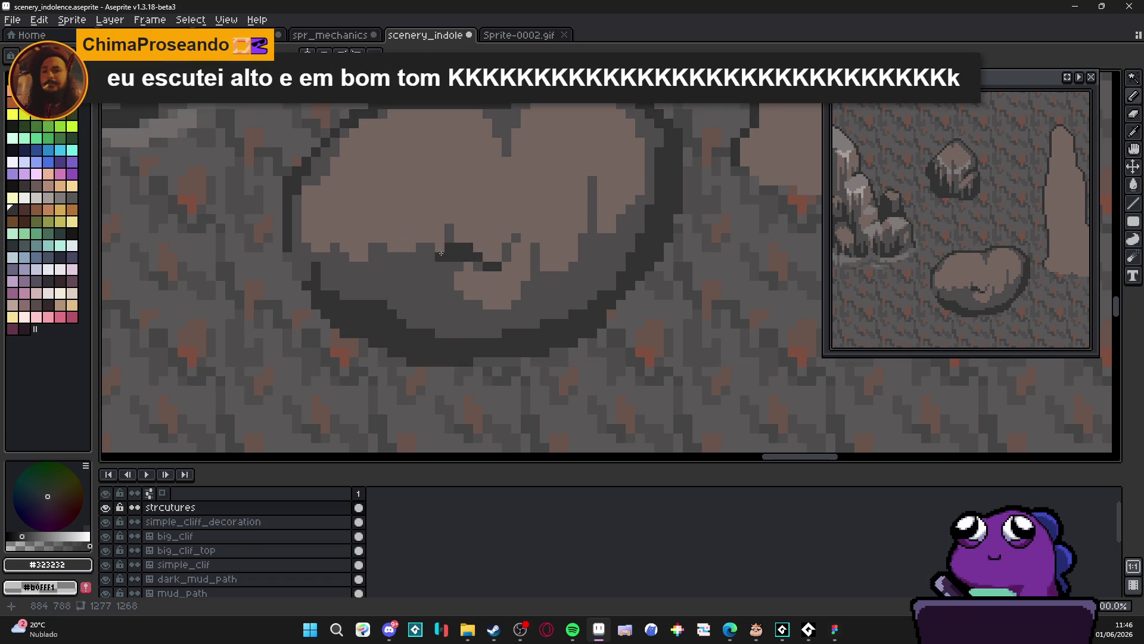
pyautogui.click(441, 265)
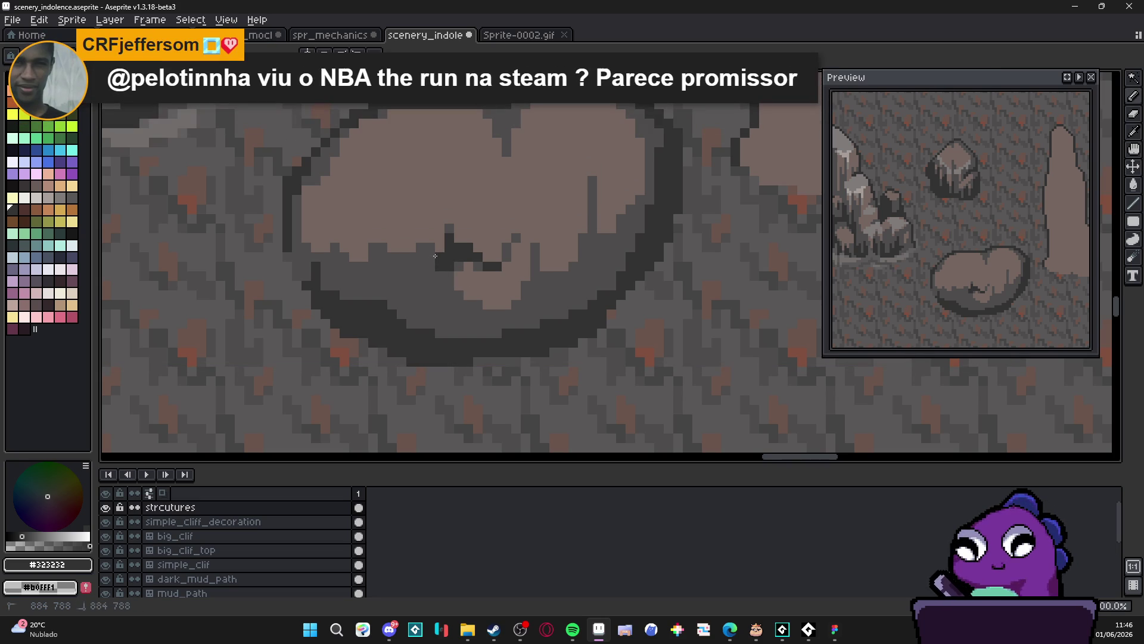
pyautogui.moveTo(459, 307)
pyautogui.mouseDown()
pyautogui.moveTo(453, 286)
pyautogui.moveTo(468, 306)
pyautogui.mouseUp()
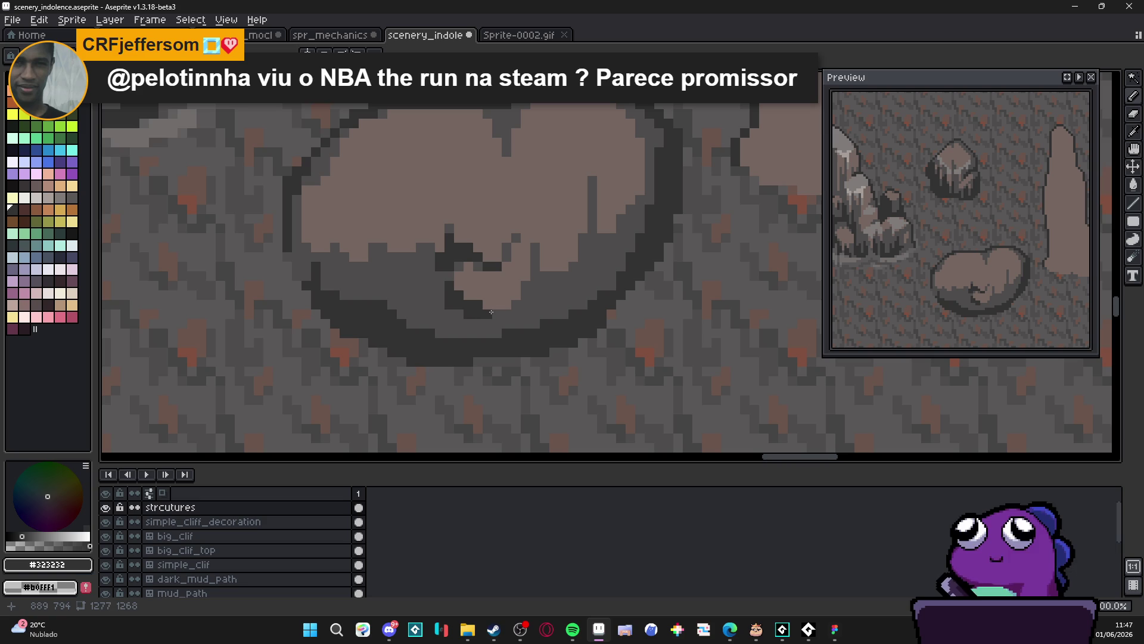
# Repaint some crack pixels in mid-grey #4f4d4d and extend the dark crack diagonally on the right
pyautogui.keyDown('alt'); pyautogui.click(460, 296); pyautogui.keyUp('alt')
pyautogui.moveTo(487, 305); pyautogui.dragTo(477, 304)
pyautogui.click(465, 294)
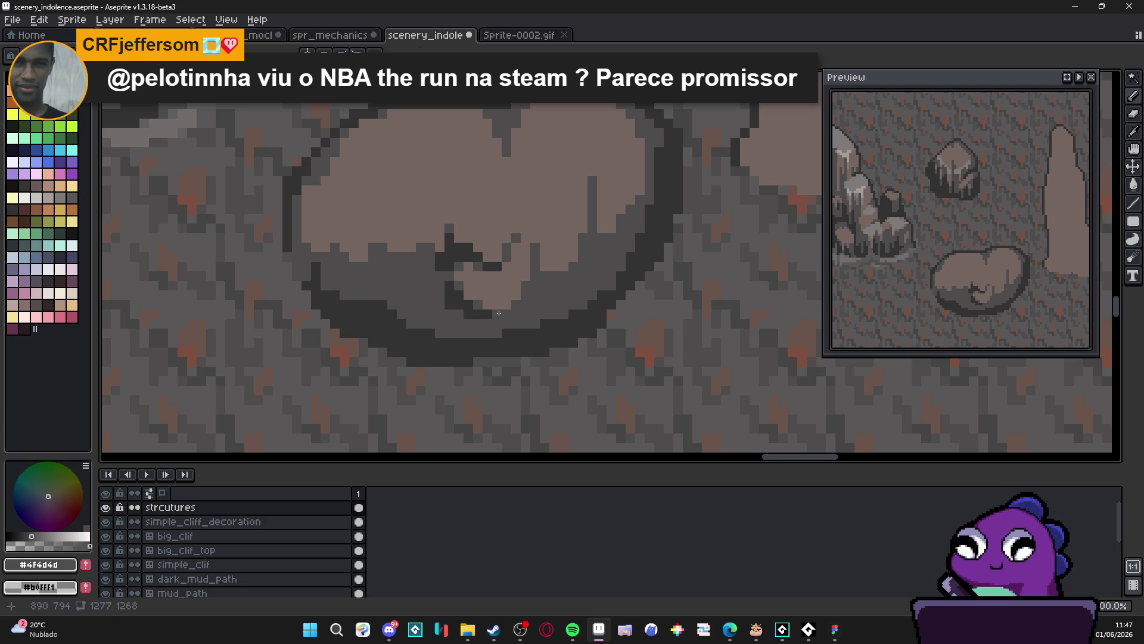
pyautogui.keyDown('alt'); pyautogui.click(522, 313); pyautogui.keyUp('alt')
pyautogui.click(535, 295)
pyautogui.click(526, 286)
pyautogui.click(536, 266)
pyautogui.click(542, 273)
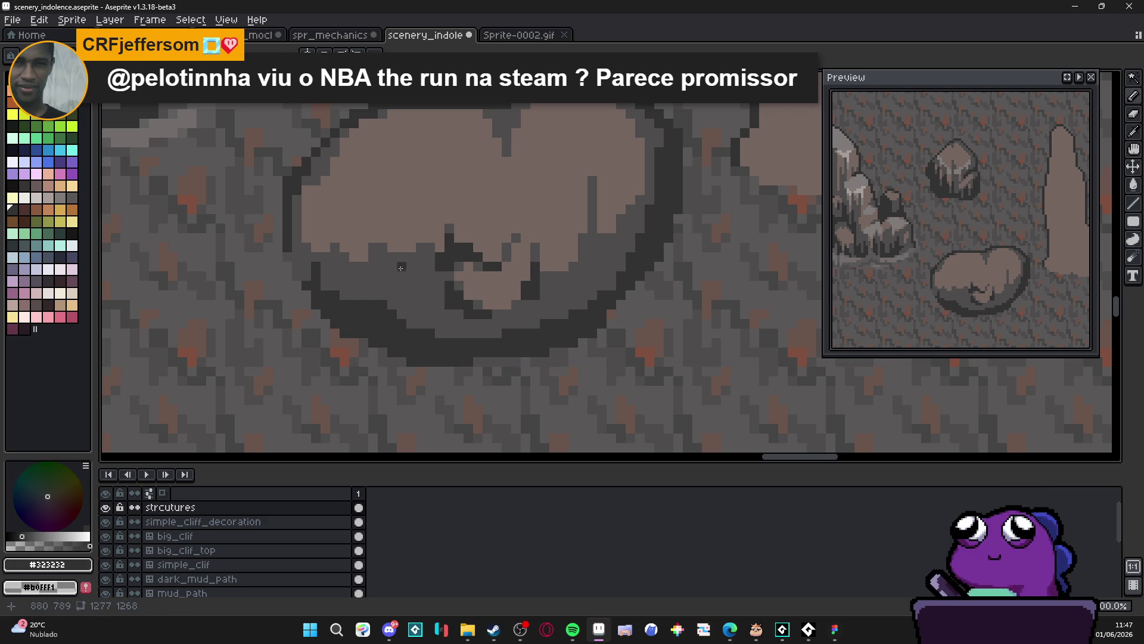
# Add light #756661 highlight pixels on the boulder's underside
pyautogui.hscroll(-3, 433, 274)
pyautogui.scroll(-3, 520, 277)
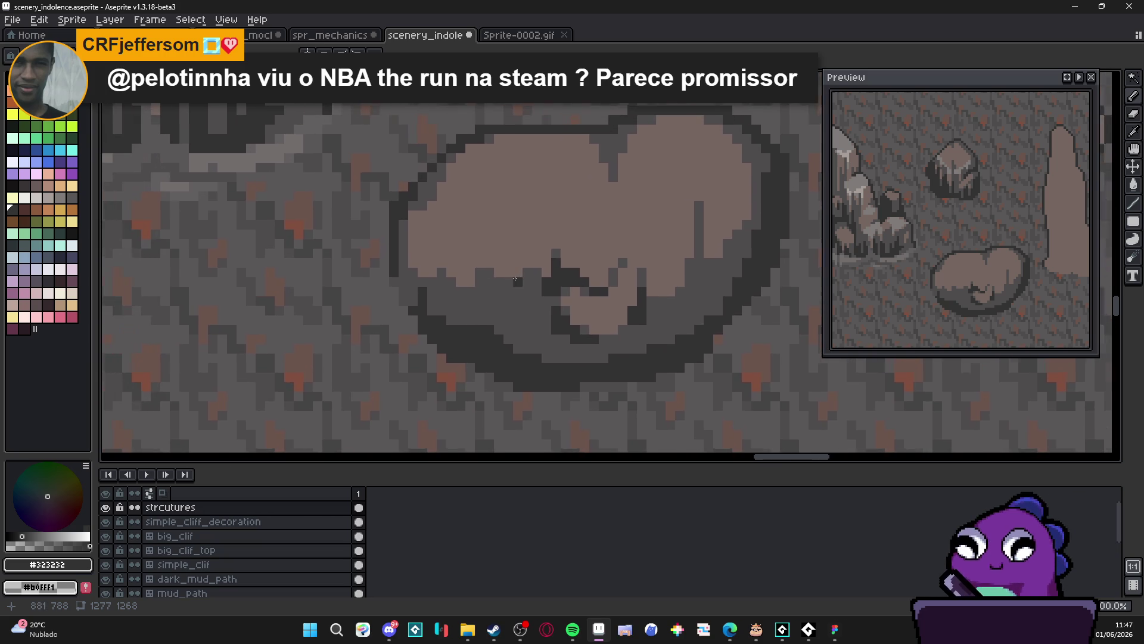
pyautogui.scroll(4, 515, 289)
pyautogui.keyDown('alt'); pyautogui.click(501, 283); pyautogui.keyUp('alt')
pyautogui.scroll(2, 498, 281)
pyautogui.moveTo(498, 281)
pyautogui.mouseDown()
pyautogui.moveTo(477, 301)
pyautogui.moveTo(480, 272)
pyautogui.moveTo(518, 301)
pyautogui.mouseUp()
pyautogui.click(531, 273)
# Extend the dark crack up and right, with a mid-grey pixel and a light highlight beside it
pyautogui.keyDown('alt'); pyautogui.click(518, 245); pyautogui.keyUp('alt')
pyautogui.click(503, 258)
pyautogui.moveTo(508, 262)
pyautogui.mouseDown()
pyautogui.moveTo(532, 257)
pyautogui.moveTo(532, 243)
pyautogui.mouseUp()
pyautogui.keyDown('alt'); pyautogui.click(502, 241); pyautogui.keyUp('alt')
pyautogui.click(489, 244)
pyautogui.keyDown('alt'); pyautogui.click(468, 230); pyautogui.keyUp('alt')
pyautogui.click(461, 244)
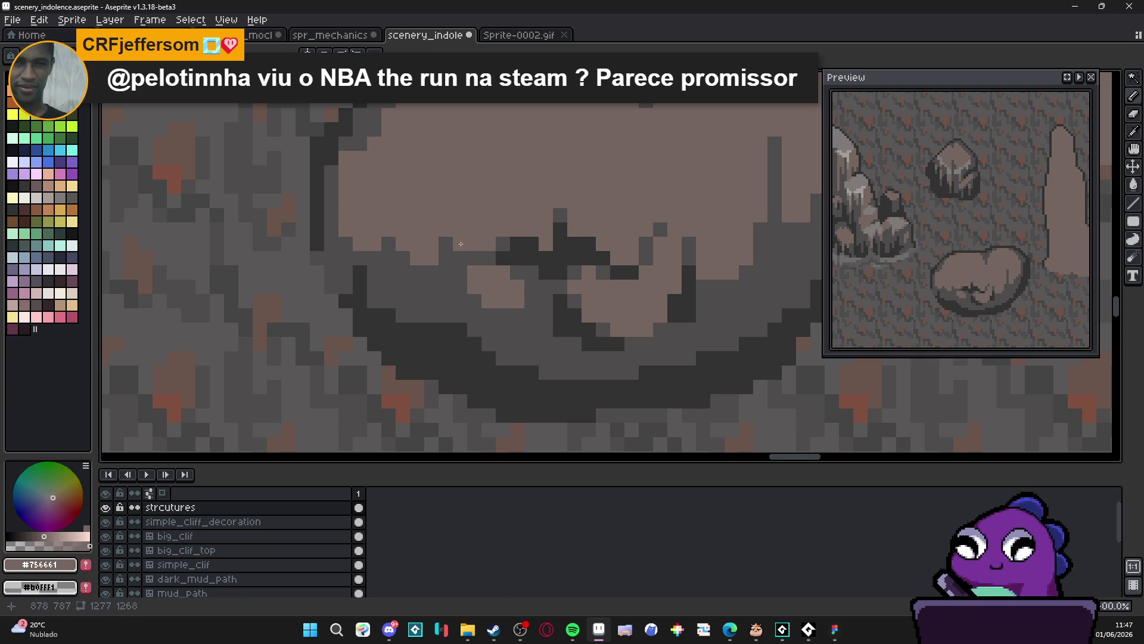
# Paint mid-grey #4f4d4d shadow pixels above the crack and one more dark crack pixel
pyautogui.scroll(2, 461, 244)
pyautogui.keyDown('alt'); pyautogui.click(470, 266); pyautogui.keyUp('alt')
pyautogui.click(471, 257)
pyautogui.moveTo(471, 238); pyautogui.dragTo(471, 223)
pyautogui.click(482, 269)
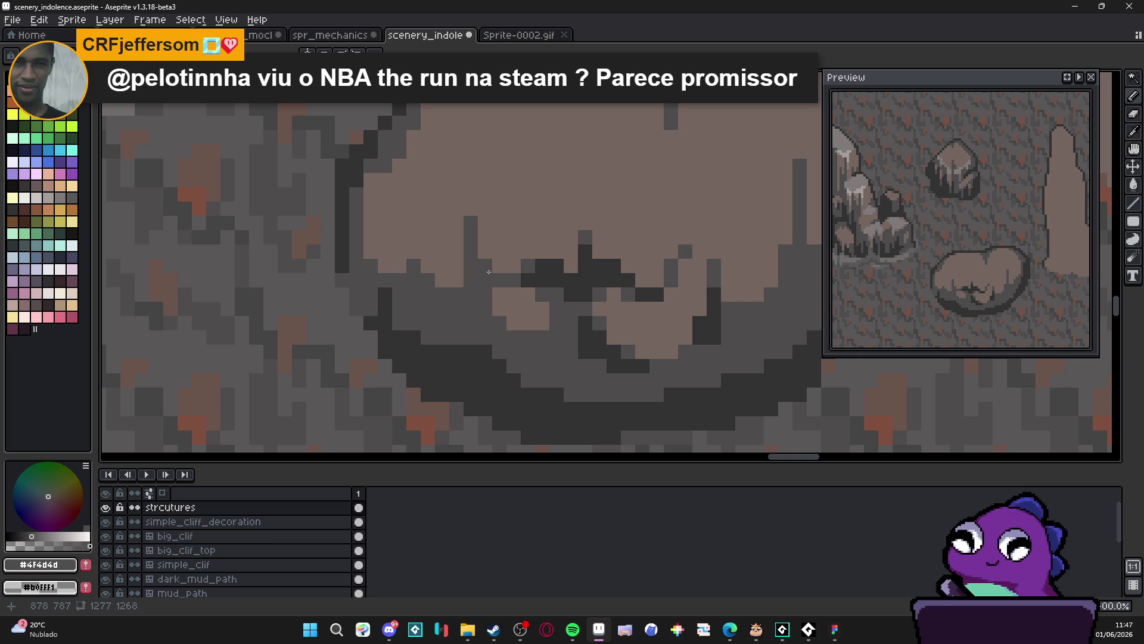
# Draw a diagonal run of darkest-grey #323232 pixels running down-left from the central crack
pyautogui.keyDown('alt'); pyautogui.click(577, 276); pyautogui.keyUp('alt')
pyautogui.click(470, 250)
pyautogui.click(470, 265)
pyautogui.click(484, 266)
pyautogui.click(486, 281)
pyautogui.click(500, 280)
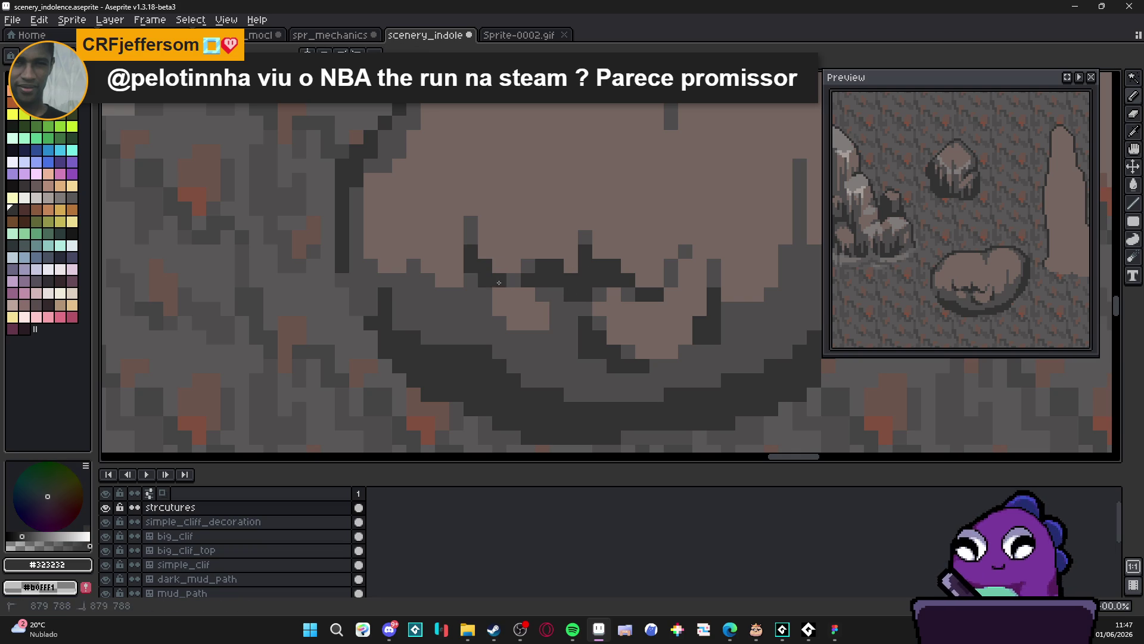
# Add dark #323232 pixels below the diagonal run and along the crack's bottom
pyautogui.click(485, 294)
pyautogui.click(488, 306)
pyautogui.click(499, 323)
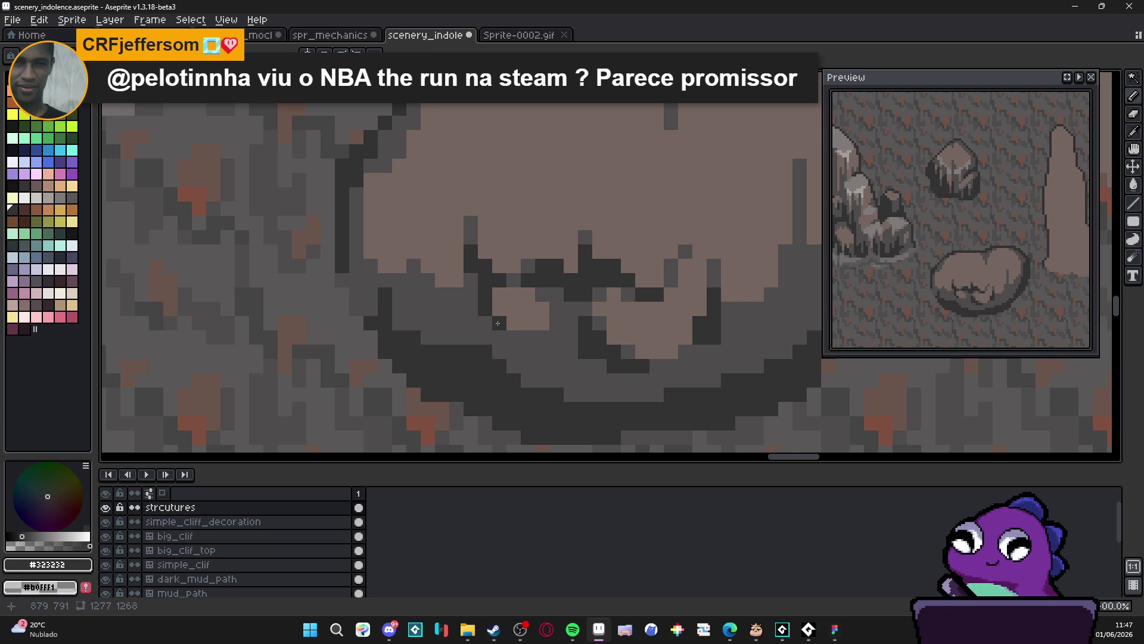
pyautogui.click(513, 323)
pyautogui.scroll(-3, 534, 354)
# Zoom out to check the boulder, then add two more pixels to its underside
pyautogui.scroll(2, 533, 354)
pyautogui.scroll(-3, 531, 339)
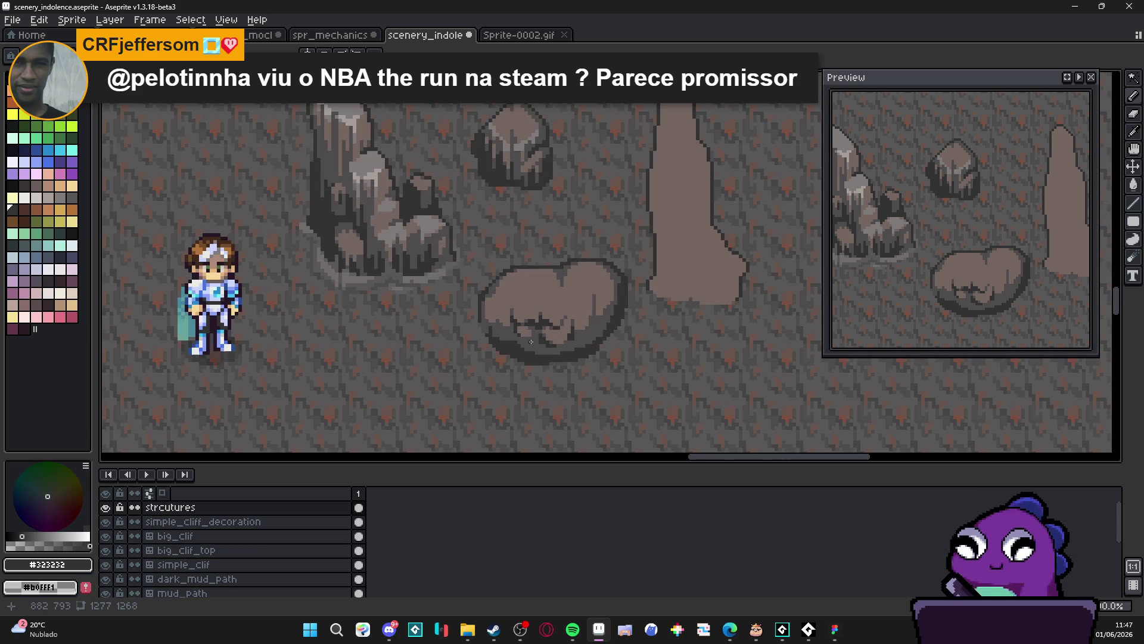
pyautogui.scroll(3, 516, 323)
pyautogui.keyDown('alt'); pyautogui.click(511, 289); pyautogui.keyUp('alt')
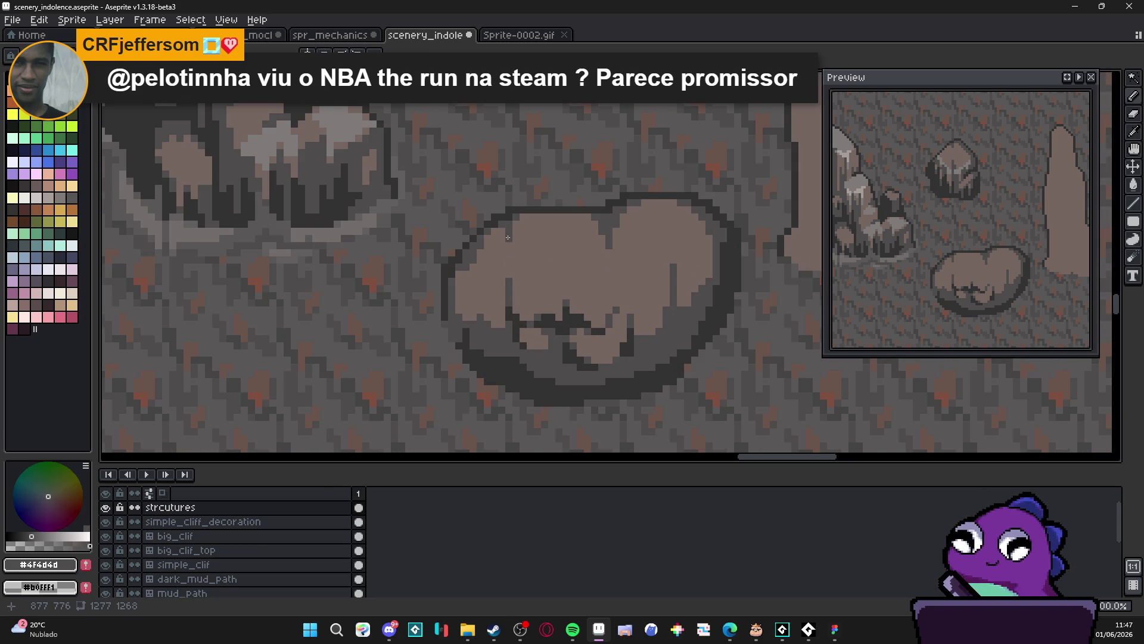
pyautogui.scroll(-3, 548, 319)
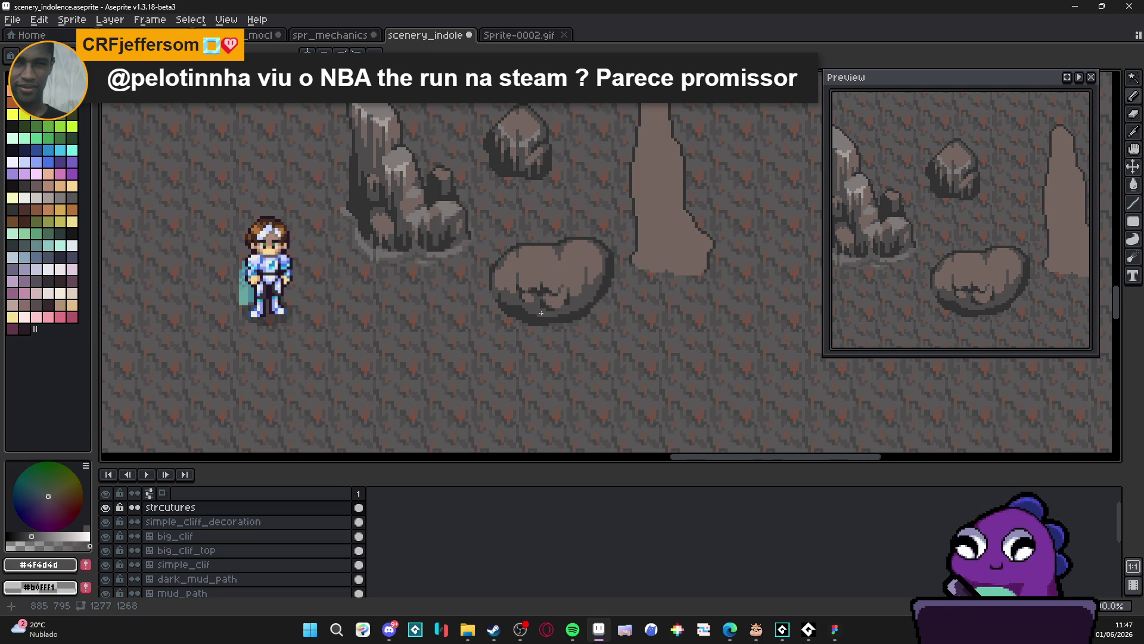
pyautogui.scroll(3, 531, 307)
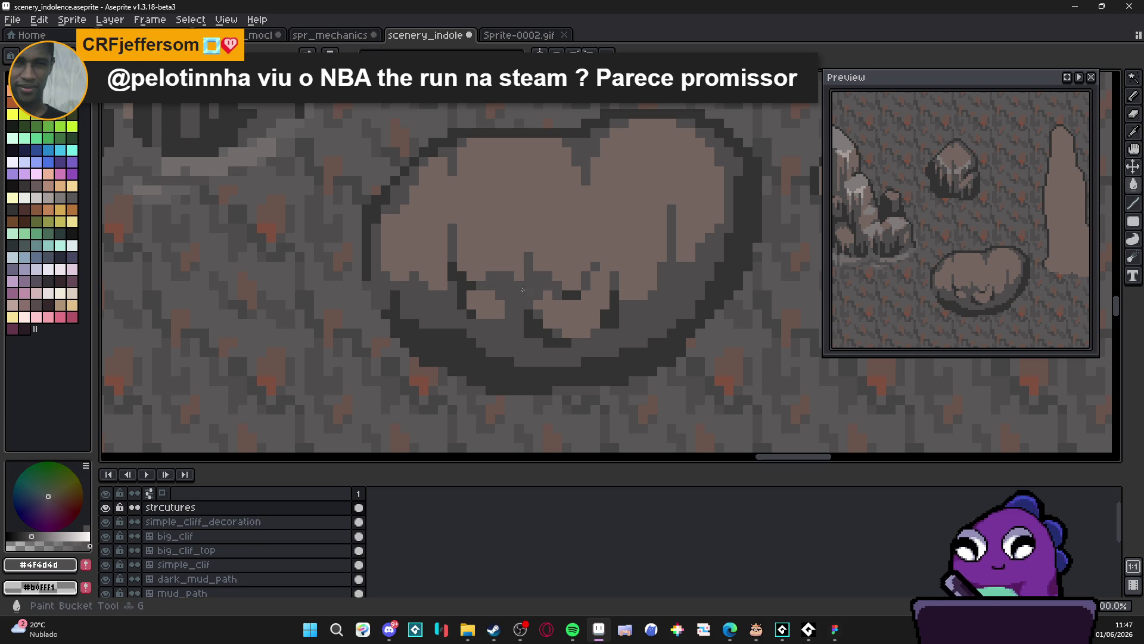
pyautogui.scroll(-2, 529, 298)
pyautogui.scroll(2, 529, 298)
pyautogui.keyDown('alt'); pyautogui.click(531, 272); pyautogui.keyUp('alt')
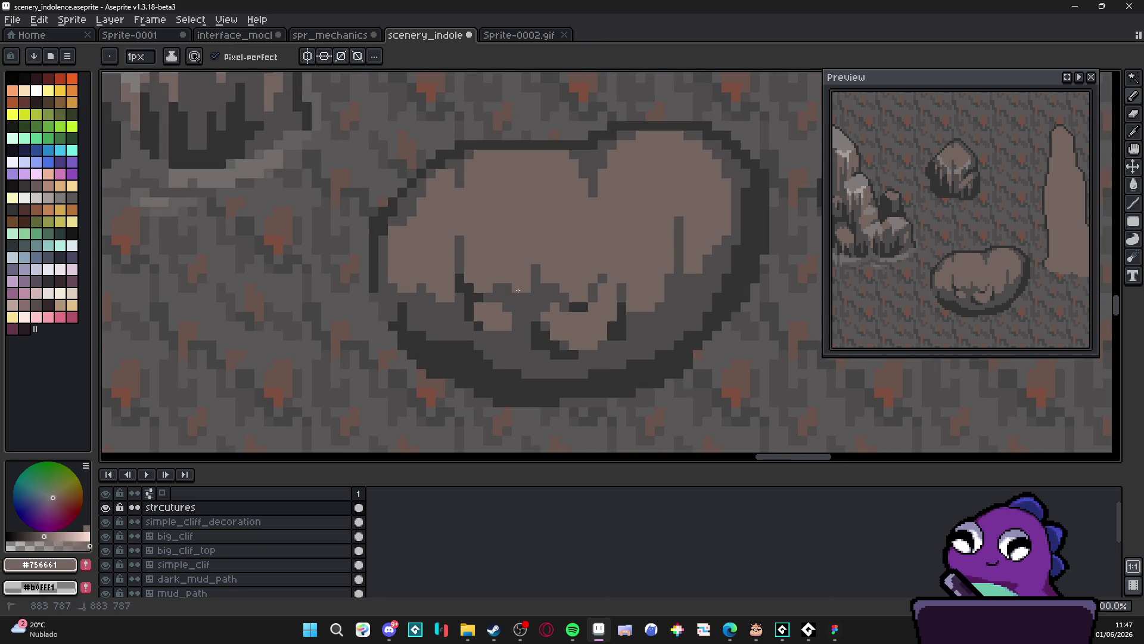
pyautogui.keyDown('alt'); pyautogui.click(484, 301); pyautogui.keyUp('alt')
pyautogui.click(483, 301)
pyautogui.click(547, 317)
# Darken the boulder's lower-left edge with #323232 pixels, extending the crack leftward
pyautogui.scroll(-2, 549, 319)
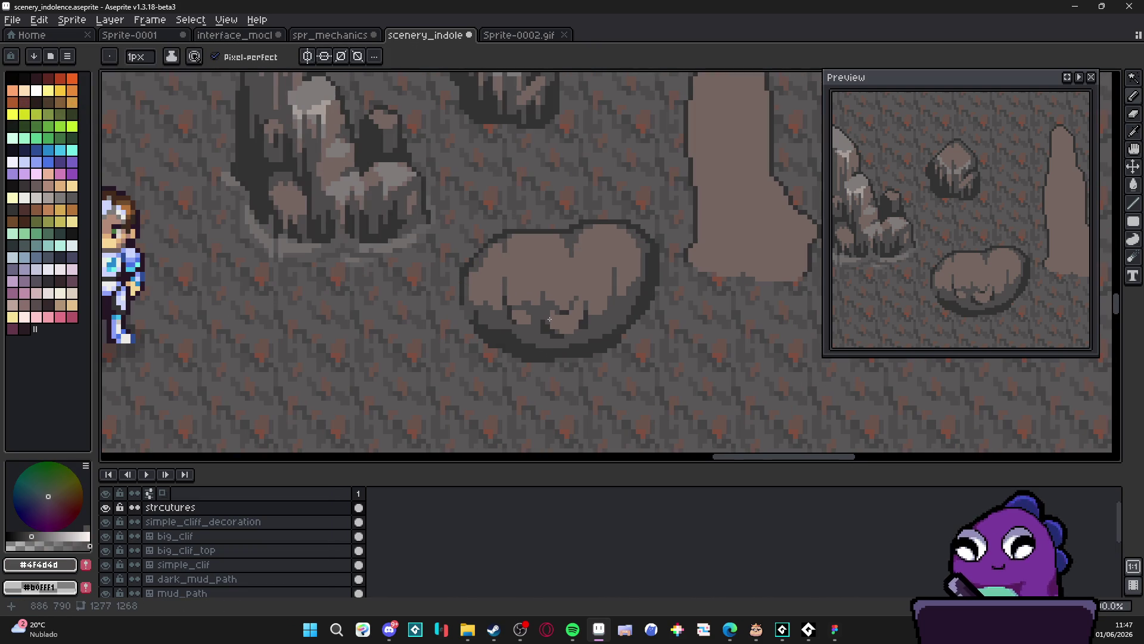
pyautogui.scroll(2, 549, 319)
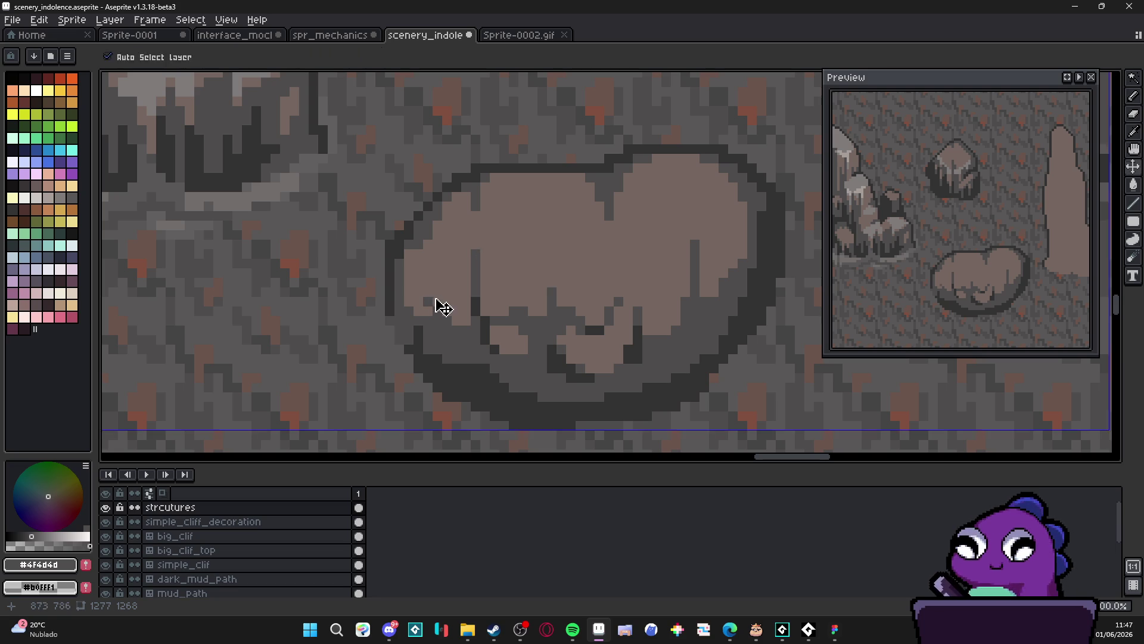
pyautogui.keyDown('alt'); pyautogui.click(478, 322); pyautogui.keyUp('alt')
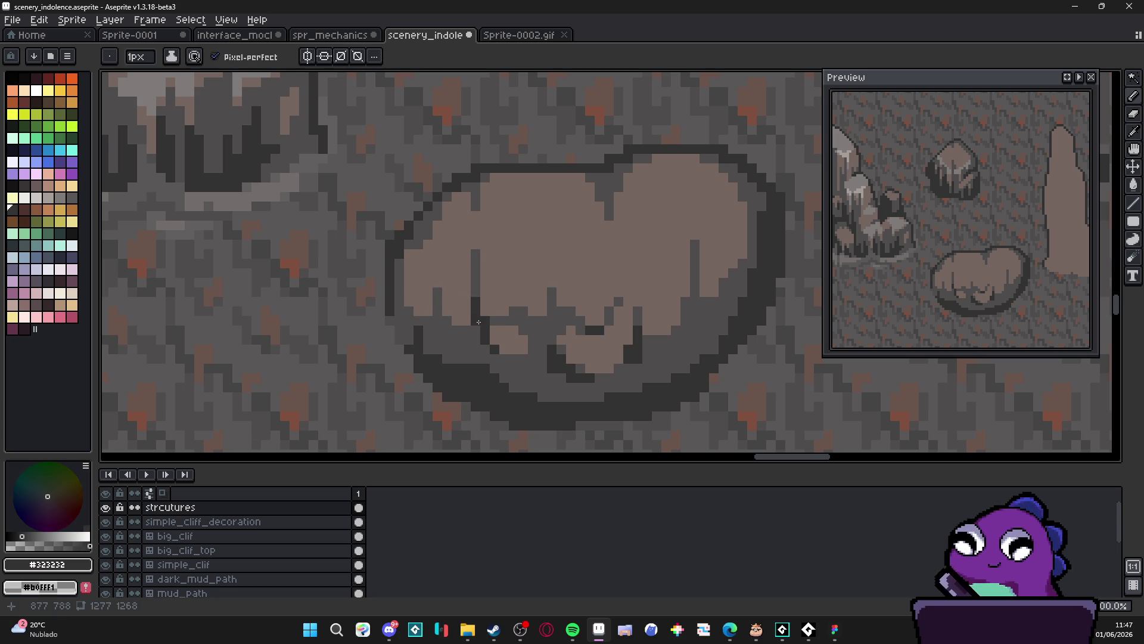
pyautogui.click(441, 317)
pyautogui.moveTo(446, 325); pyautogui.dragTo(460, 331)
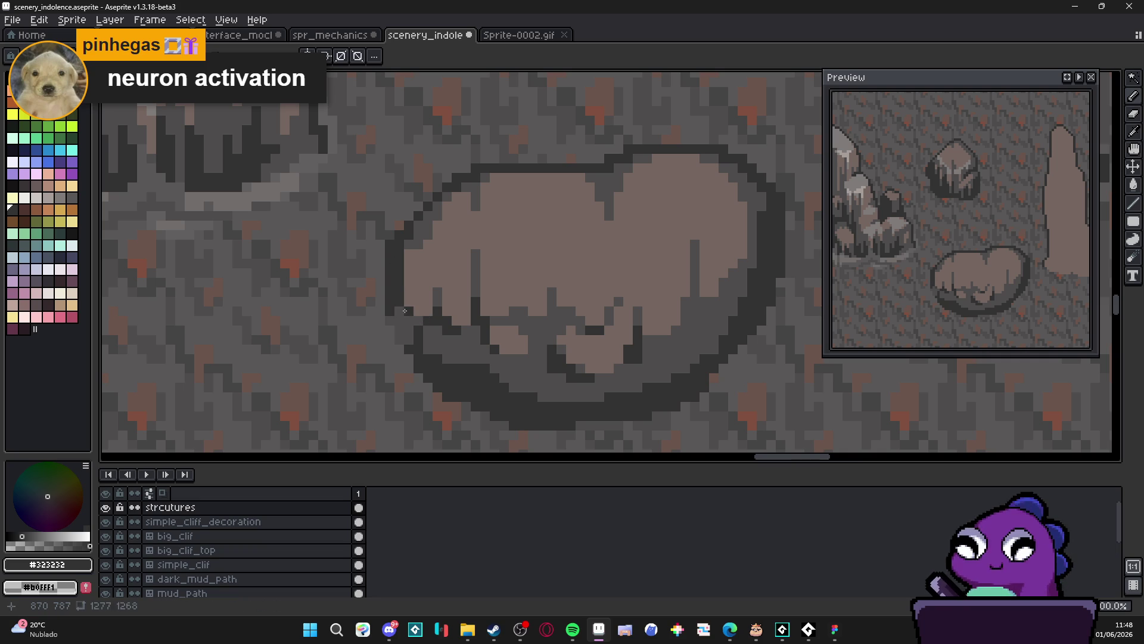
pyautogui.scroll(-3, 405, 316)
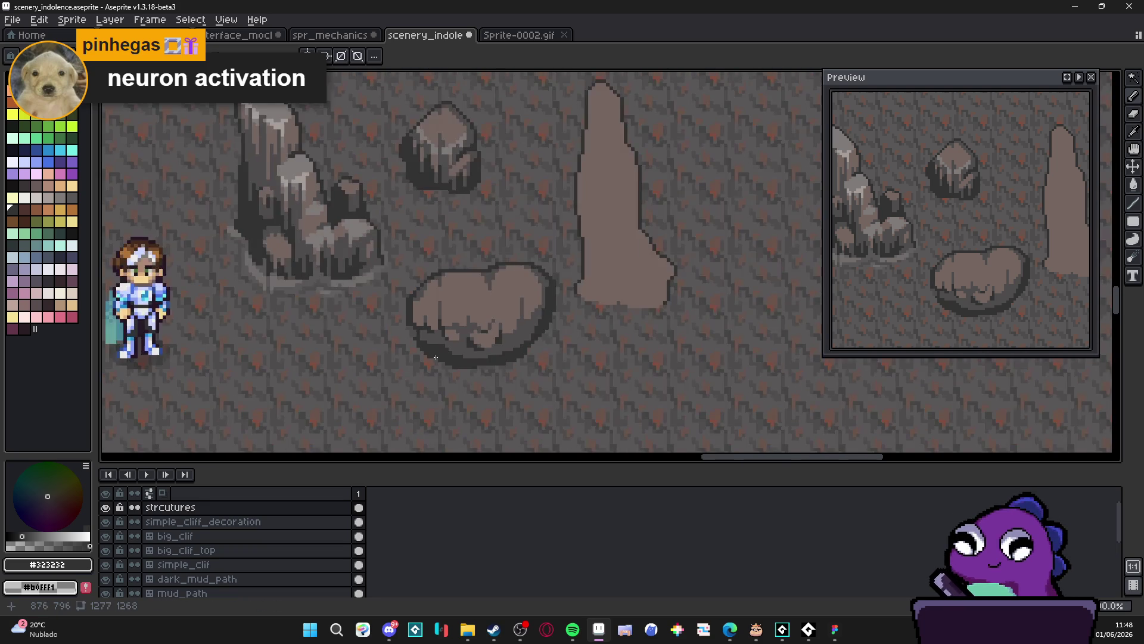
# Paint mid-grey shadow along the boulder's inner left edge
pyautogui.scroll(3, 415, 332)
pyautogui.scroll(-3, 415, 332)
pyautogui.scroll(3, 439, 327)
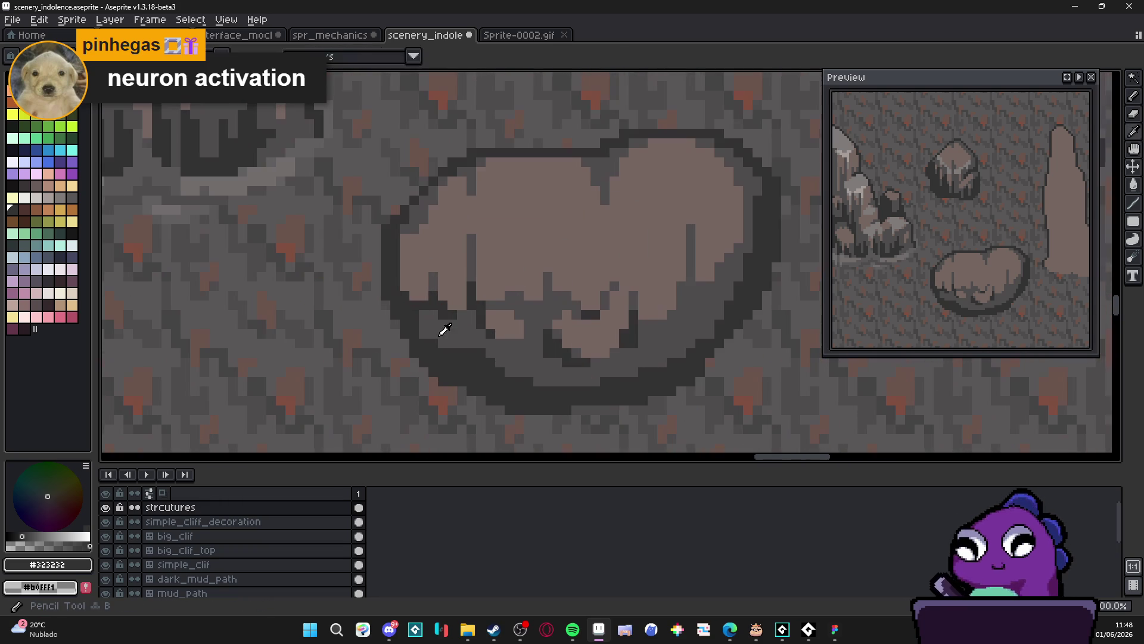
pyautogui.keyDown('alt'); pyautogui.click(412, 293); pyautogui.keyUp('alt')
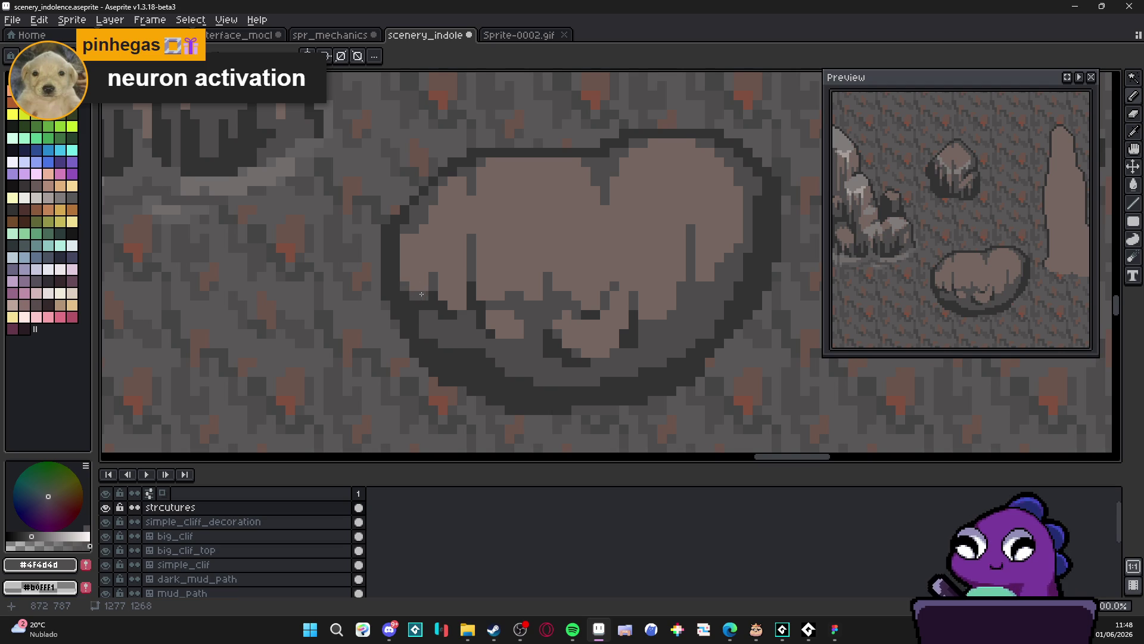
pyautogui.moveTo(420, 287)
pyautogui.mouseDown()
pyautogui.moveTo(406, 275)
pyautogui.moveTo(413, 237)
pyautogui.moveTo(416, 285)
pyautogui.mouseUp()
# Zoom in and pick the boulder's light brown #756661 as the drawing colour
pyautogui.scroll(-3, 415, 284)
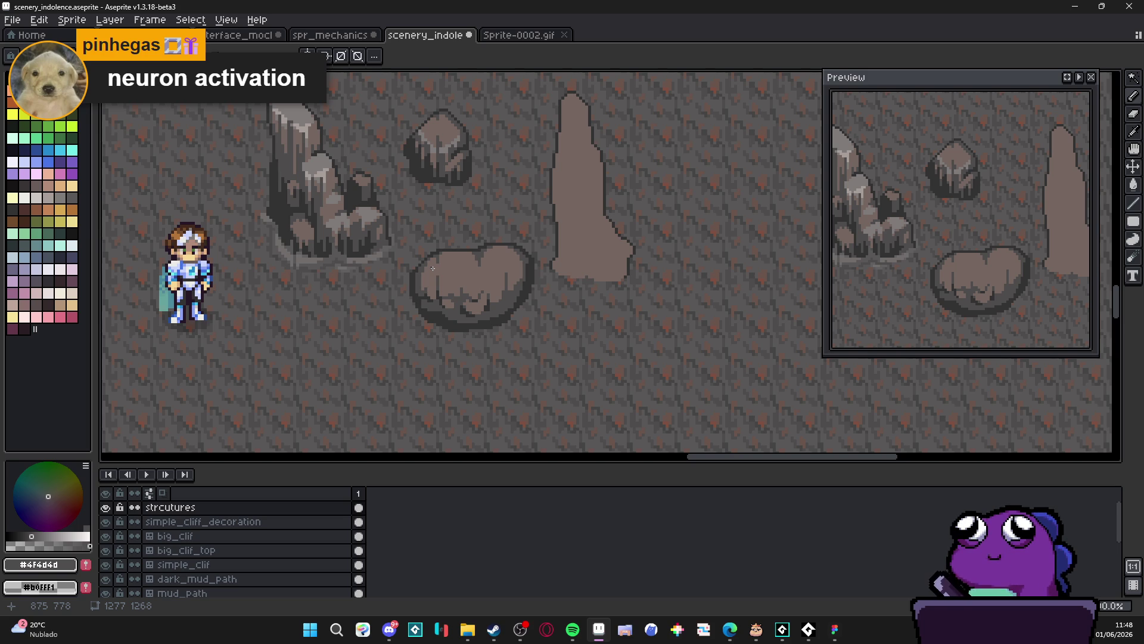
pyautogui.scroll(5, 442, 256)
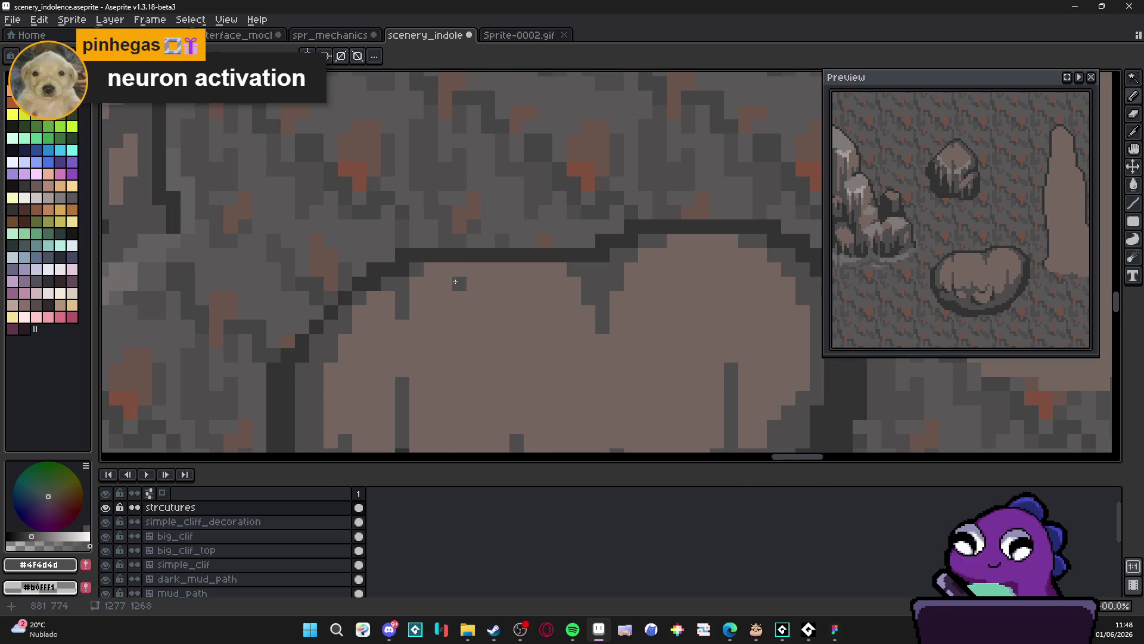
pyautogui.scroll(-5, 462, 280)
pyautogui.scroll(-2, 560, 383)
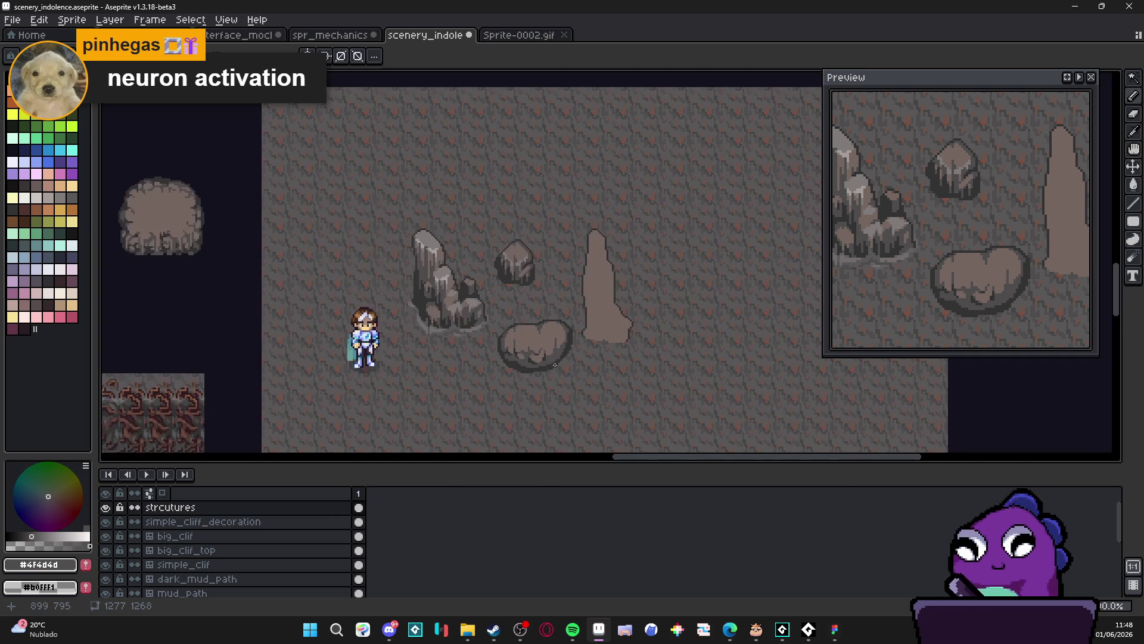
pyautogui.scroll(3, 553, 361)
pyautogui.keyDown('alt'); pyautogui.click(551, 351); pyautogui.keyUp('alt')
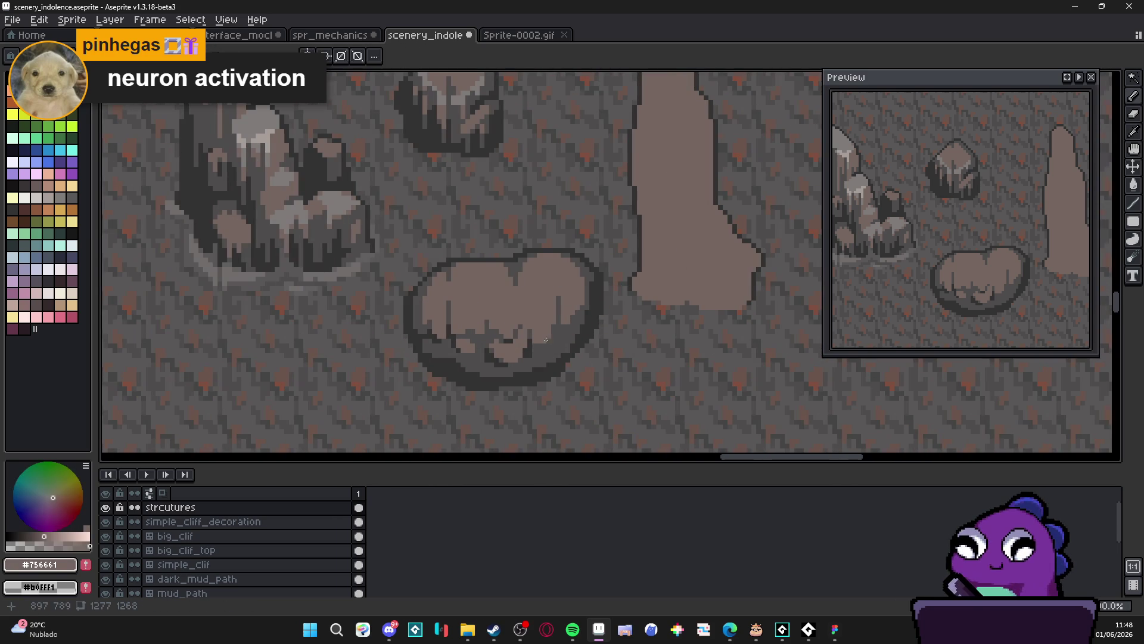
pyautogui.scroll(2, 550, 348)
# Draw dark #323232 crack strokes up through the boulder's lower shading
pyautogui.moveTo(543, 342)
pyautogui.mouseDown()
pyautogui.moveTo(543, 315)
pyautogui.moveTo(555, 361)
pyautogui.moveTo(536, 355)
pyautogui.moveTo(567, 335)
pyautogui.mouseUp()
pyautogui.keyDown('alt'); pyautogui.click(540, 373); pyautogui.keyUp('alt')
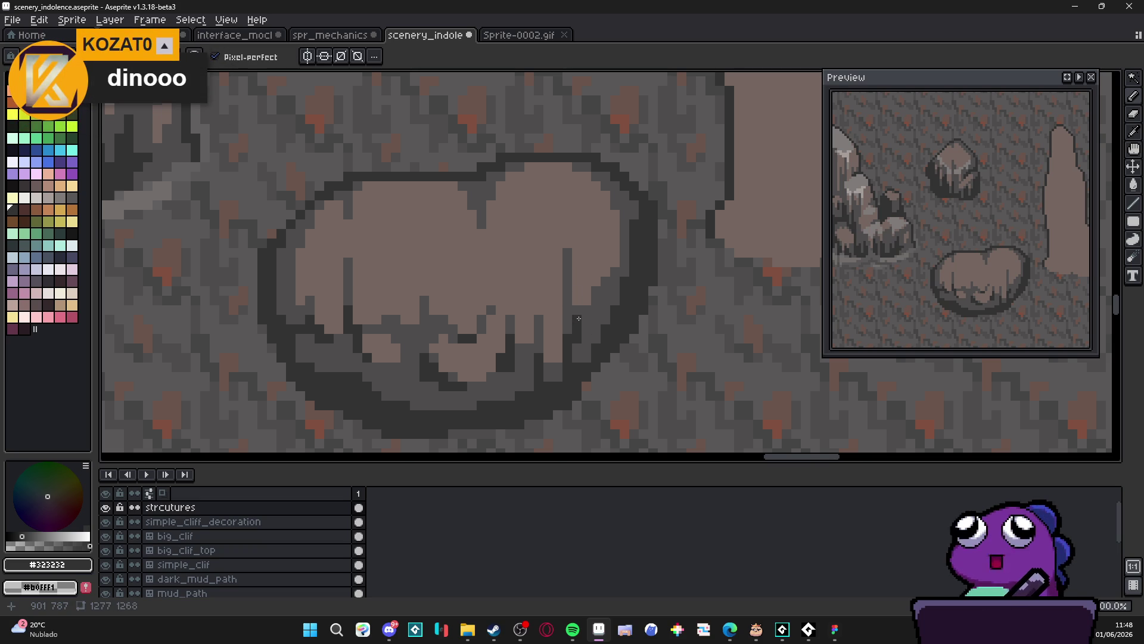
pyautogui.scroll(2, 579, 318)
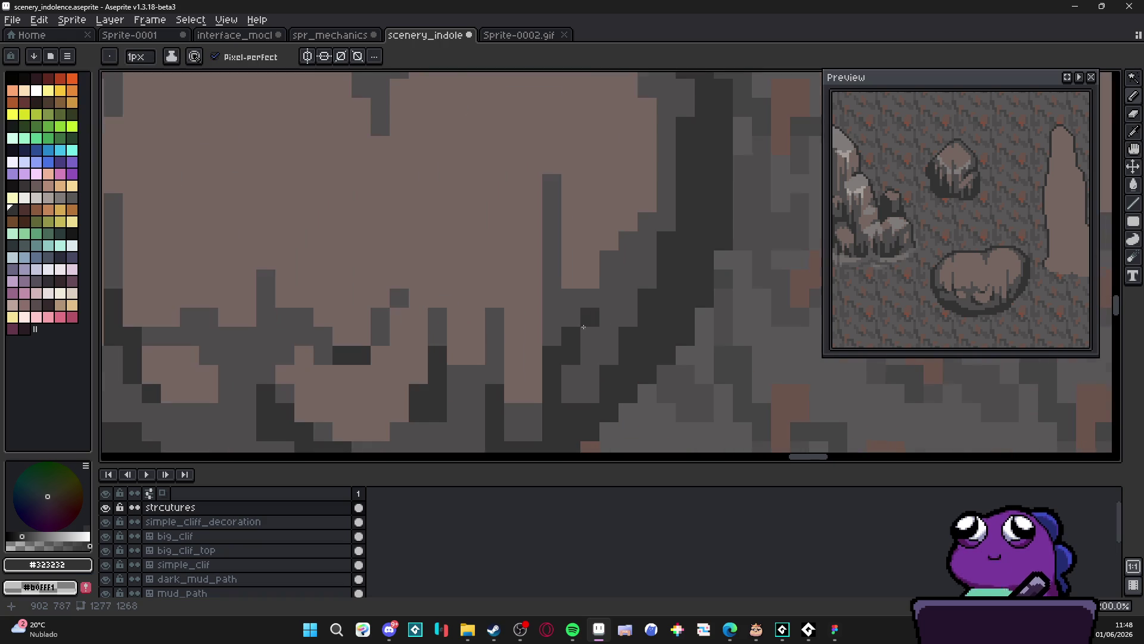
pyautogui.moveTo(591, 323)
pyautogui.mouseDown()
pyautogui.moveTo(608, 335)
pyautogui.moveTo(629, 319)
pyautogui.moveTo(629, 298)
pyautogui.moveTo(615, 292)
pyautogui.mouseUp()
pyautogui.click(610, 279)
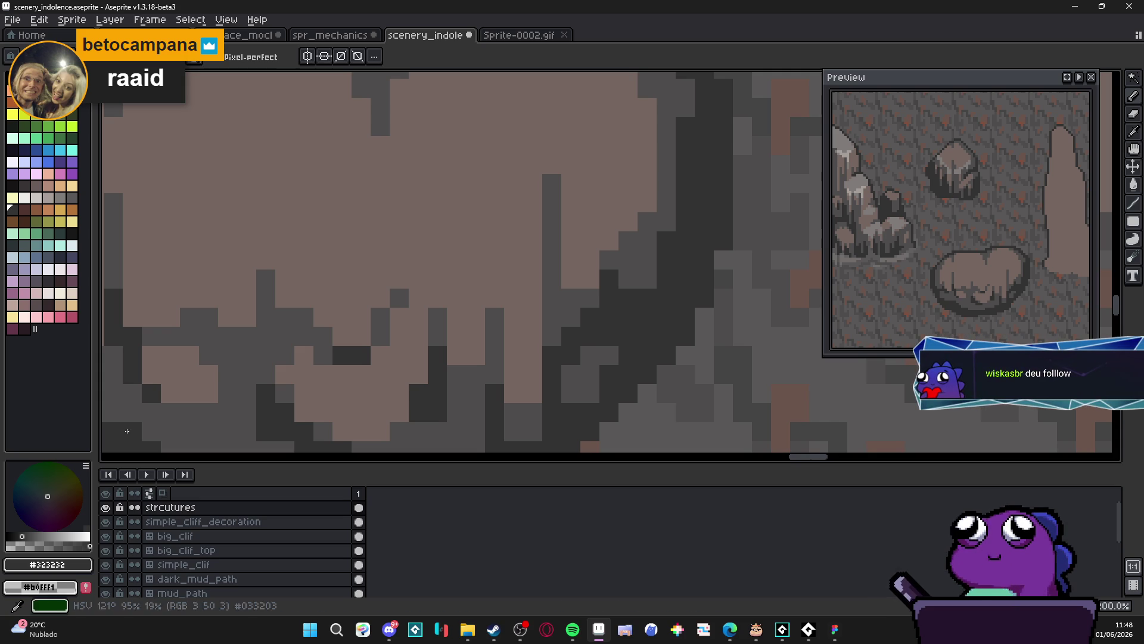
# Pick the mid grey #4f4d4d from the rock
pyautogui.scroll(-5, 668, 306)
pyautogui.scroll(2, 640, 304)
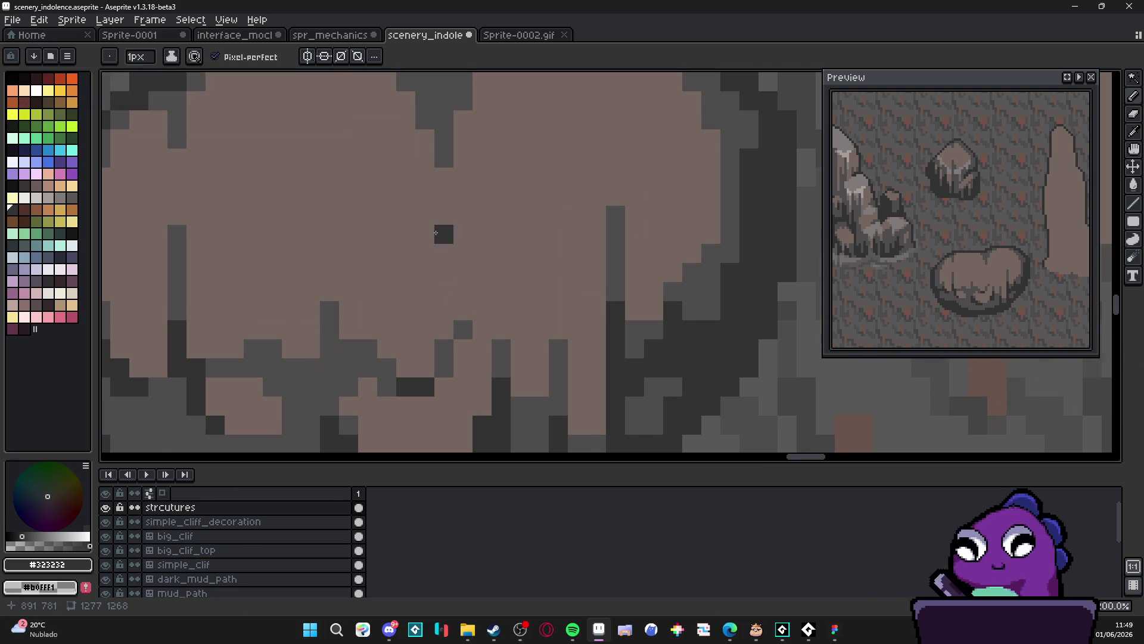
pyautogui.scroll(-2, 441, 238)
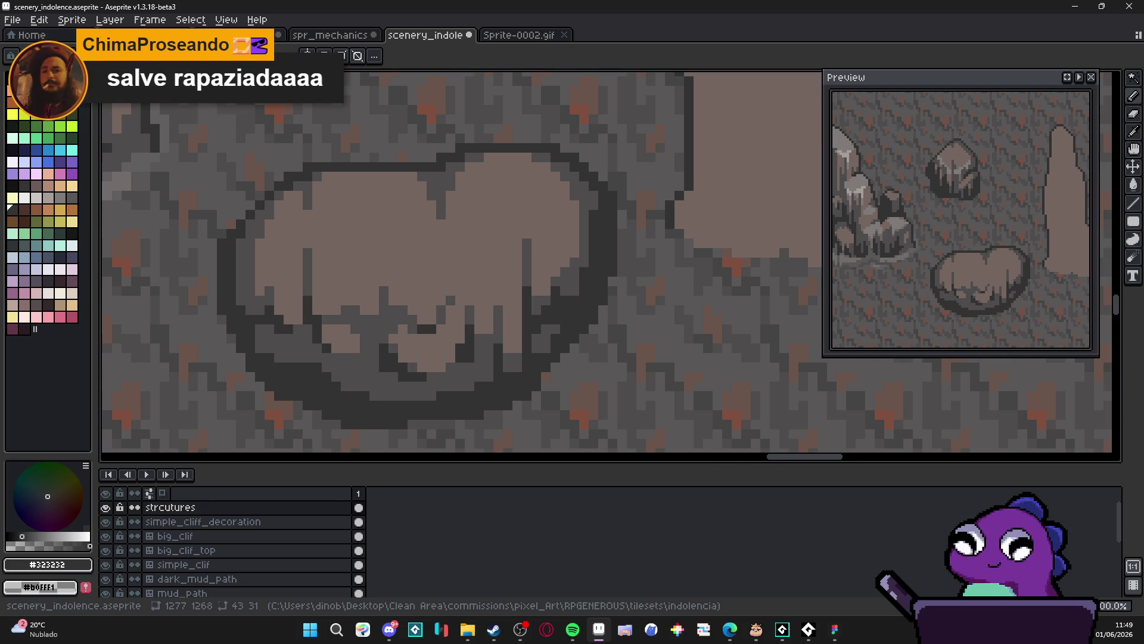
pyautogui.scroll(-2, 600, 278)
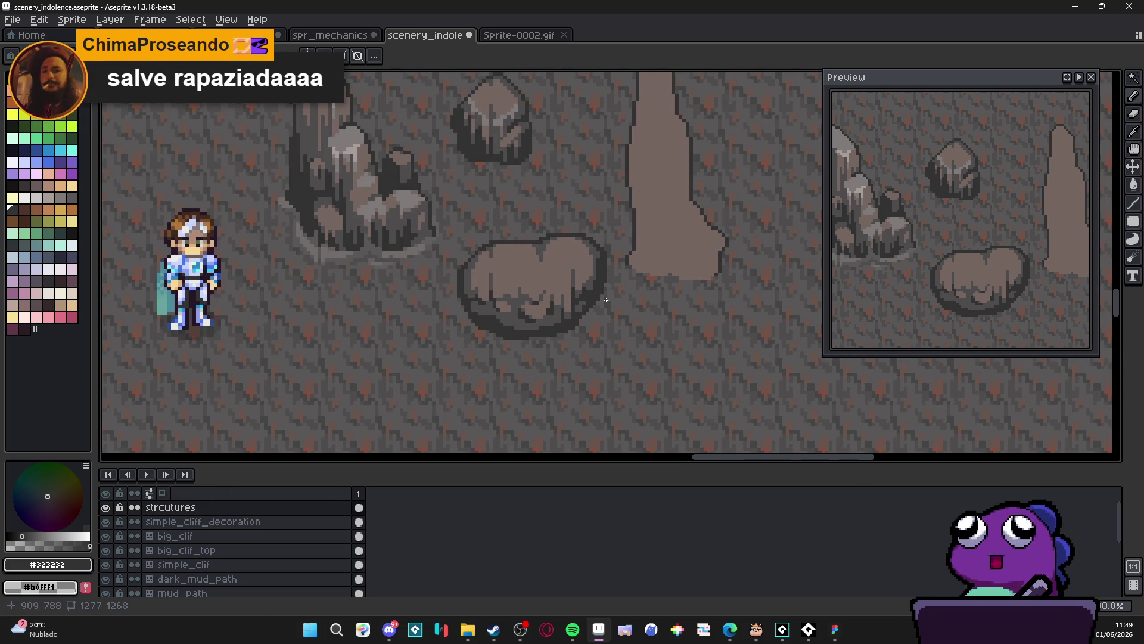
pyautogui.scroll(3, 605, 300)
pyautogui.keyDown('alt'); pyautogui.click(592, 322); pyautogui.keyUp('alt')
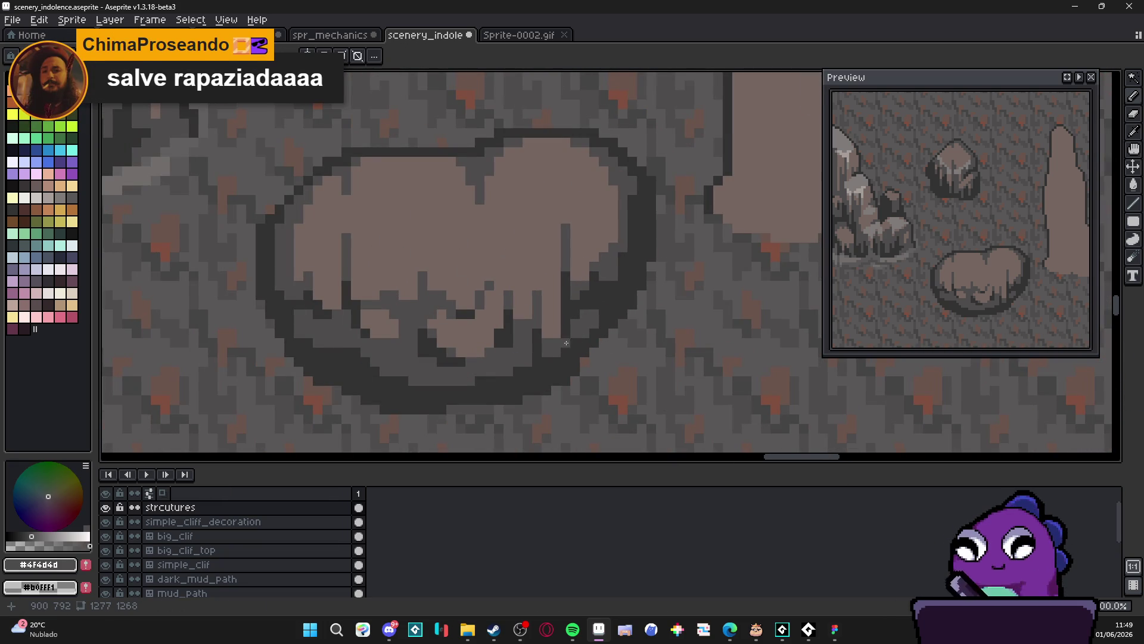
# Draw a short dark #323232 vertical line in the boulder's lower shading
pyautogui.moveTo(441, 332); pyautogui.dragTo(462, 334)
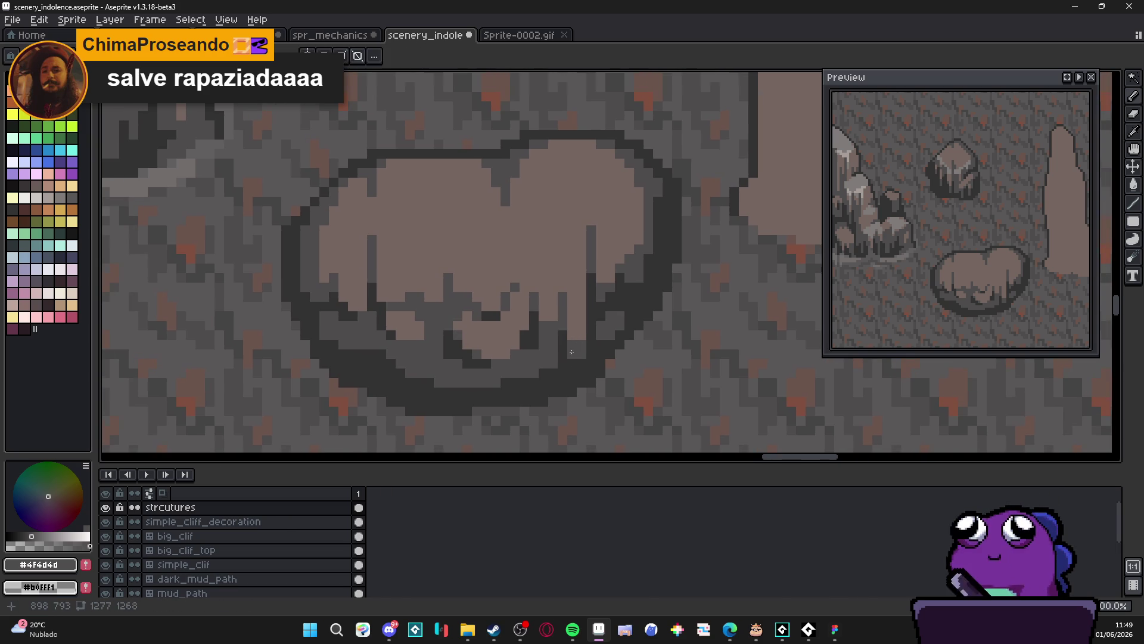
pyautogui.scroll(-2, 571, 362)
pyautogui.scroll(2, 560, 358)
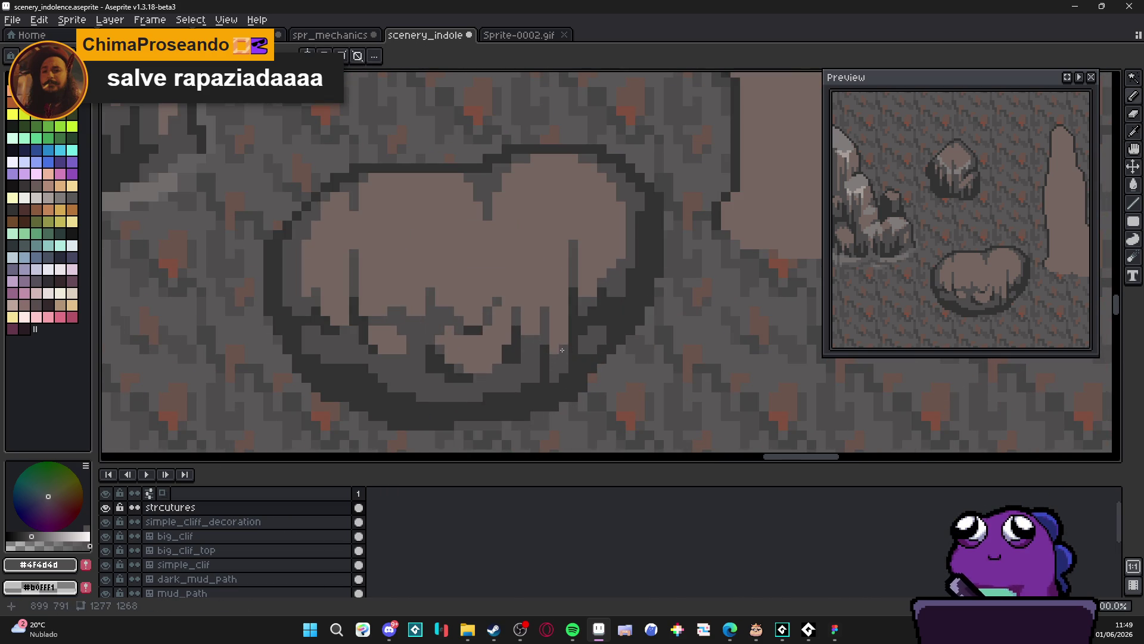
pyautogui.scroll(-2, 553, 358)
pyautogui.scroll(-1, 550, 373)
pyautogui.scroll(2, 536, 377)
pyautogui.scroll(1, 527, 381)
pyautogui.keyDown('alt'); pyautogui.click(561, 350); pyautogui.keyUp('alt')
pyautogui.moveTo(559, 365); pyautogui.dragTo(559, 385)
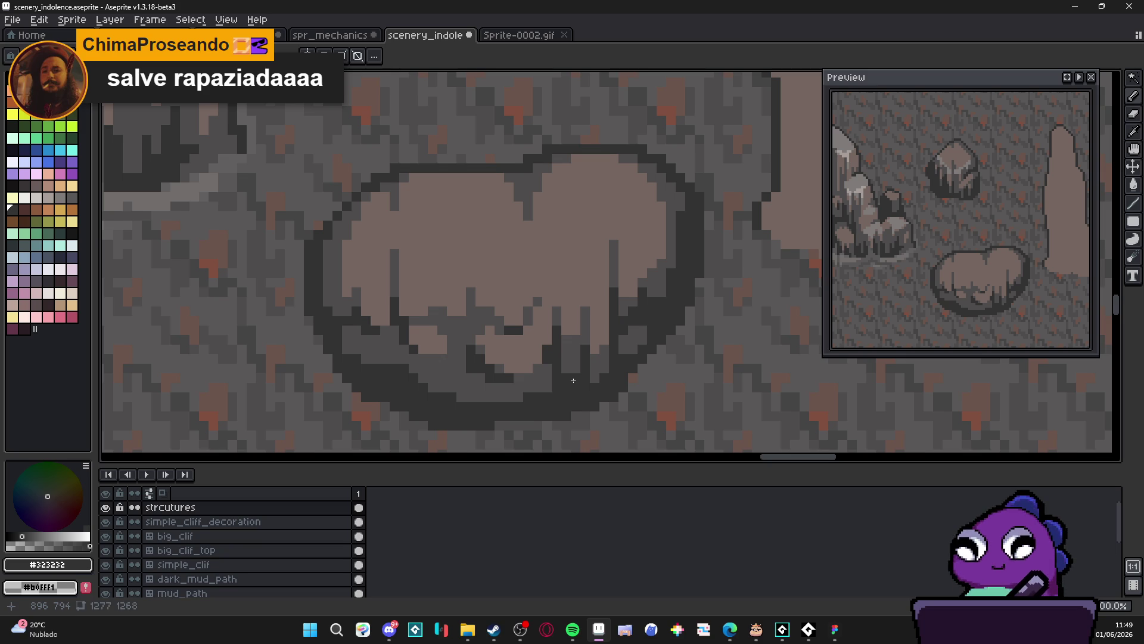
# Paint a row of darkest-grey #323232 pixels along the boulder's lower shadow
pyautogui.keyDown('alt'); pyautogui.click(613, 170); pyautogui.keyUp('alt')
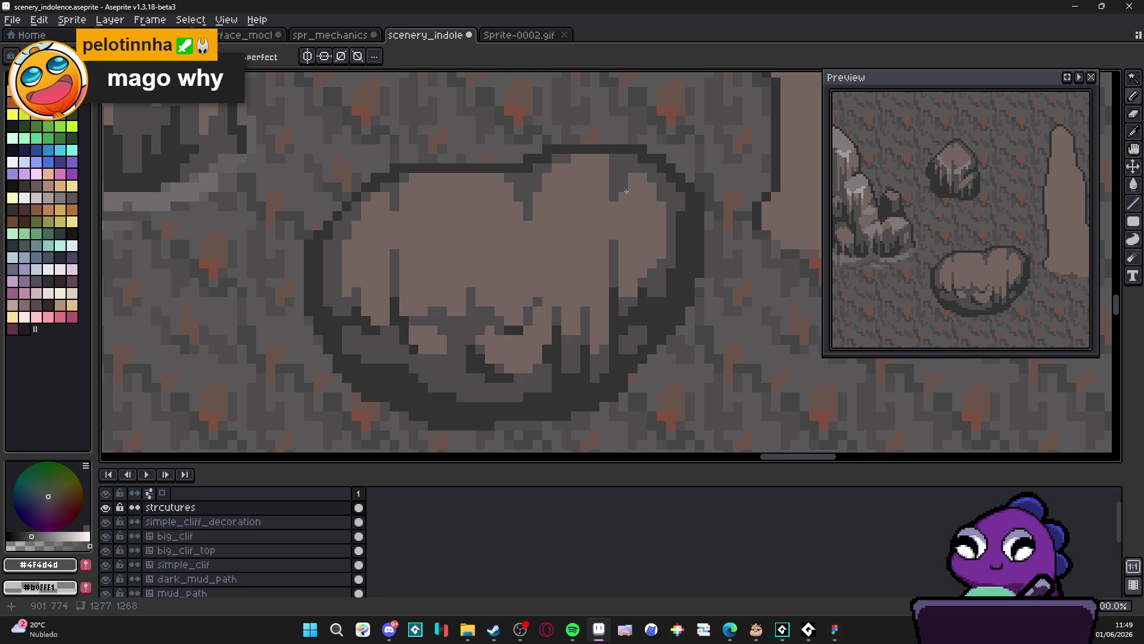
pyautogui.keyDown('alt'); pyautogui.click(633, 281); pyautogui.keyUp('alt')
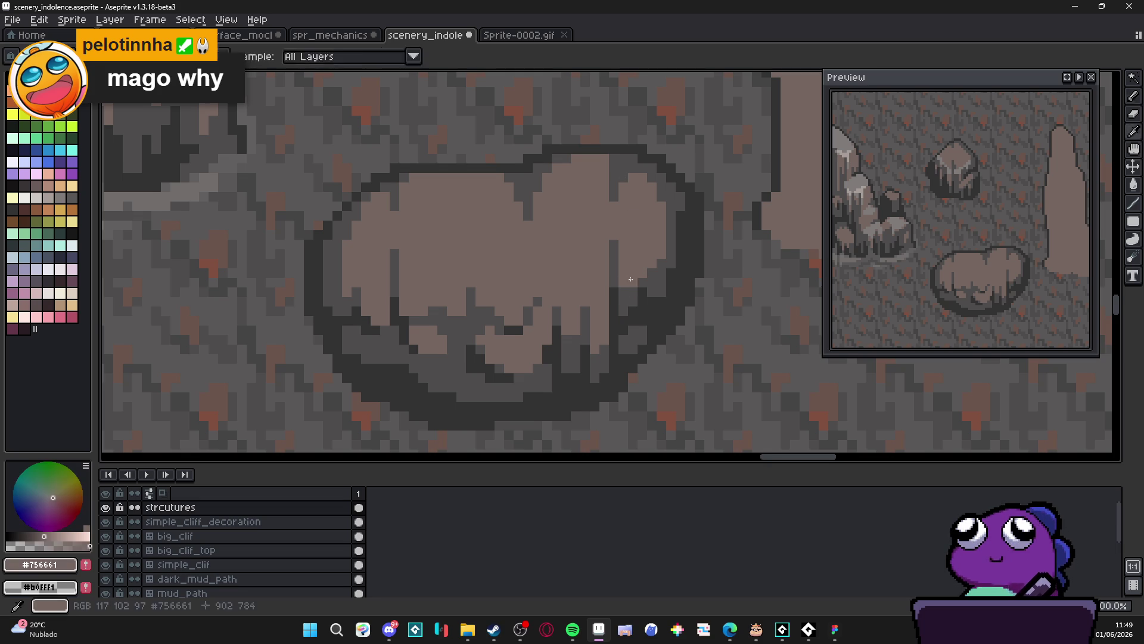
pyautogui.keyDown('alt'); pyautogui.click(620, 292); pyautogui.keyUp('alt')
pyautogui.click(573, 274)
pyautogui.moveTo(573, 275); pyautogui.dragTo(590, 276)
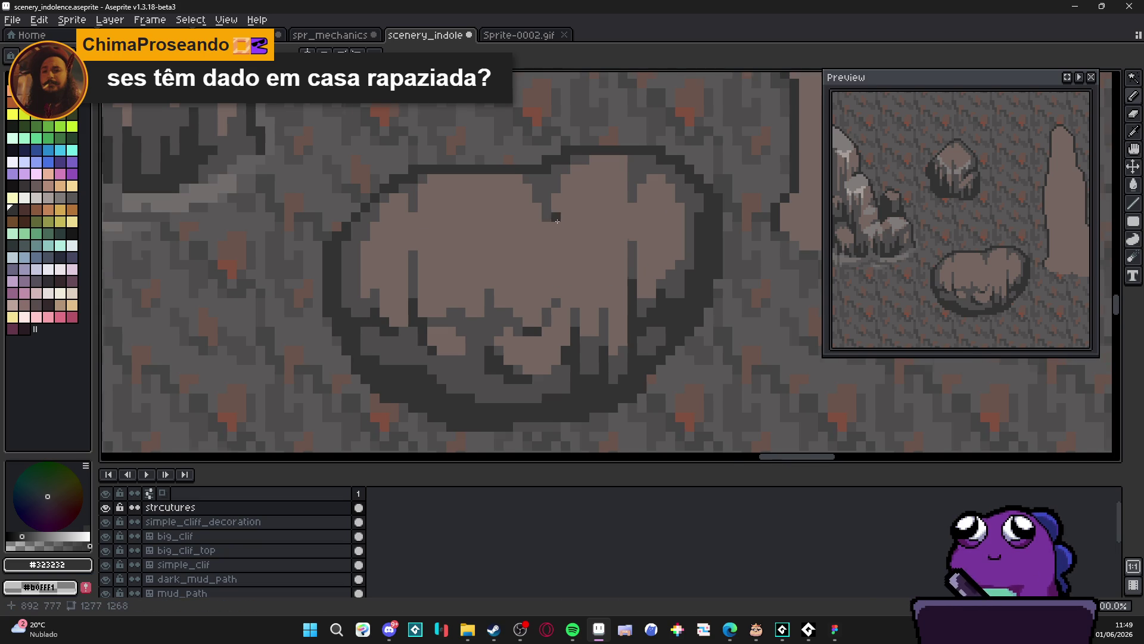
# Paint a short dark vertical stroke in the boulder's shadow, keeping #323232 selected
pyautogui.scroll(-3, 568, 243)
pyautogui.scroll(4, 567, 273)
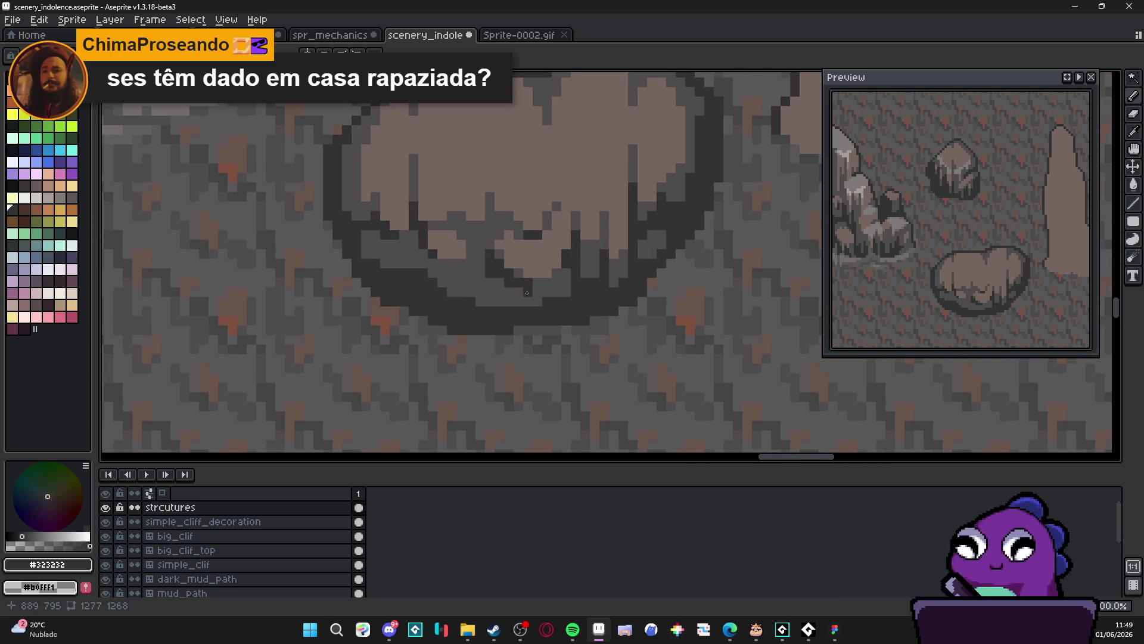
pyautogui.moveTo(490, 267); pyautogui.dragTo(490, 308)
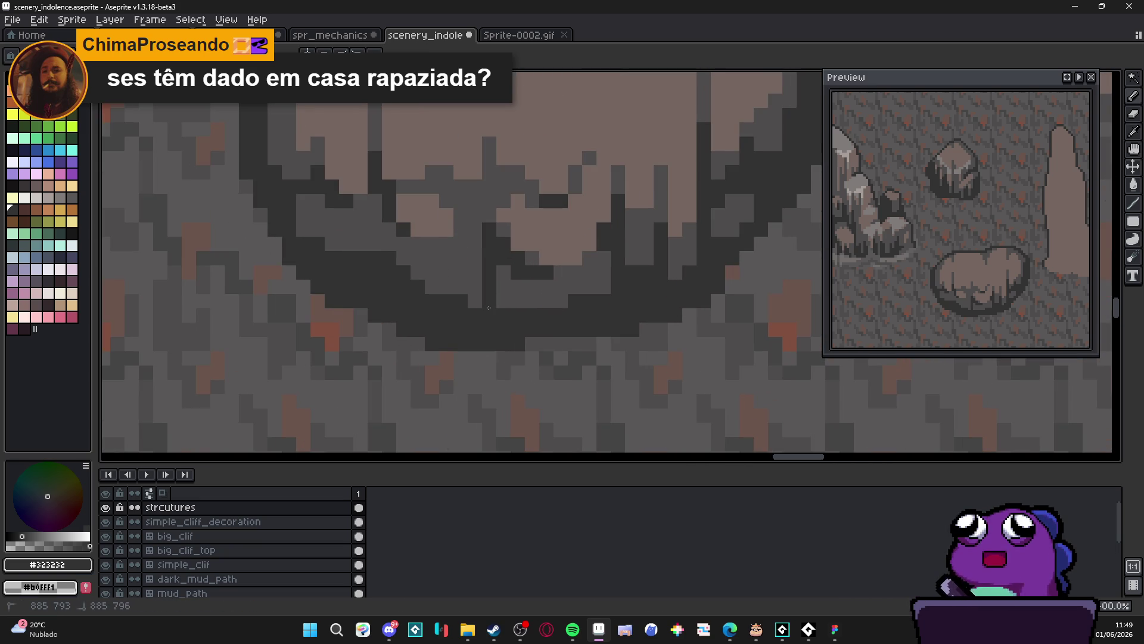
pyautogui.keyDown('alt'); pyautogui.click(494, 310); pyautogui.keyUp('alt')
pyautogui.keyDown('alt'); pyautogui.click(495, 310); pyautogui.keyUp('alt')
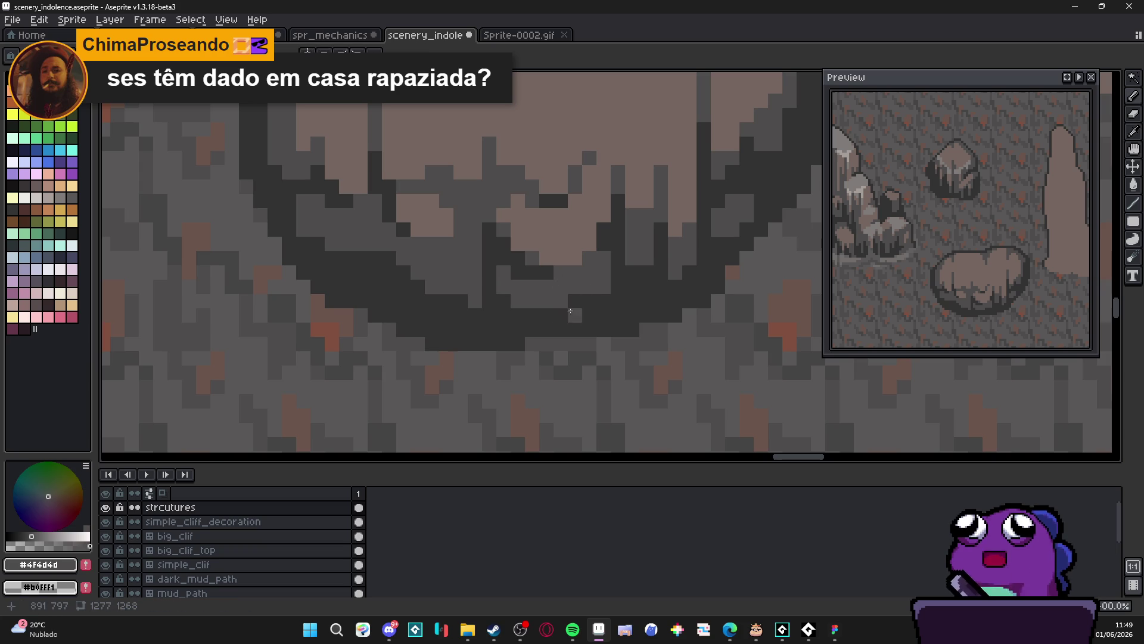
# Zoom out to review the shaded boulder beside the character in the full scene
pyautogui.scroll(-1, 572, 295)
pyautogui.scroll(1, 504, 273)
pyautogui.scroll(-4, 506, 275)
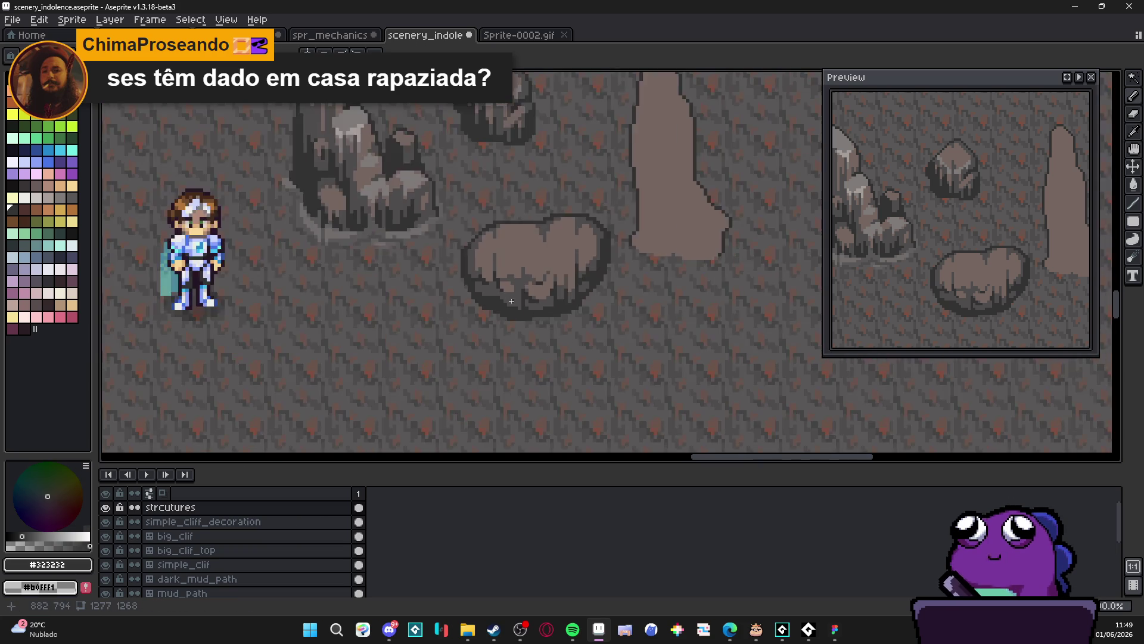
pyautogui.scroll(-1, 453, 214)
pyautogui.scroll(1, 450, 210)
pyautogui.scroll(-1, 417, 310)
pyautogui.scroll(1, 462, 294)
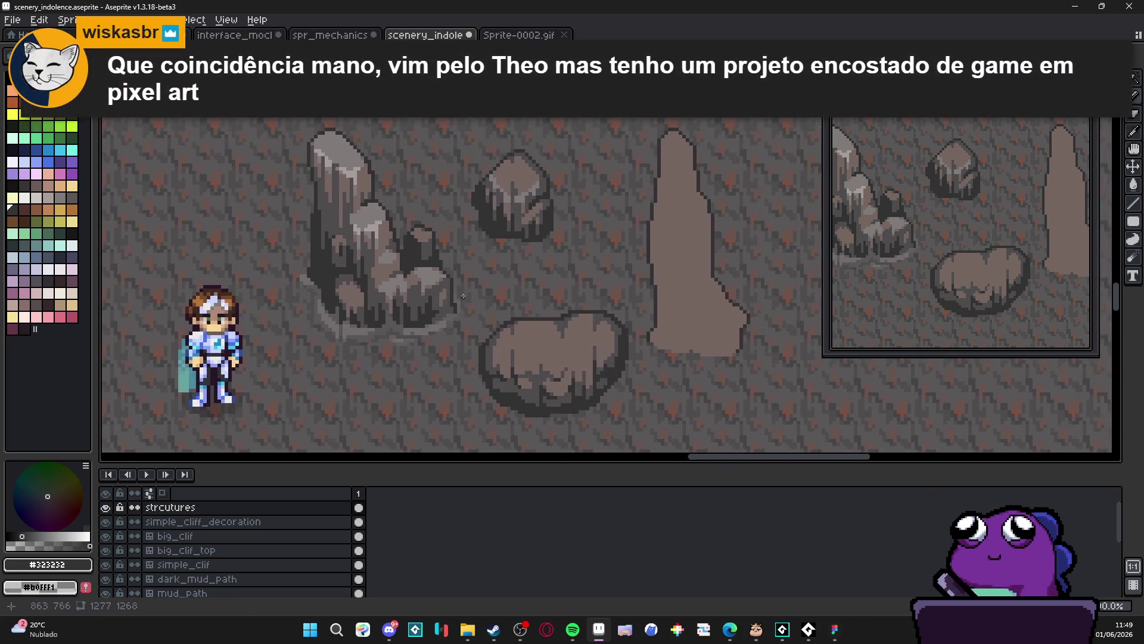
pyautogui.scroll(-1, 449, 292)
pyautogui.scroll(-1, 384, 273)
pyautogui.scroll(1, 389, 276)
pyautogui.scroll(-1, 393, 280)
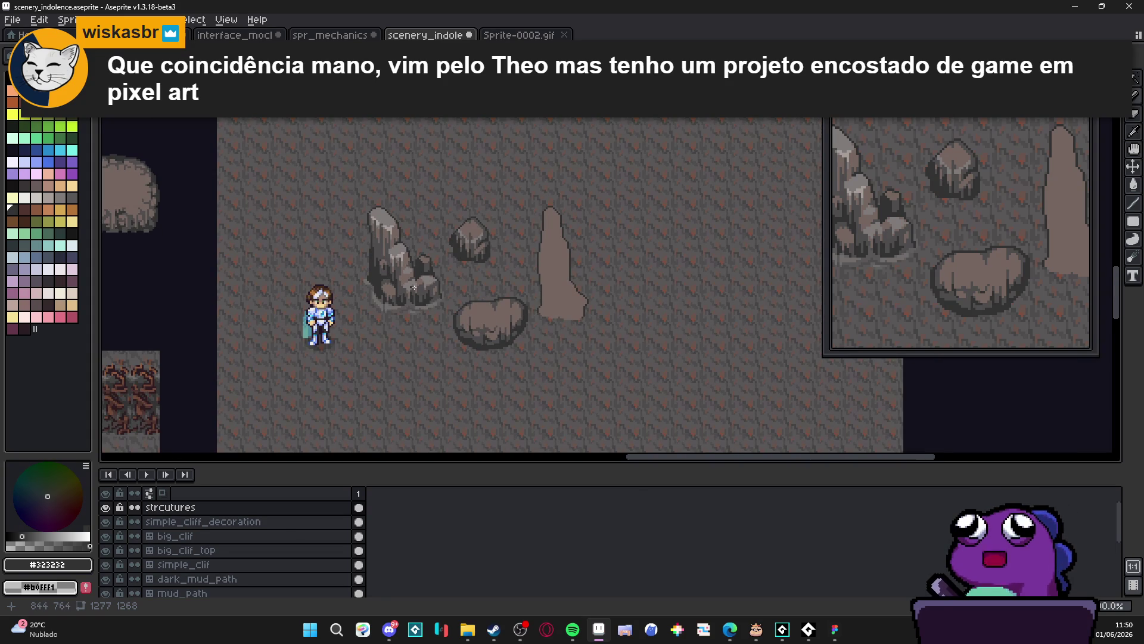
pyautogui.hscroll(-1, 427, 288)
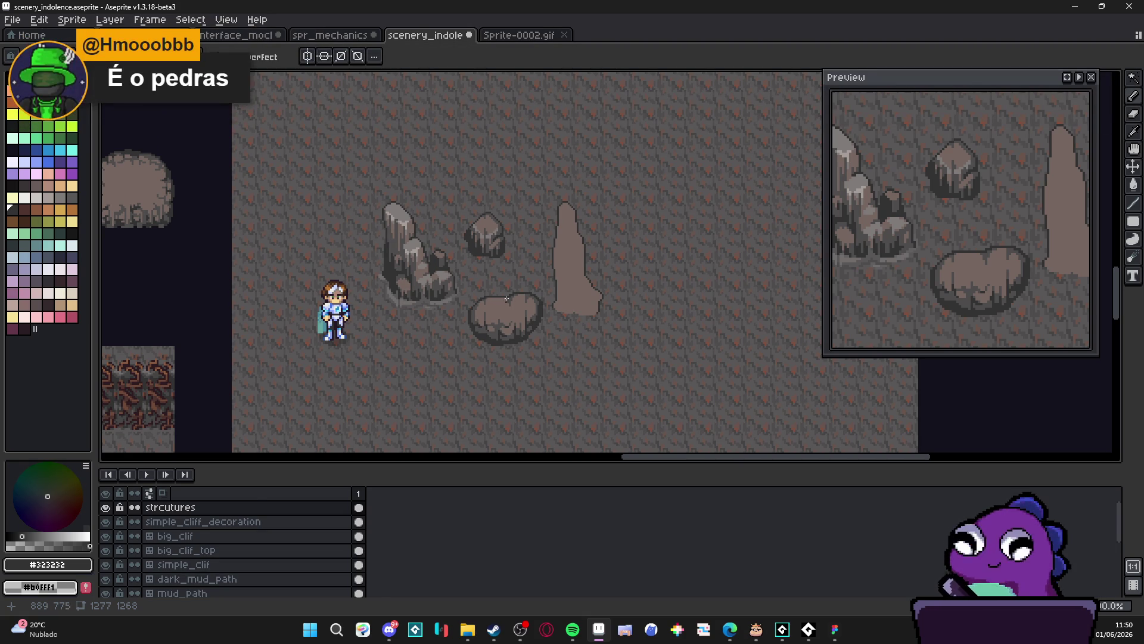
pyautogui.scroll(4, 517, 288)
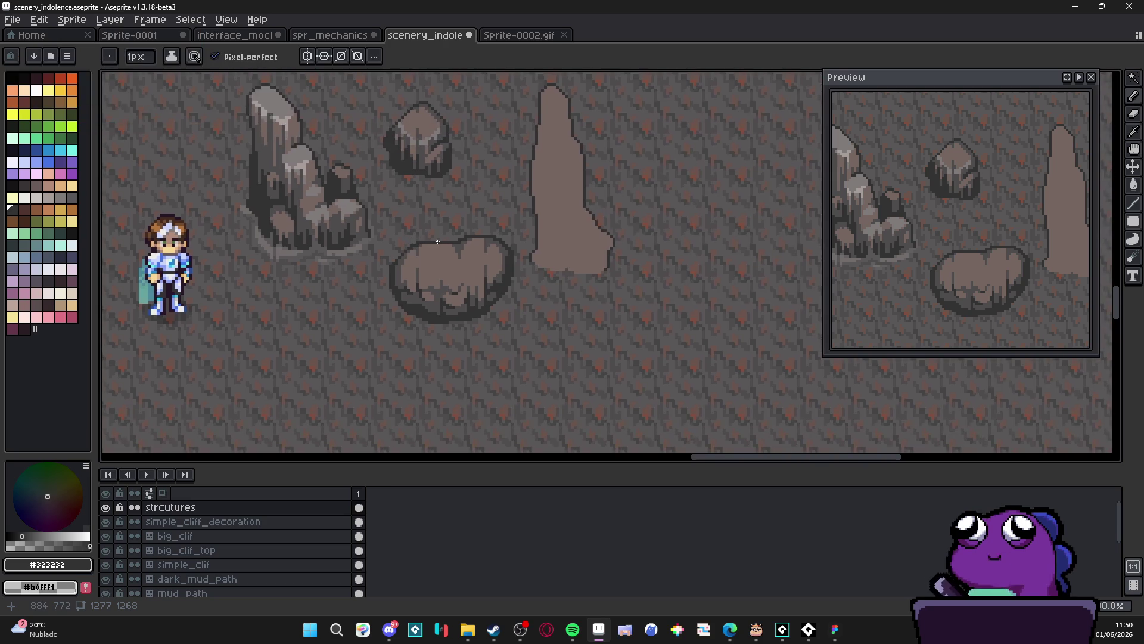
pyautogui.scroll(-1, 405, 285)
pyautogui.scroll(1, 322, 189)
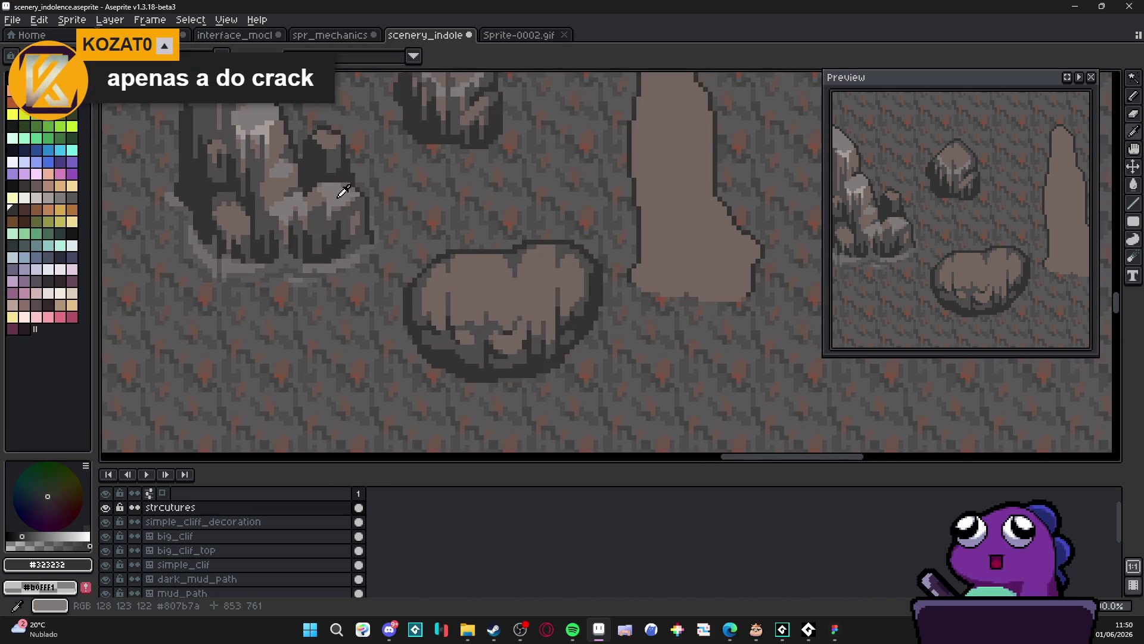
# Sample light grey #807b7a from the boulder and paint a first highlight stroke on it
pyautogui.keyDown('alt'); pyautogui.click(332, 192); pyautogui.keyUp('alt')
pyautogui.scroll(2, 475, 338)
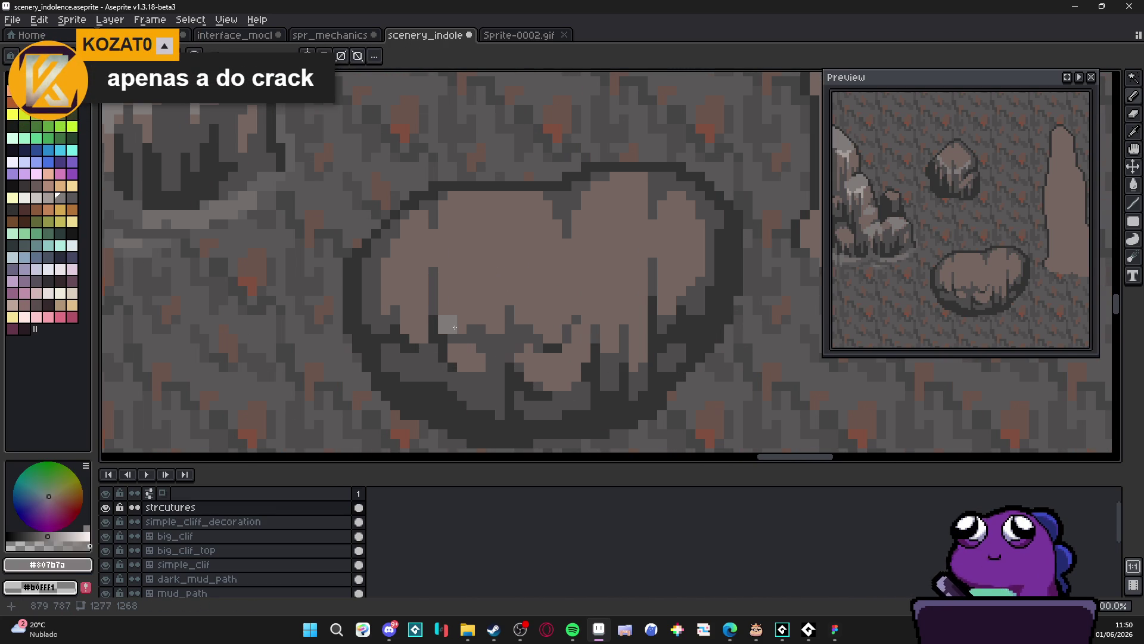
pyautogui.moveTo(454, 327); pyautogui.dragTo(464, 326)
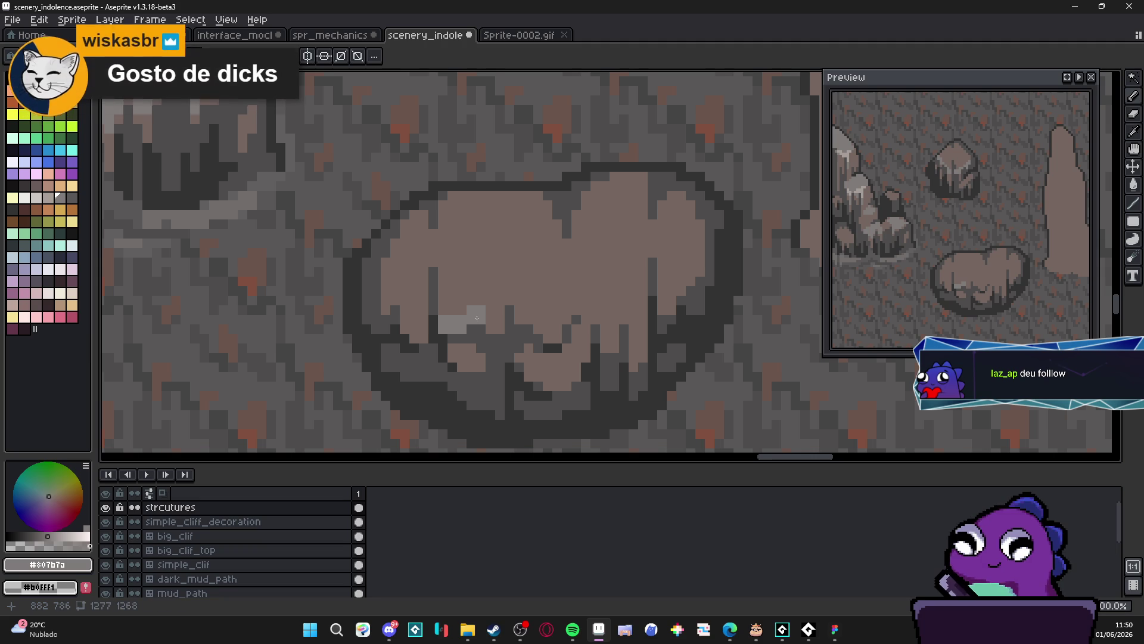
pyautogui.moveTo(474, 316); pyautogui.dragTo(463, 312)
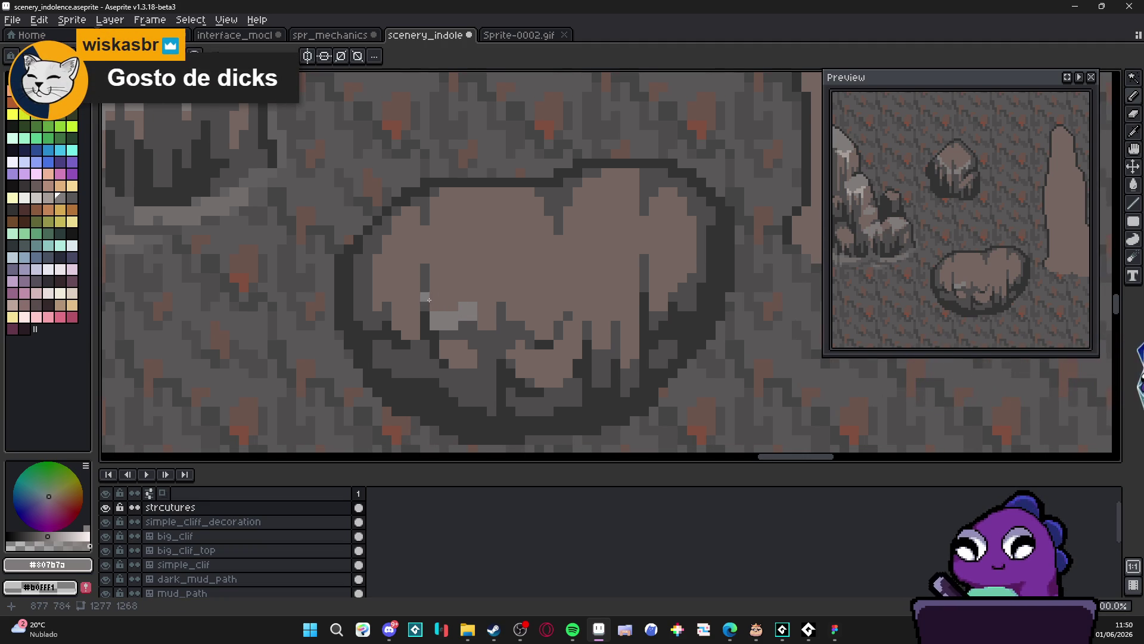
pyautogui.click(523, 635)
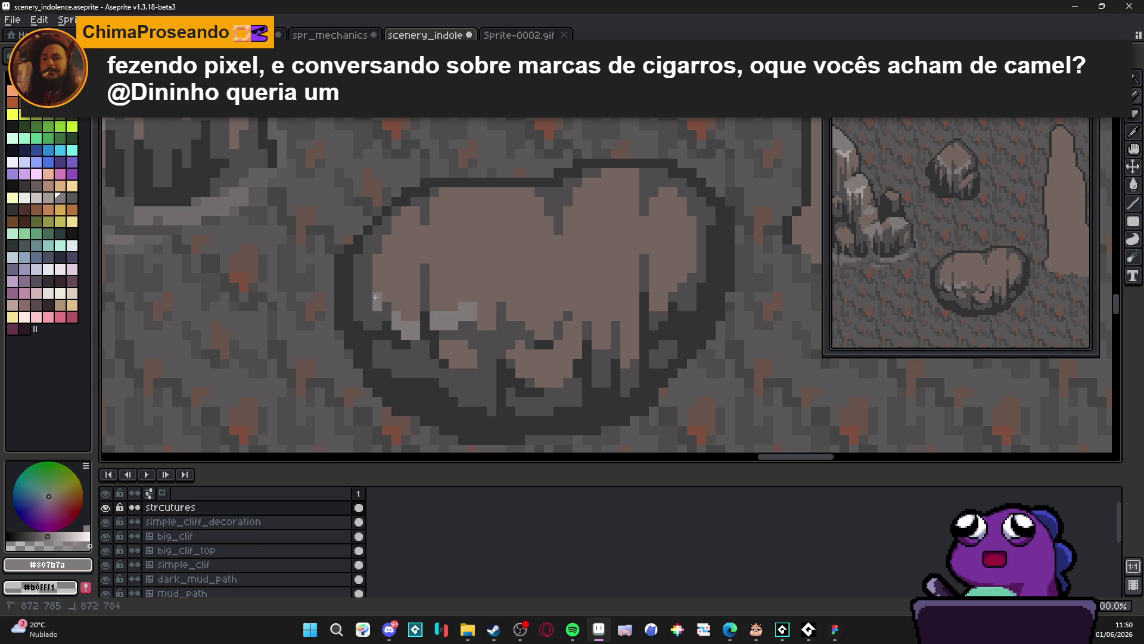
# Paint light-grey highlight strokes and small pixel blocks along the boulder's lower edge
pyautogui.scroll(-2, 424, 322)
pyautogui.scroll(3, 453, 346)
pyautogui.scroll(-3, 468, 363)
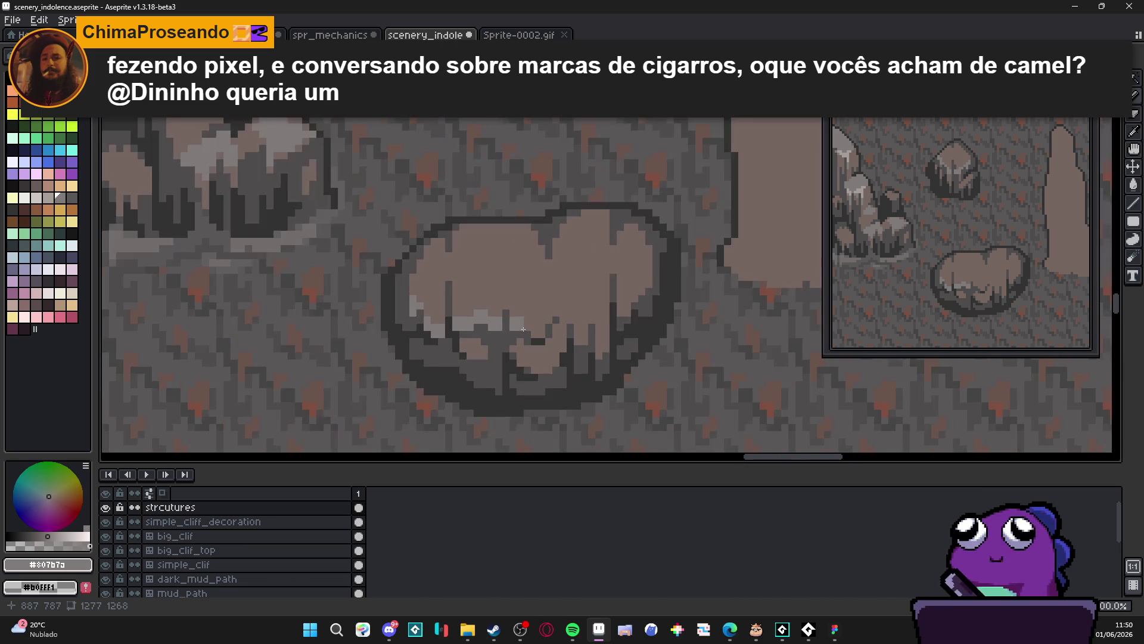
pyautogui.scroll(2, 505, 317)
pyautogui.scroll(2, 507, 318)
pyautogui.scroll(-2, 508, 319)
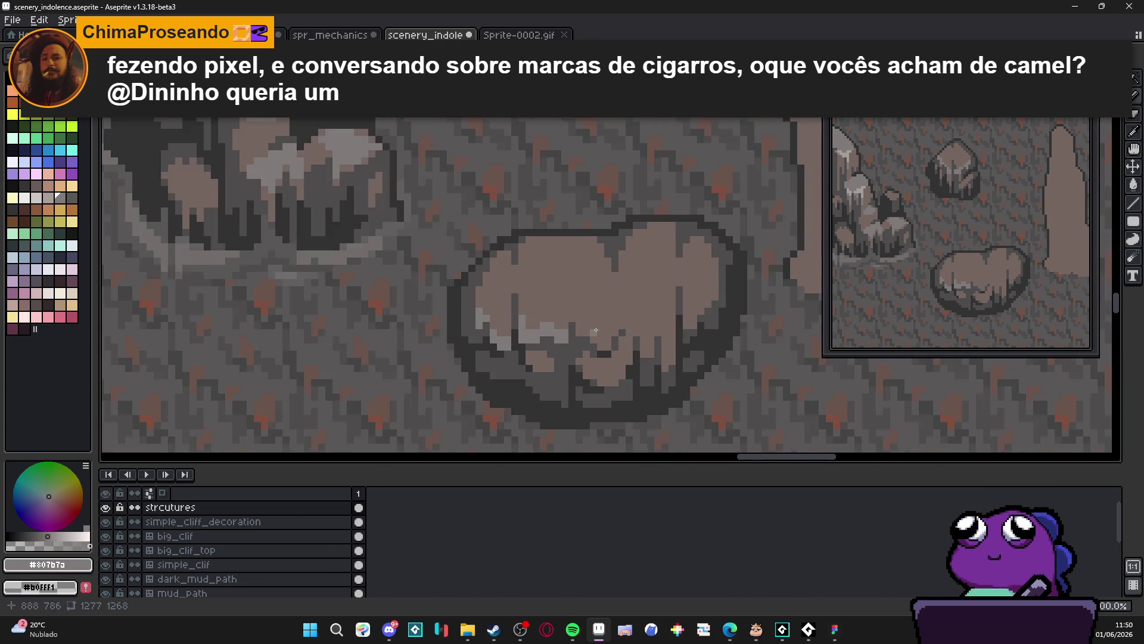
pyautogui.scroll(3, 582, 334)
pyautogui.moveTo(583, 334)
pyautogui.mouseDown()
pyautogui.moveTo(614, 357)
pyautogui.moveTo(633, 322)
pyautogui.moveTo(647, 327)
pyautogui.moveTo(644, 291)
pyautogui.mouseUp()
pyautogui.scroll(-3, 644, 290)
pyautogui.scroll(2, 643, 289)
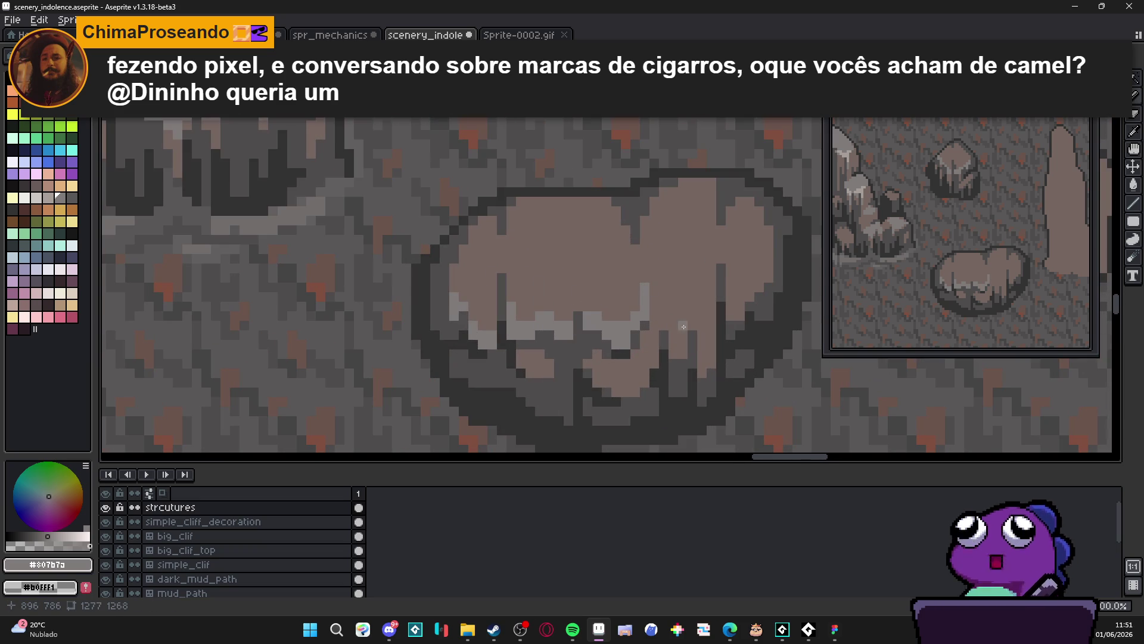
pyautogui.scroll(2, 685, 326)
pyautogui.click(679, 364)
pyautogui.moveTo(657, 323)
pyautogui.mouseDown()
pyautogui.moveTo(654, 295)
pyautogui.moveTo(697, 309)
pyautogui.mouseUp()
pyautogui.click(669, 338)
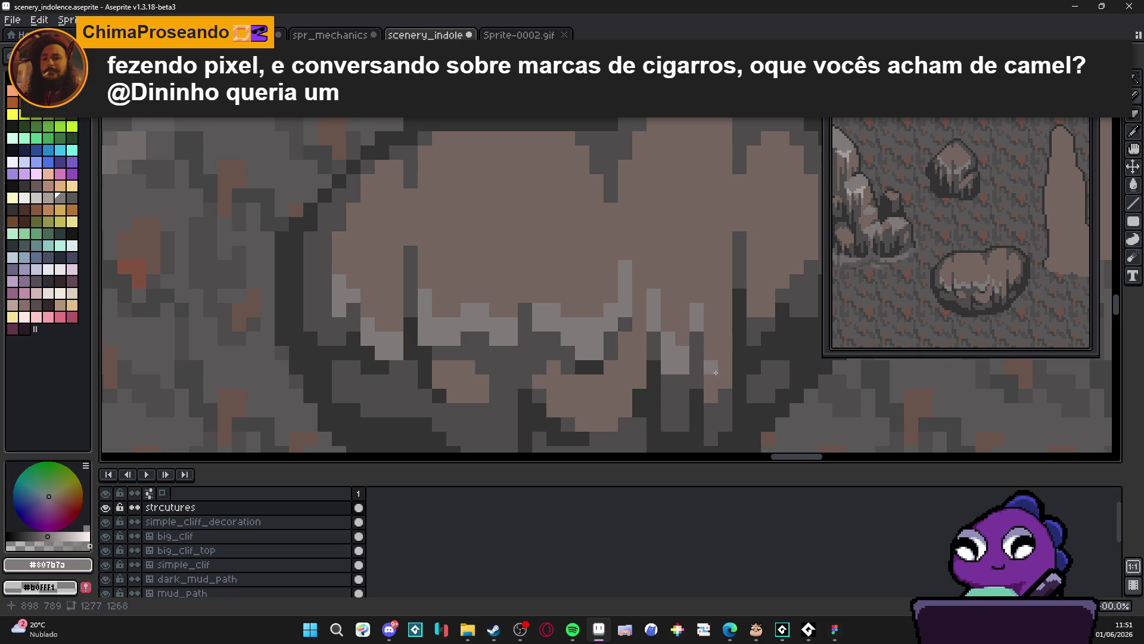
pyautogui.scroll(-3, 716, 373)
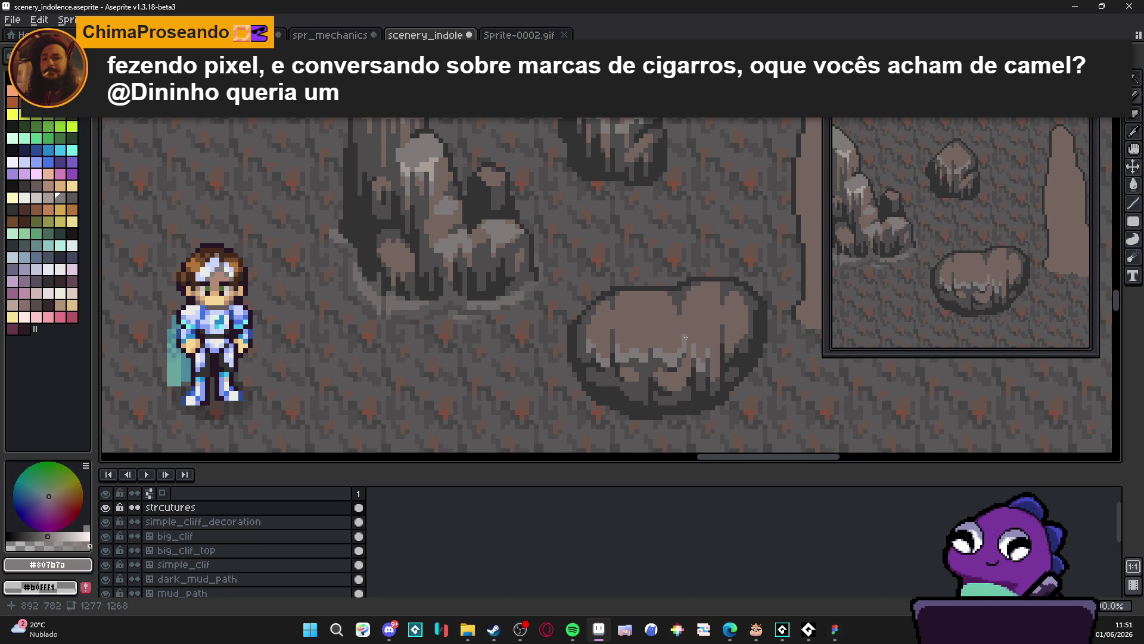
pyautogui.scroll(3, 665, 385)
pyautogui.moveTo(667, 383); pyautogui.dragTo(673, 385)
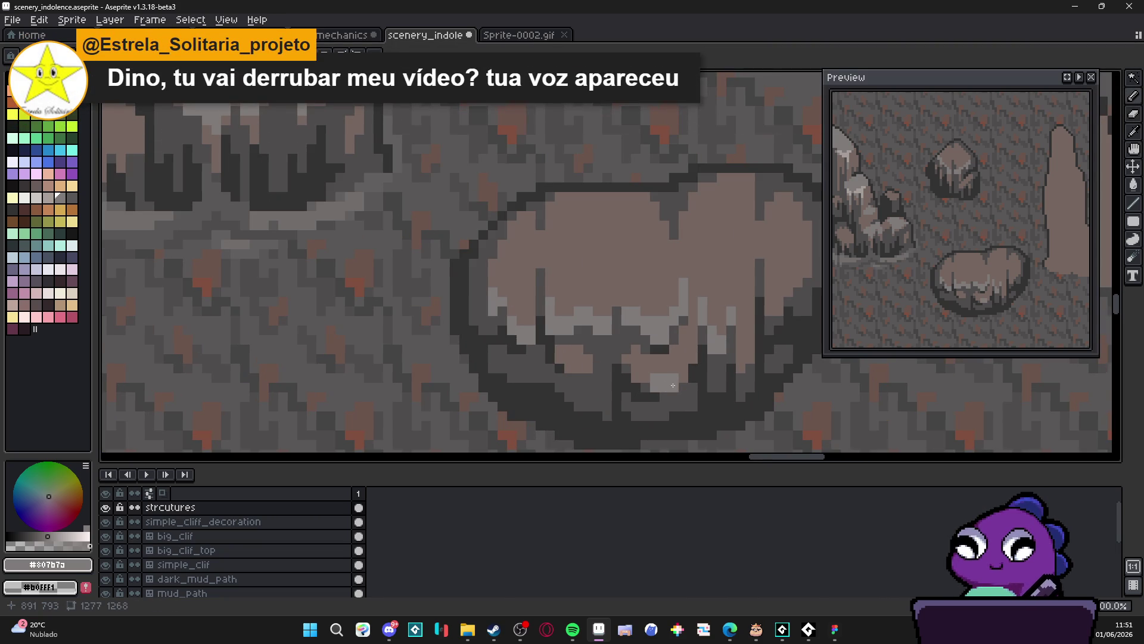
# Lighten a few more lower-edge pixels, then eyedrop the #323232 outline colour
pyautogui.scroll(-2, 677, 388)
pyautogui.scroll(-2, 686, 373)
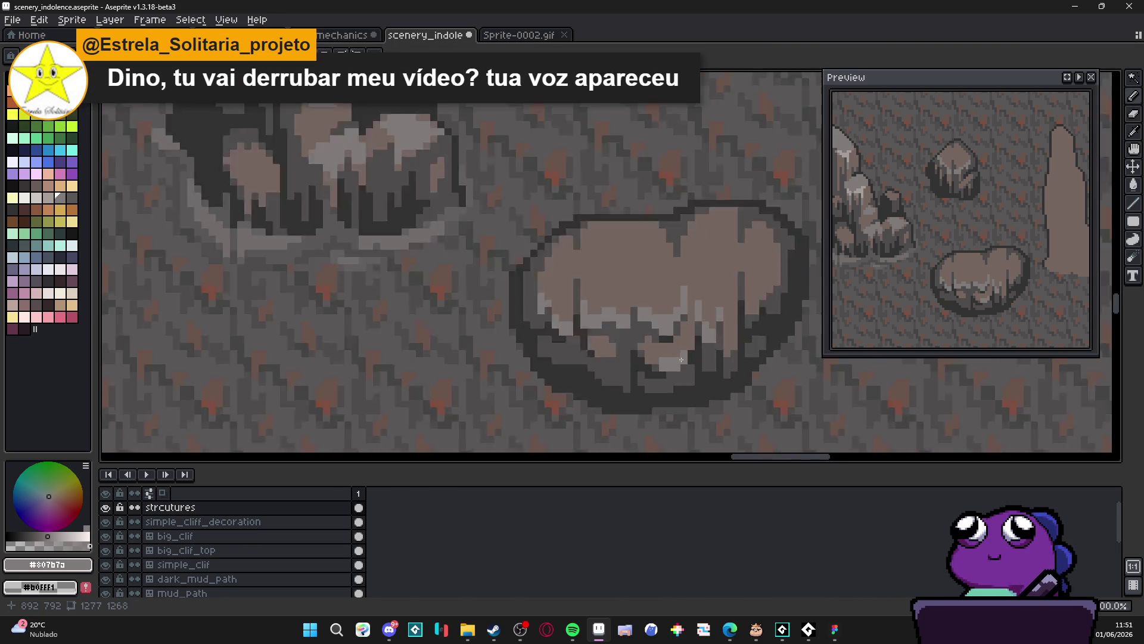
pyautogui.scroll(4, 688, 371)
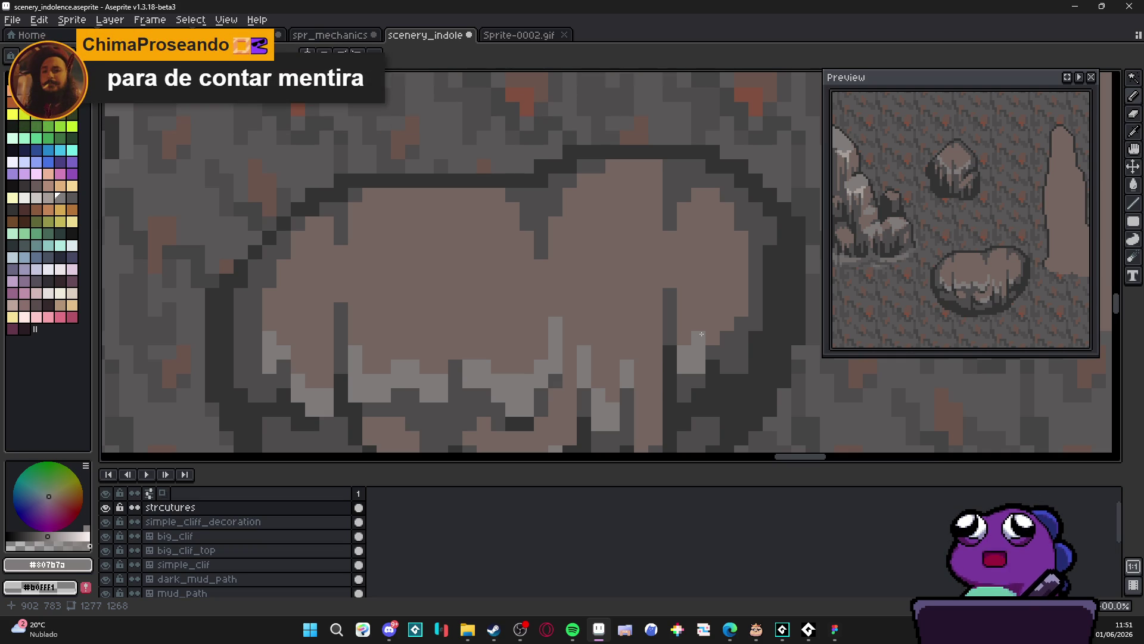
pyautogui.scroll(-2, 702, 334)
pyautogui.scroll(3, 697, 336)
pyautogui.click(710, 323)
pyautogui.click(691, 342)
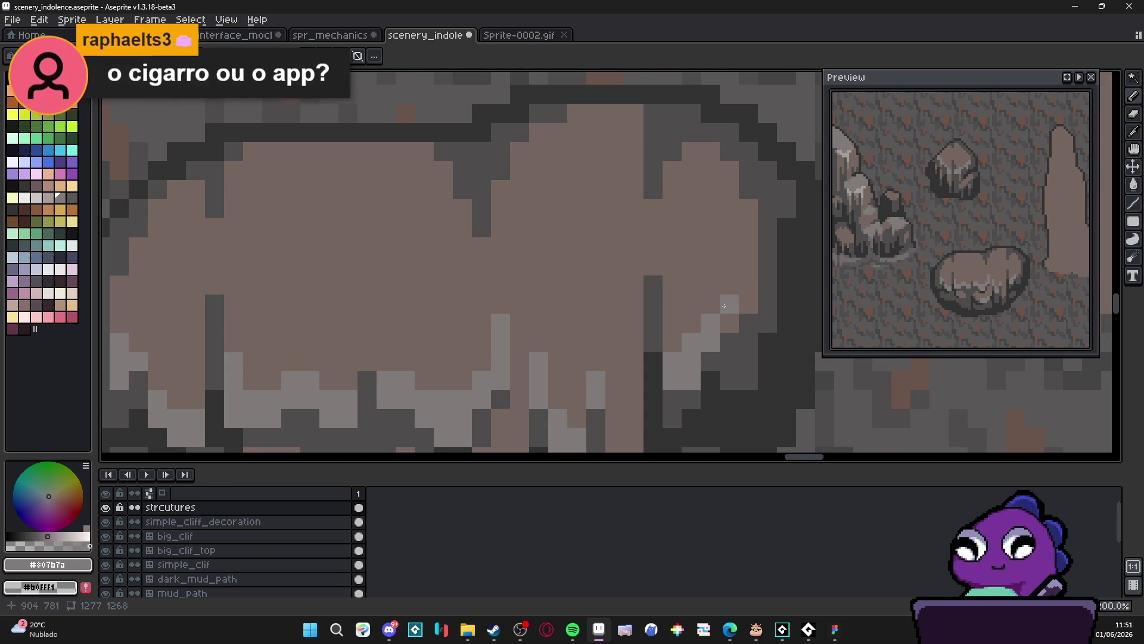
pyautogui.scroll(-3, 712, 301)
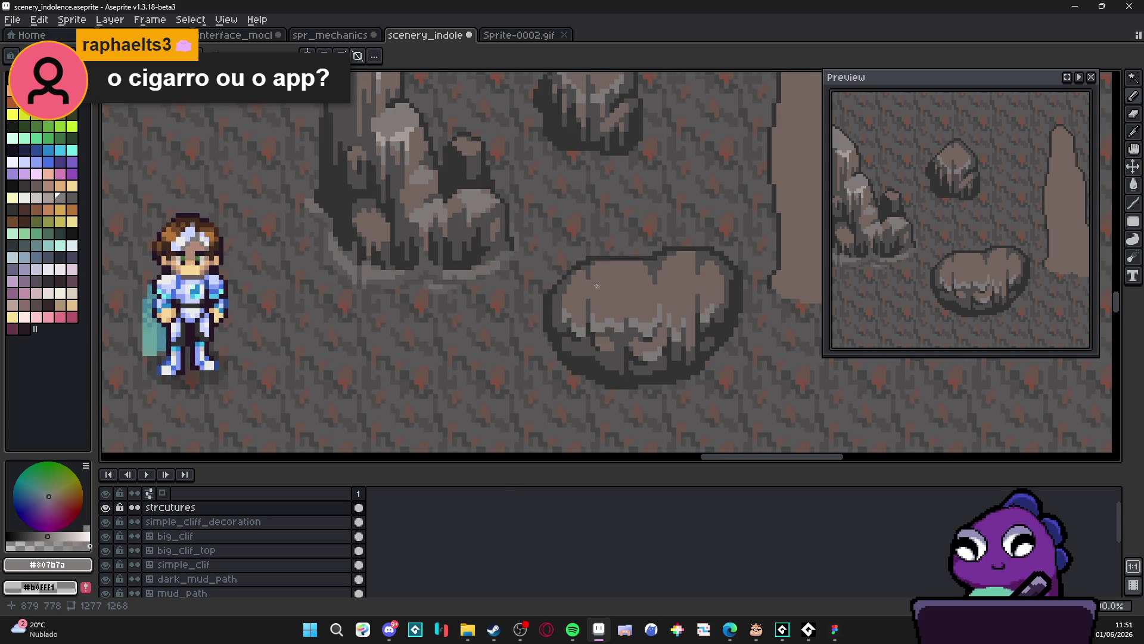
pyautogui.scroll(-3, 590, 278)
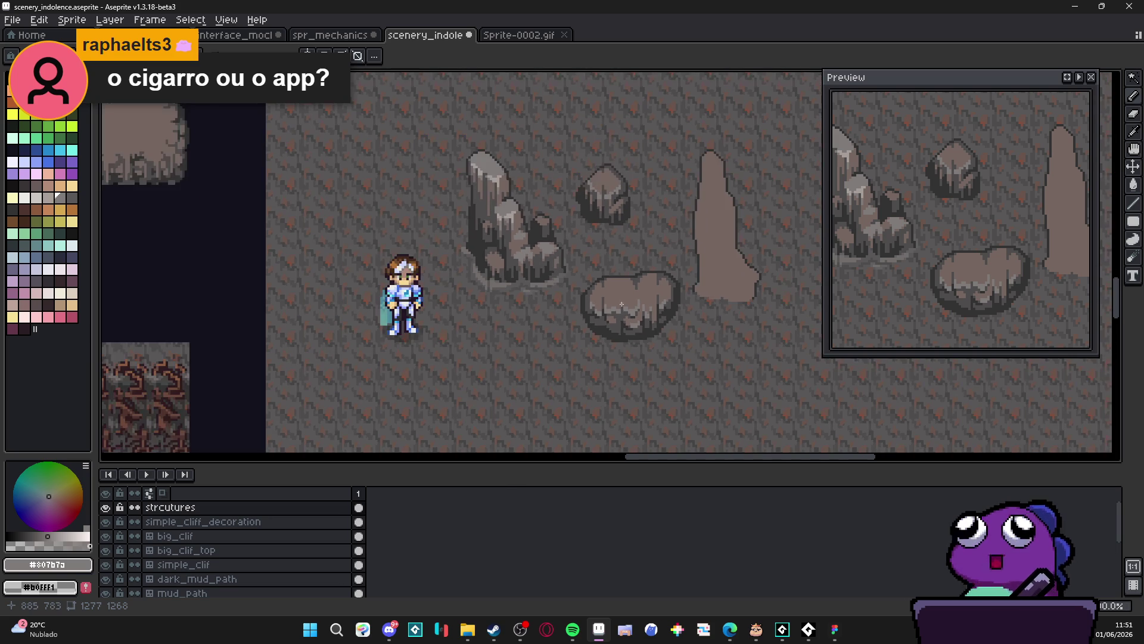
pyautogui.scroll(4, 616, 324)
pyautogui.keyDown('alt'); pyautogui.click(588, 335); pyautogui.keyUp('alt')
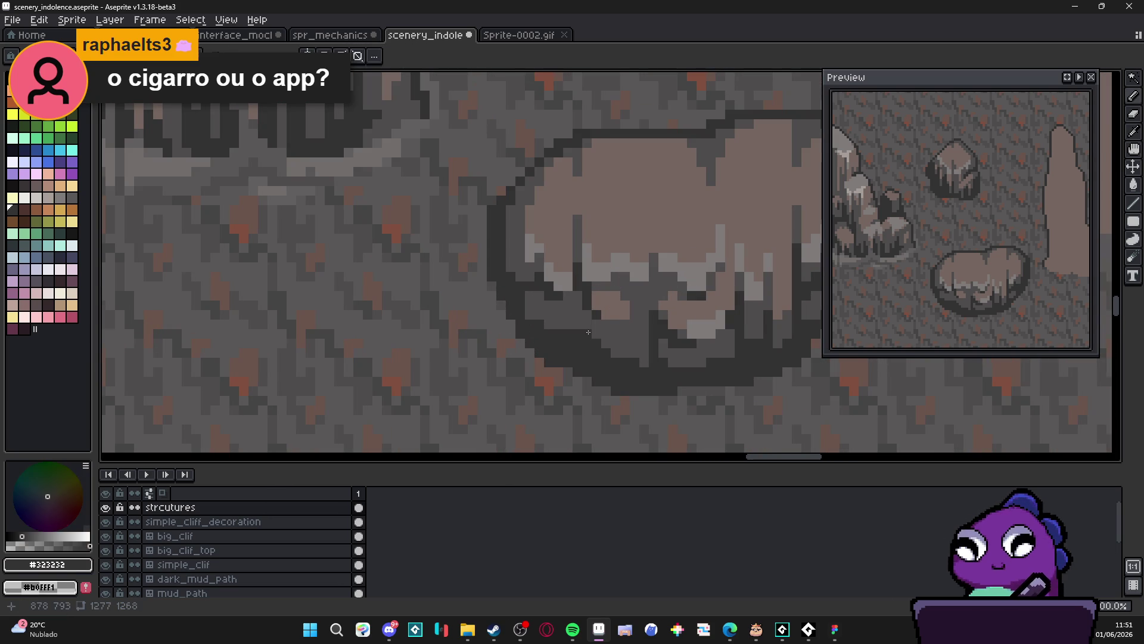
# Pick the rock grey #4f4d4d from the canvas and return to the Pencil
pyautogui.keyDown('alt'); pyautogui.click(584, 328); pyautogui.keyUp('alt')
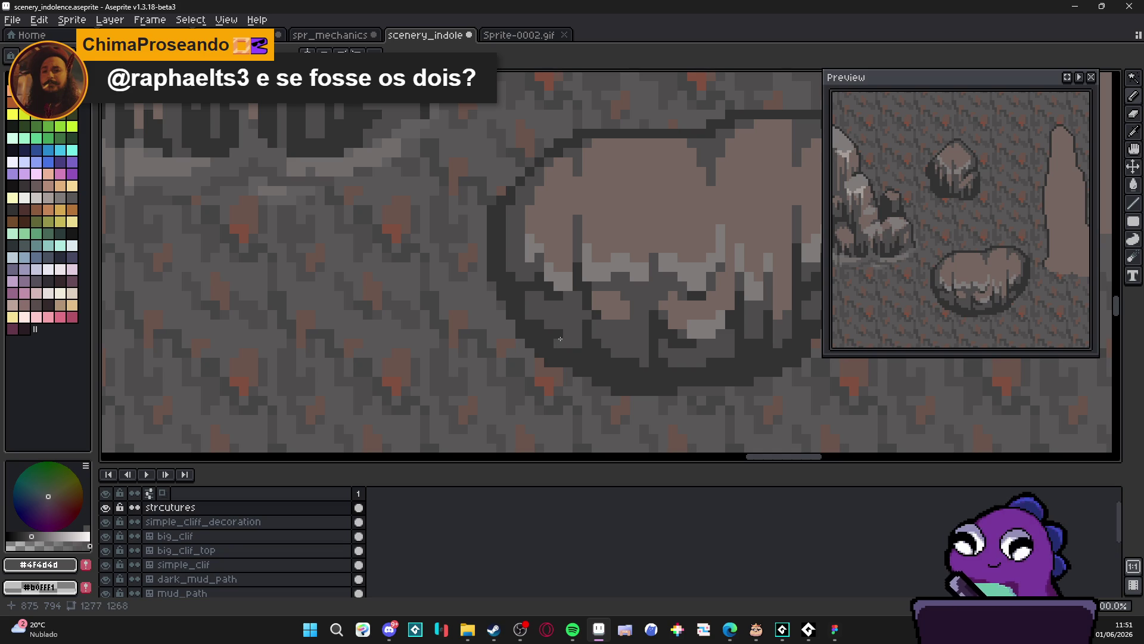
pyautogui.press('b')
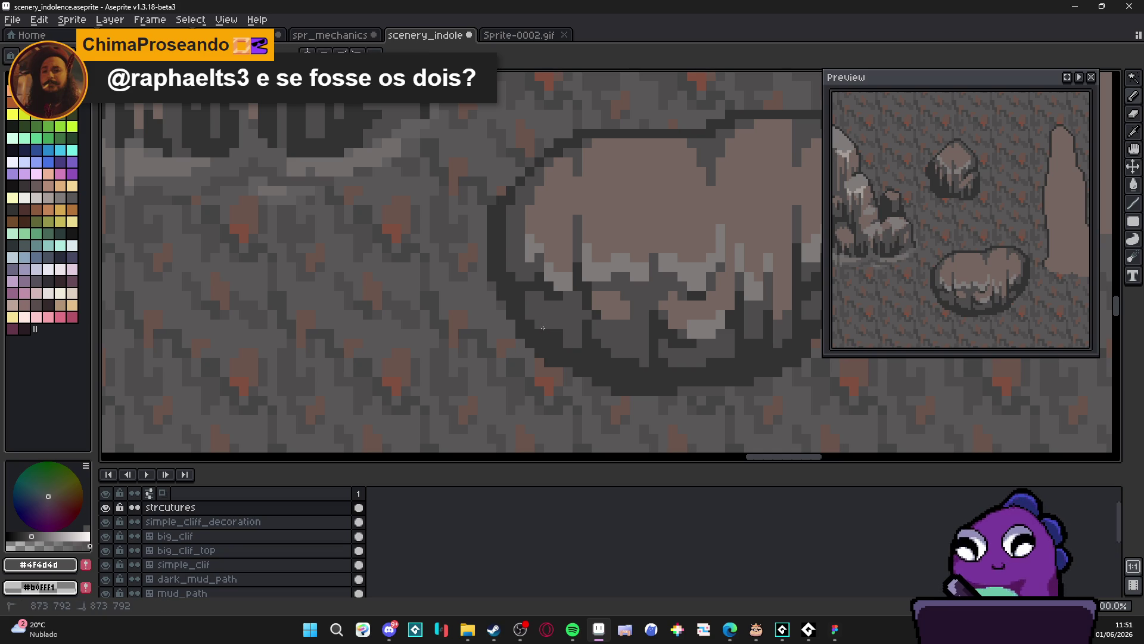
pyautogui.scroll(-3, 573, 376)
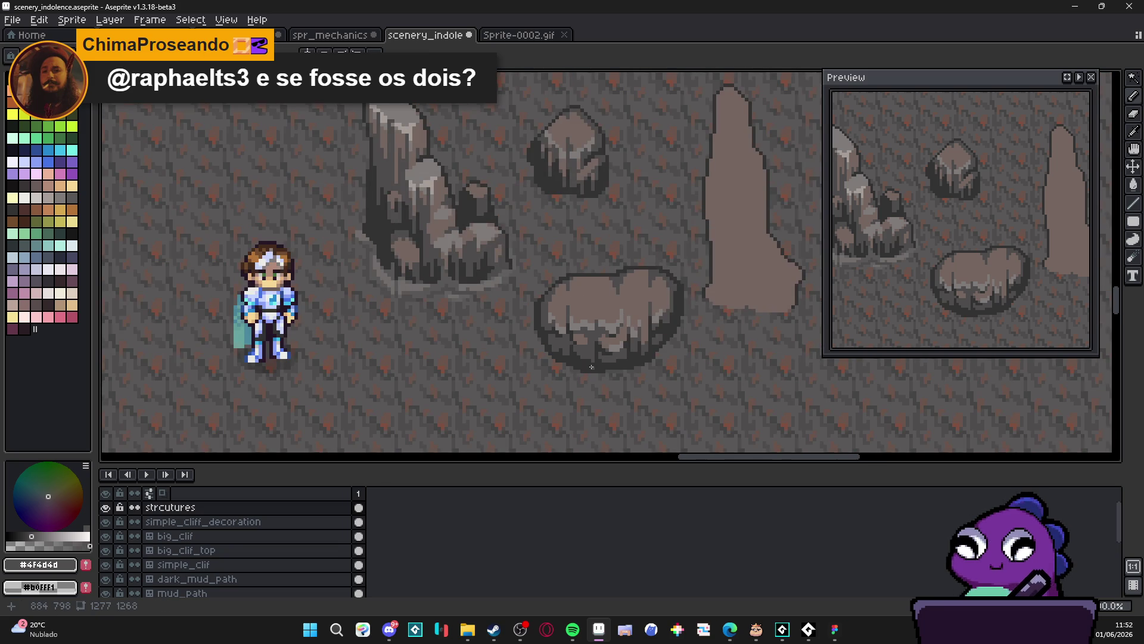
pyautogui.scroll(-2, 592, 367)
pyautogui.scroll(-1, 570, 328)
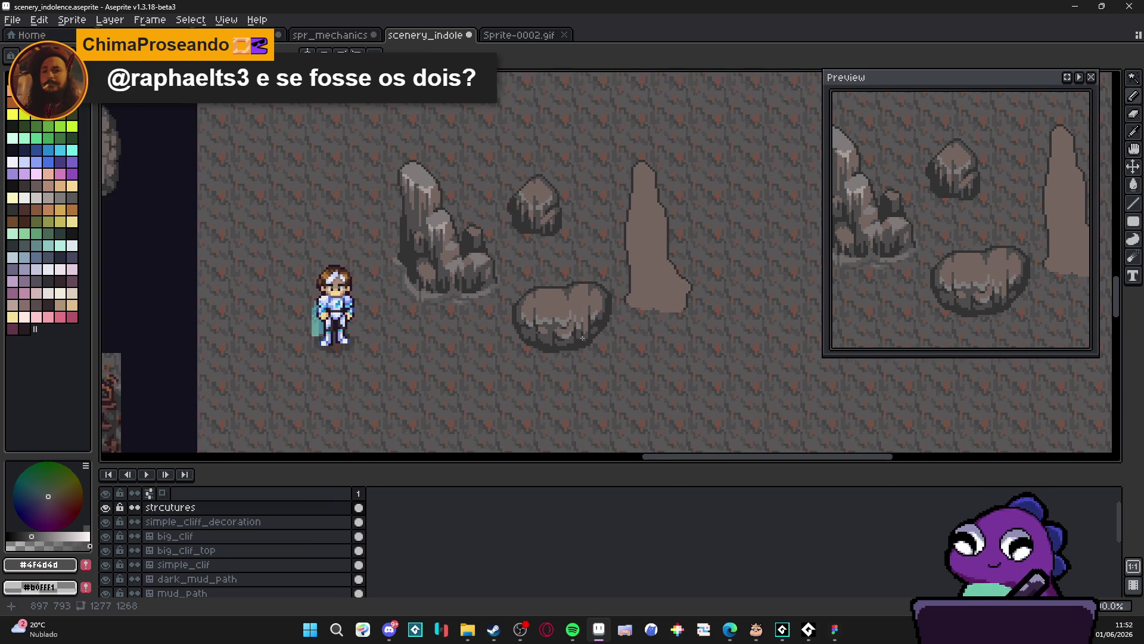
pyautogui.scroll(-1, 601, 335)
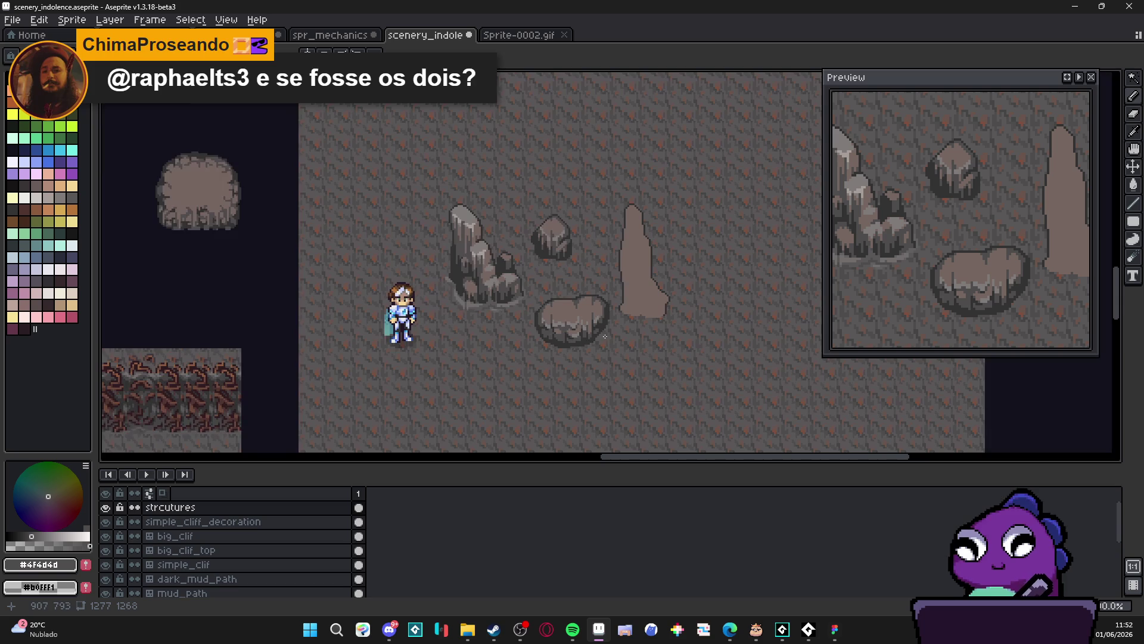
pyautogui.scroll(4, 555, 352)
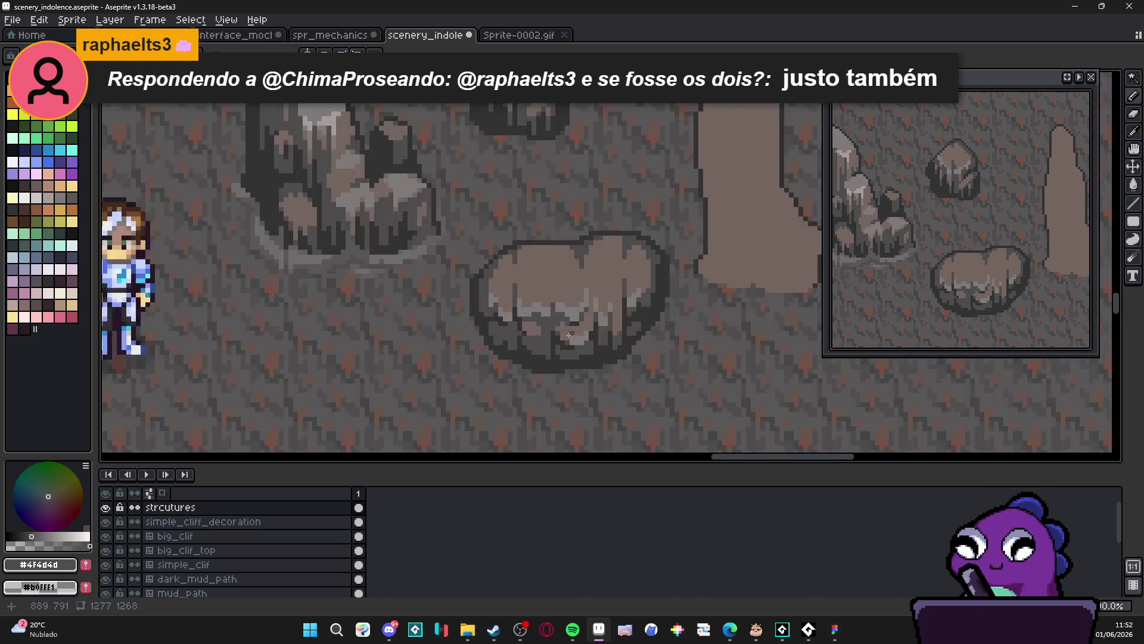
# Sample the boulder colours #756661 and #323232 in turn, ending on #756661
pyautogui.keyDown('alt'); pyautogui.click(525, 325); pyautogui.keyUp('alt')
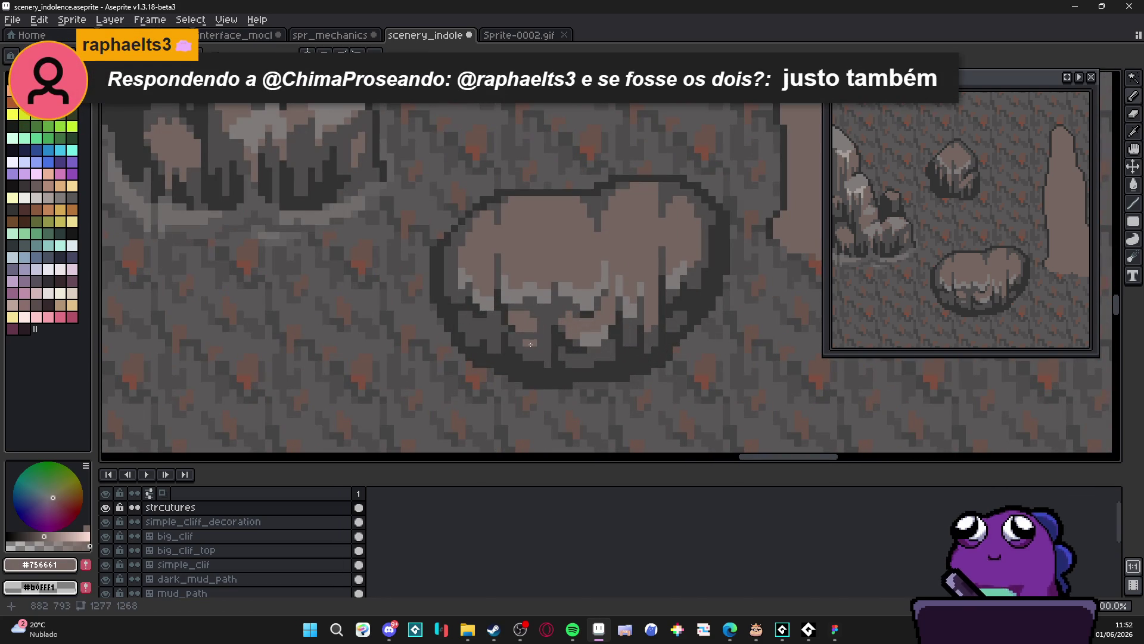
pyautogui.scroll(-2, 545, 358)
pyautogui.scroll(3, 563, 388)
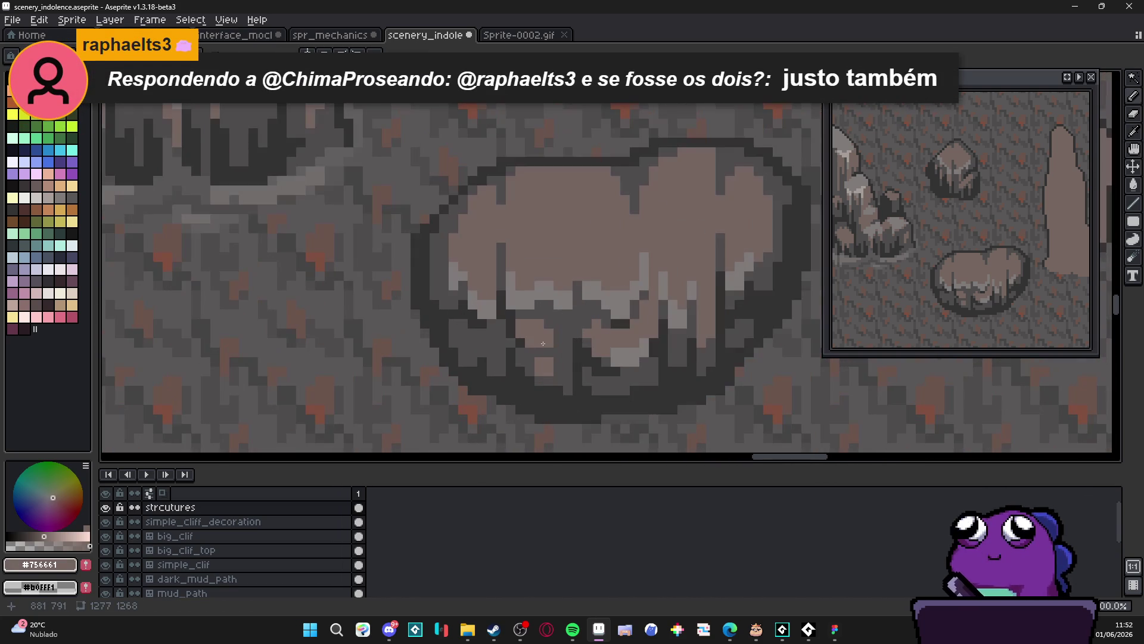
pyautogui.keyDown('alt'); pyautogui.click(560, 380); pyautogui.keyUp('alt')
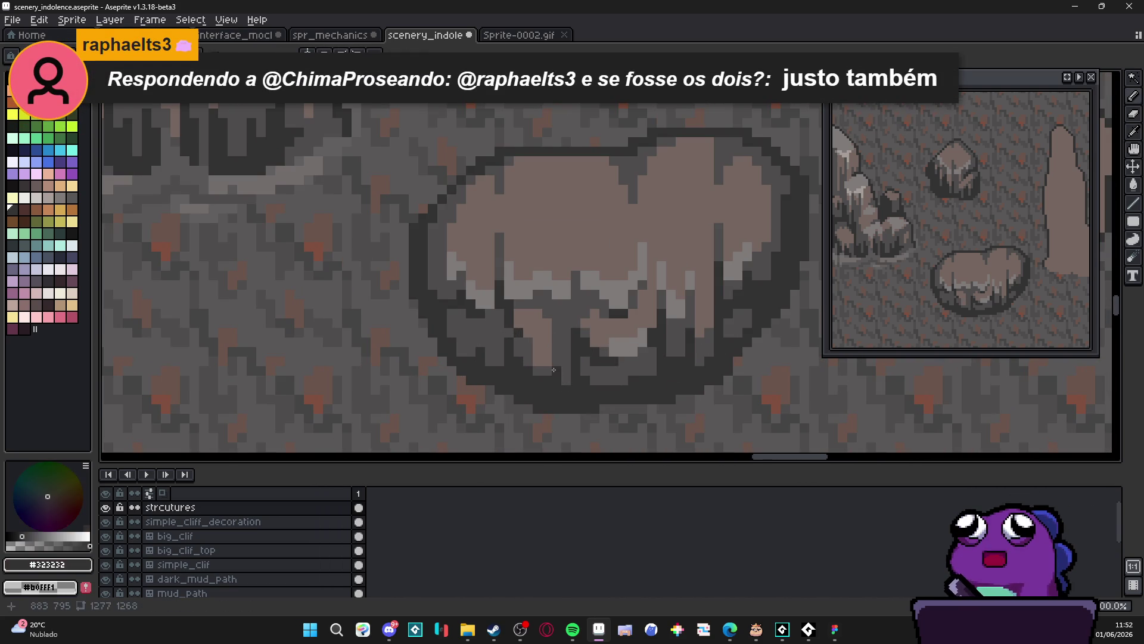
pyautogui.scroll(-4, 524, 357)
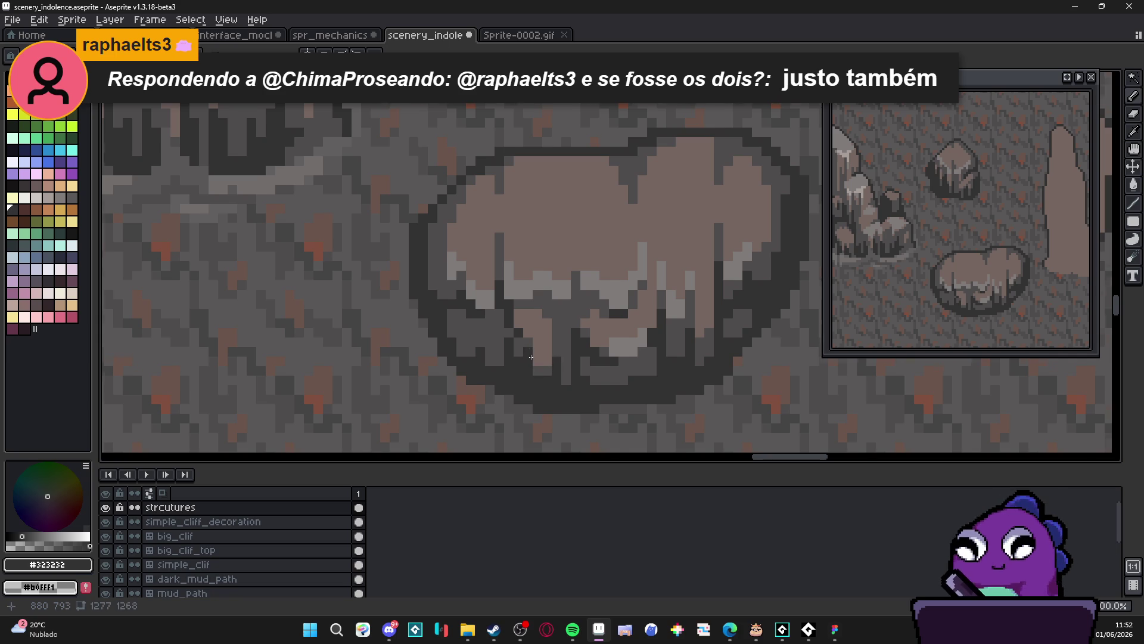
pyautogui.scroll(1, 565, 383)
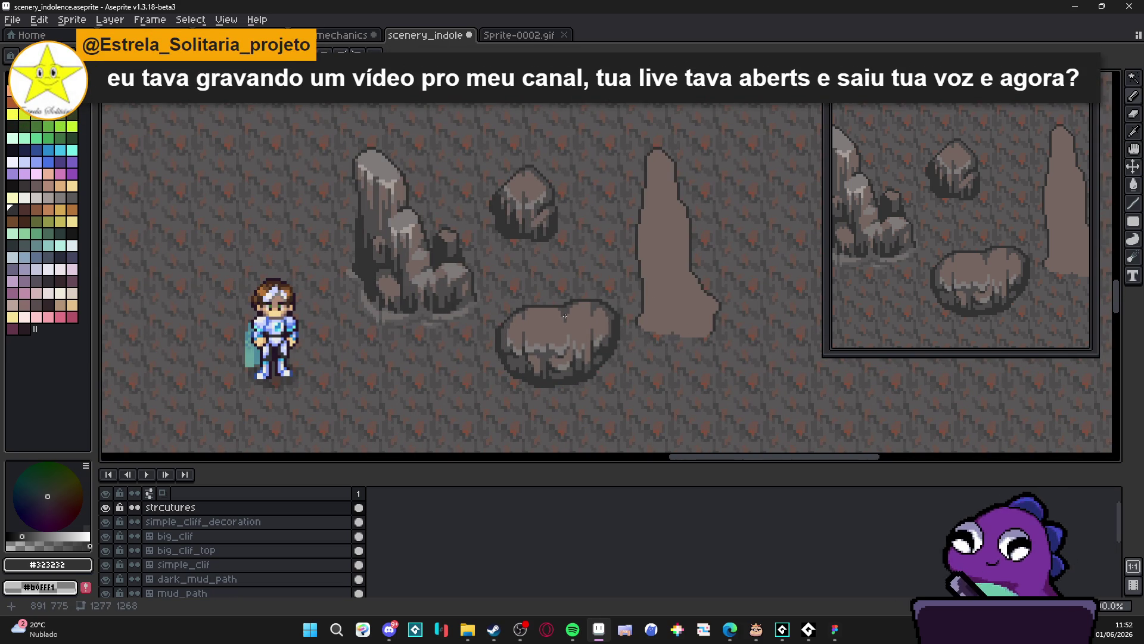
pyautogui.scroll(2, 571, 318)
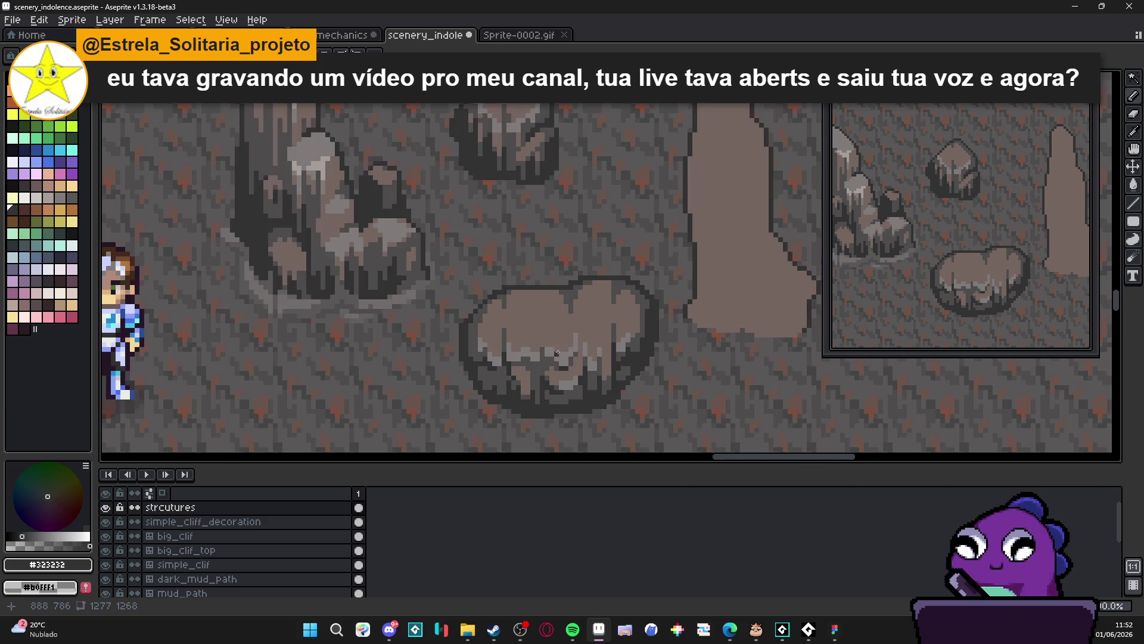
pyautogui.scroll(-2, 594, 320)
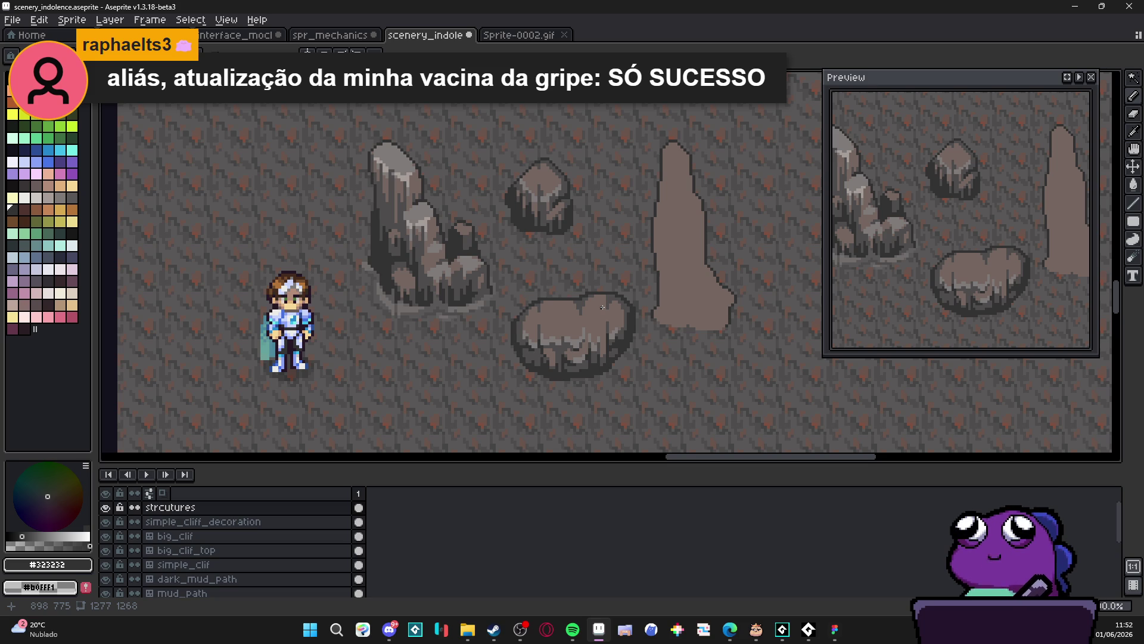
pyautogui.scroll(4, 602, 307)
pyautogui.keyDown('alt'); pyautogui.click(549, 339); pyautogui.keyUp('alt')
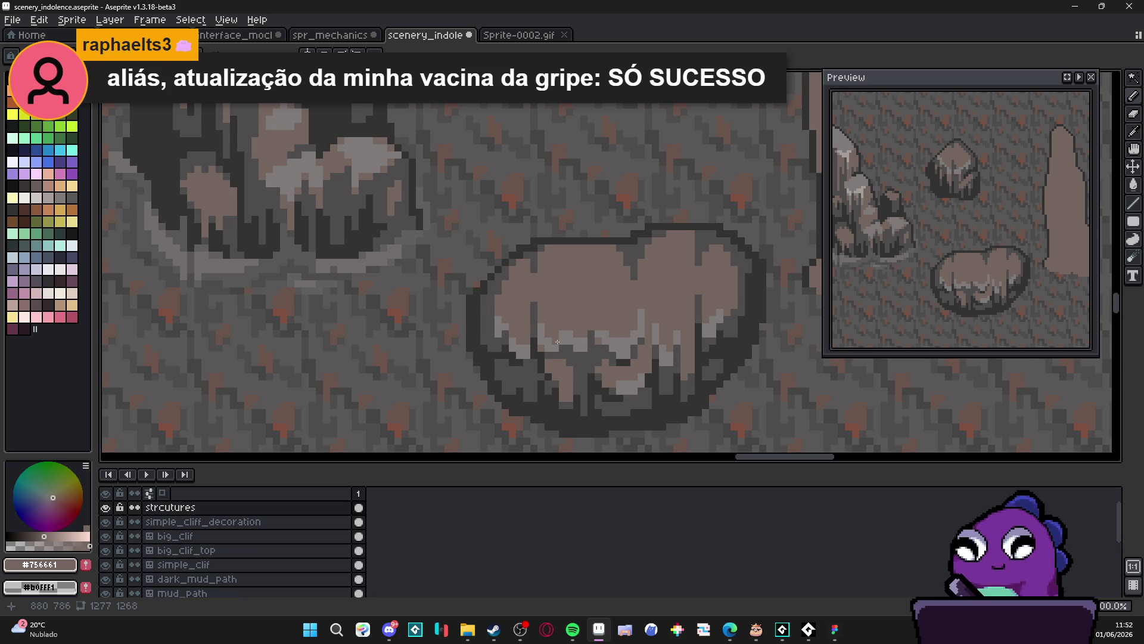
# Select light grey #807b7a, undo the last pencil stroke, and take the boulder's dark grey outline
pyautogui.scroll(-1, 558, 341)
pyautogui.scroll(-1, 570, 355)
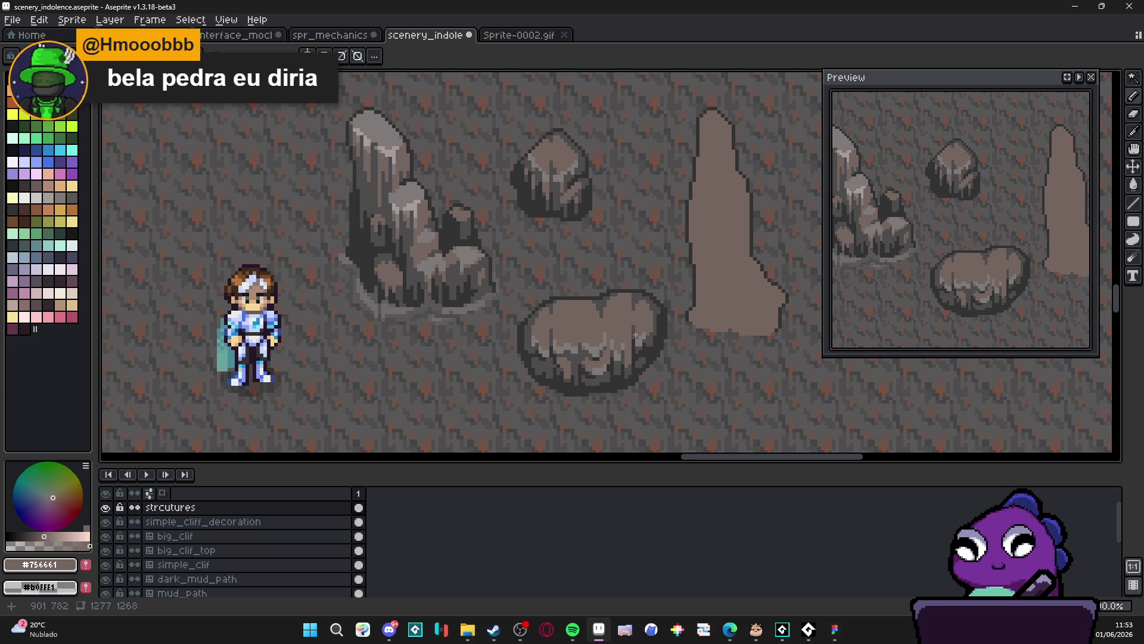
pyautogui.hscroll(3, 635, 335)
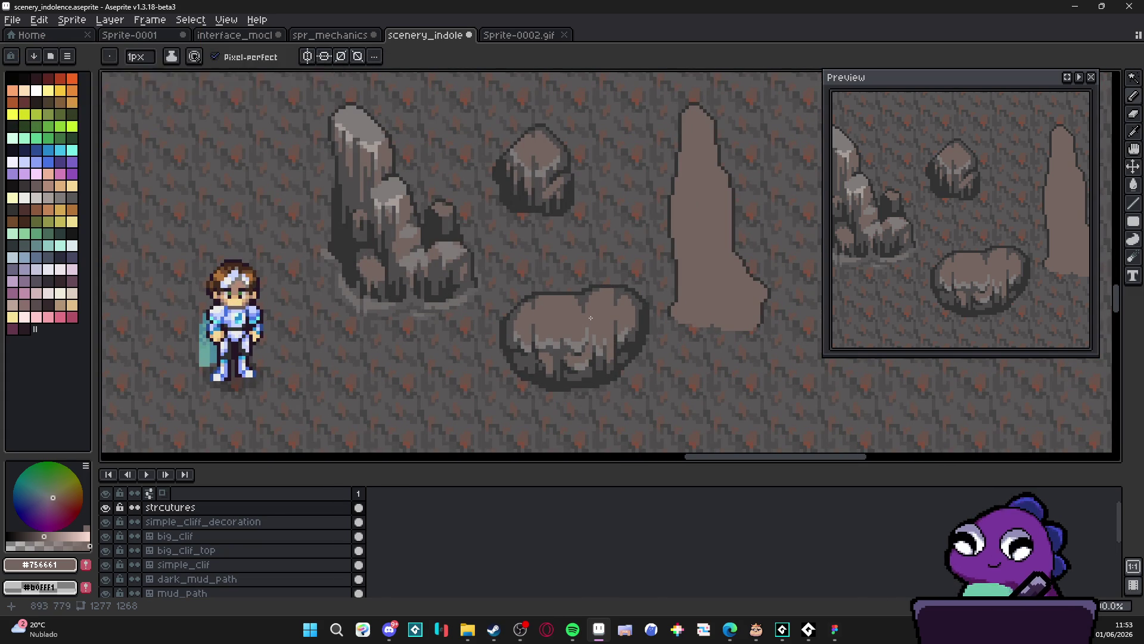
pyautogui.hscroll(2, 596, 322)
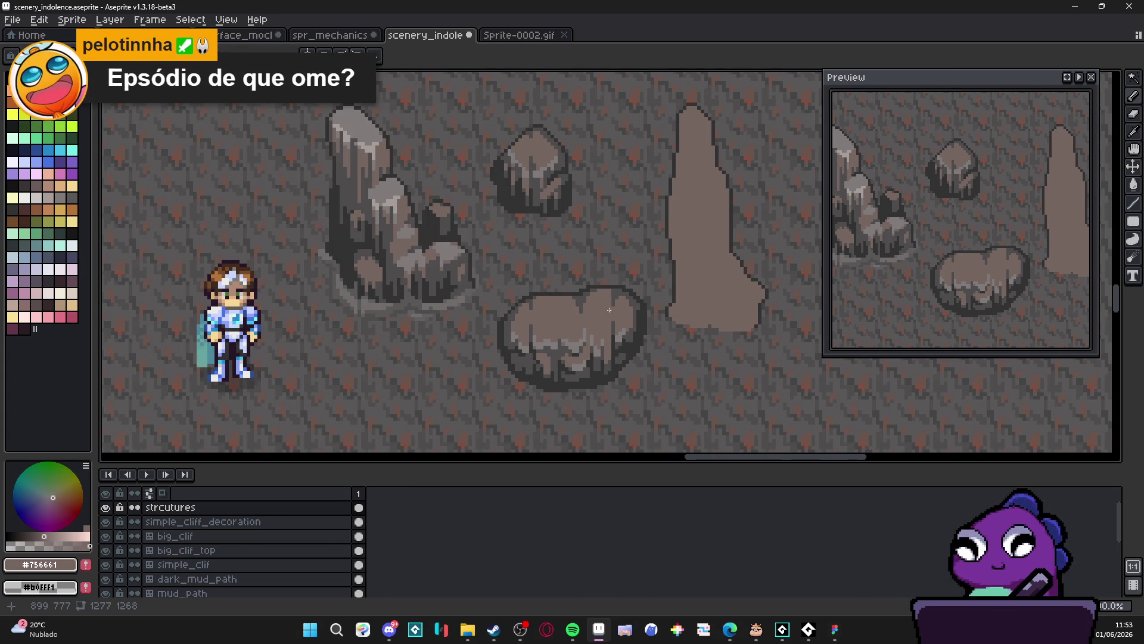
pyautogui.scroll(2, 609, 315)
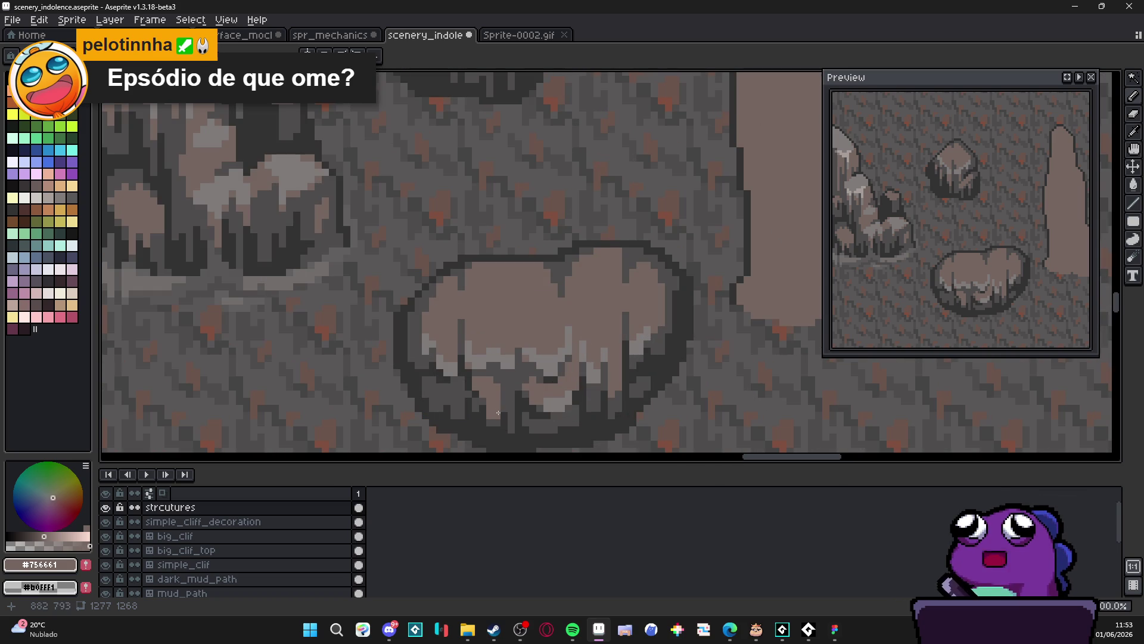
pyautogui.keyDown('alt'); pyautogui.click(539, 401); pyautogui.keyUp('alt')
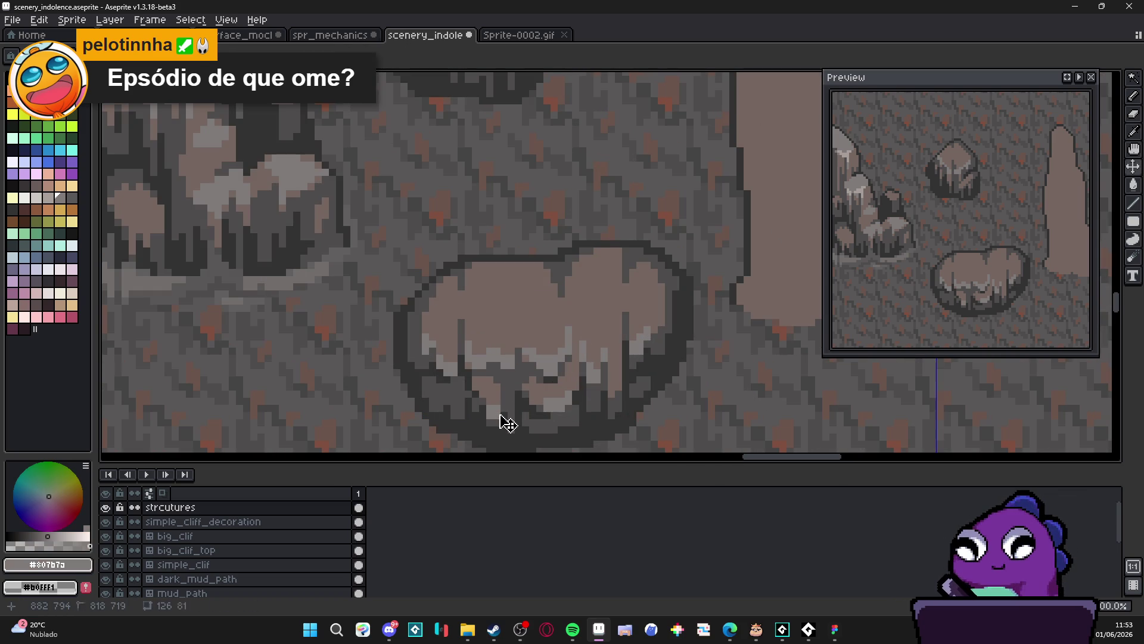
pyautogui.scroll(-3, 504, 419)
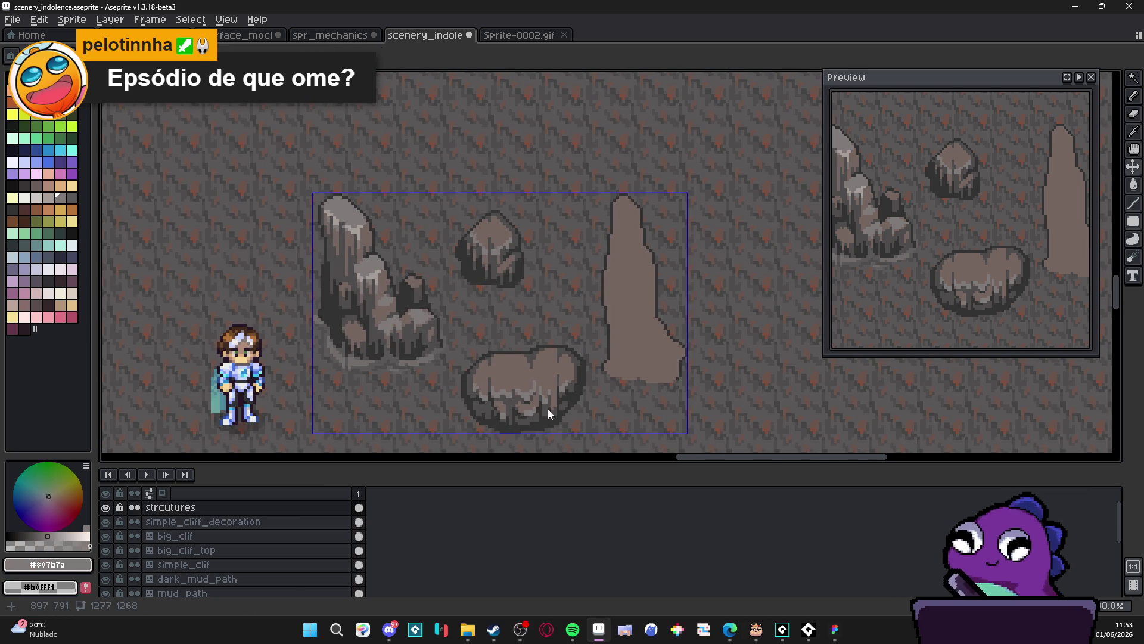
pyautogui.hotkey('ctrl', 'z')
pyautogui.scroll(4, 511, 414)
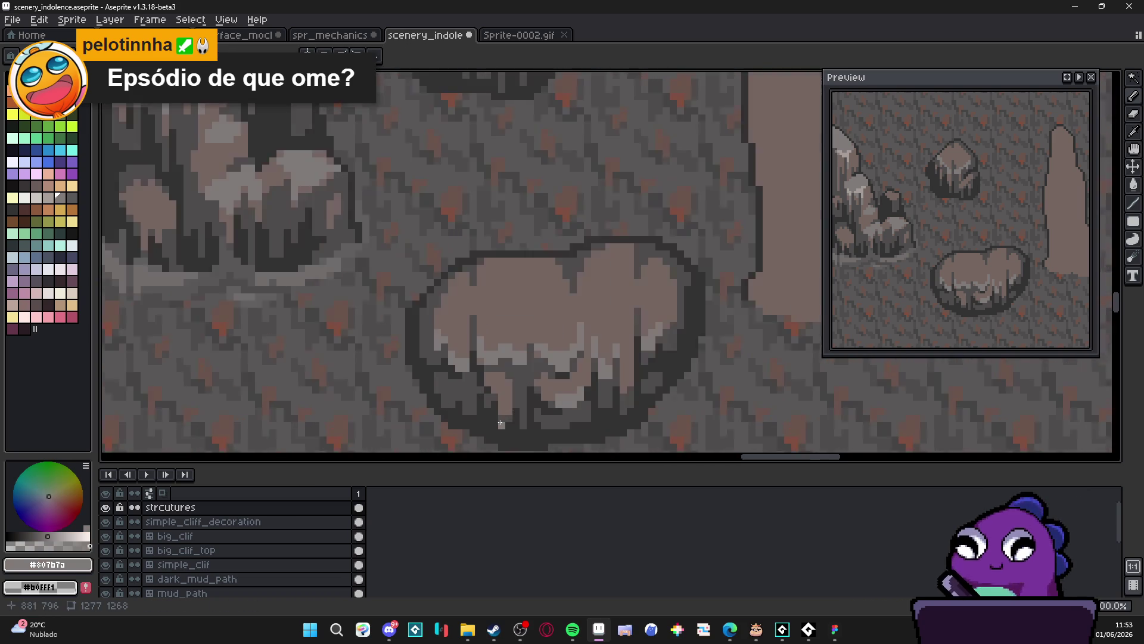
pyautogui.keyDown('alt'); pyautogui.click(505, 434); pyautogui.keyUp('alt')
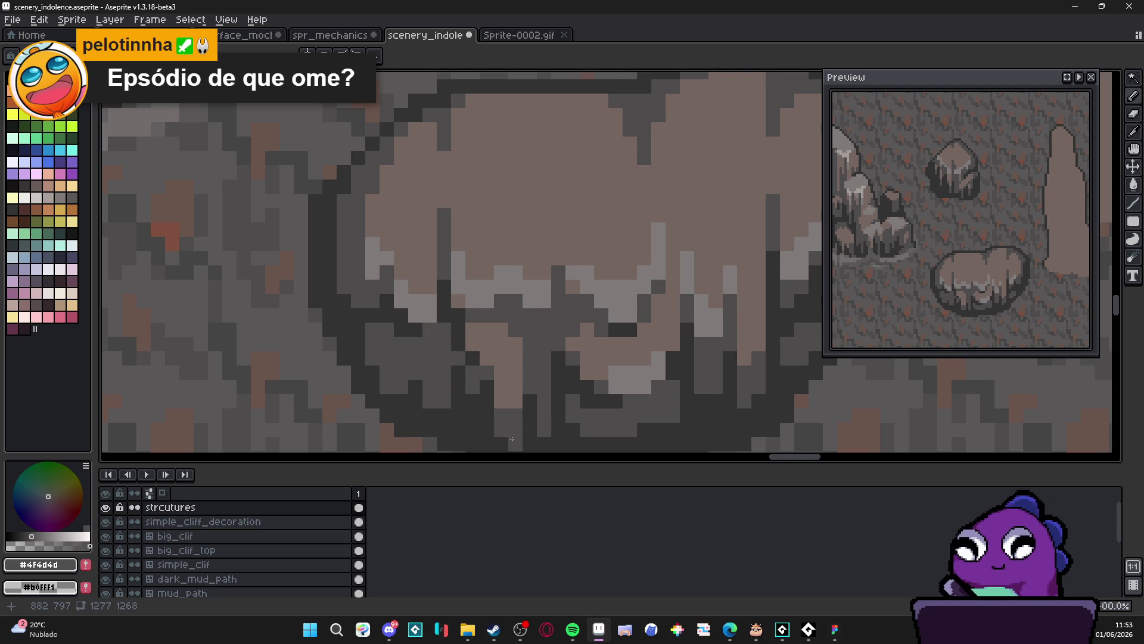
pyautogui.moveTo(500, 413); pyautogui.dragTo(503, 380)
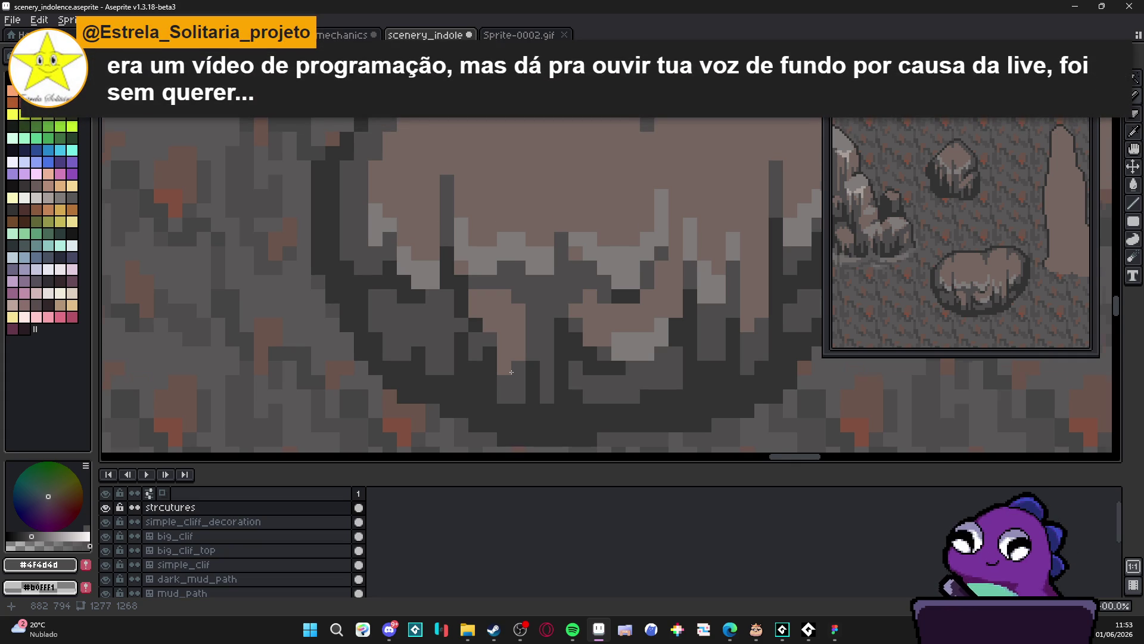
# Pick the darkest outline grey #323232 and save scenery_indolence.aseprite
pyautogui.scroll(-3, 511, 372)
pyautogui.scroll(3, 537, 292)
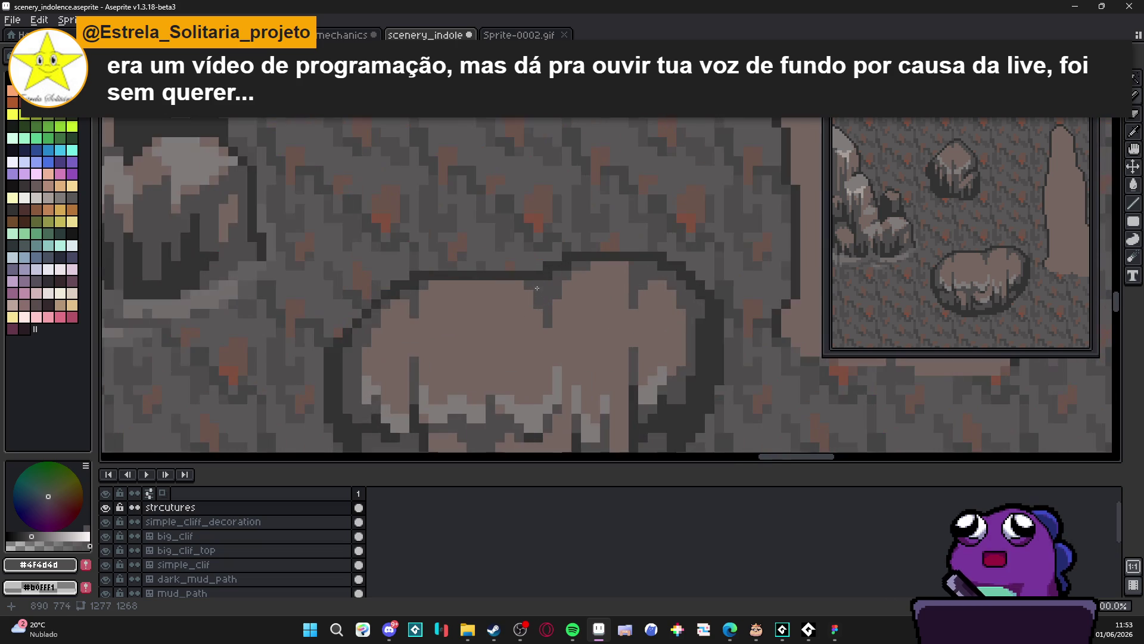
pyautogui.keyDown('alt'); pyautogui.click(538, 292); pyautogui.keyUp('alt')
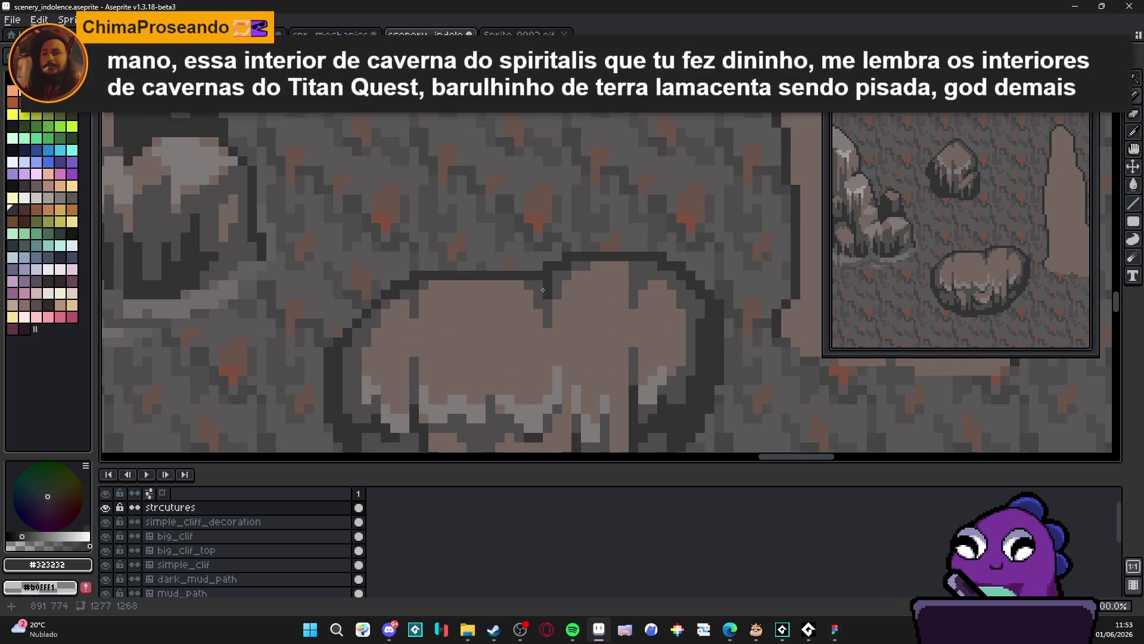
pyautogui.scroll(-2, 556, 292)
pyautogui.scroll(2, 548, 291)
pyautogui.scroll(-2, 542, 329)
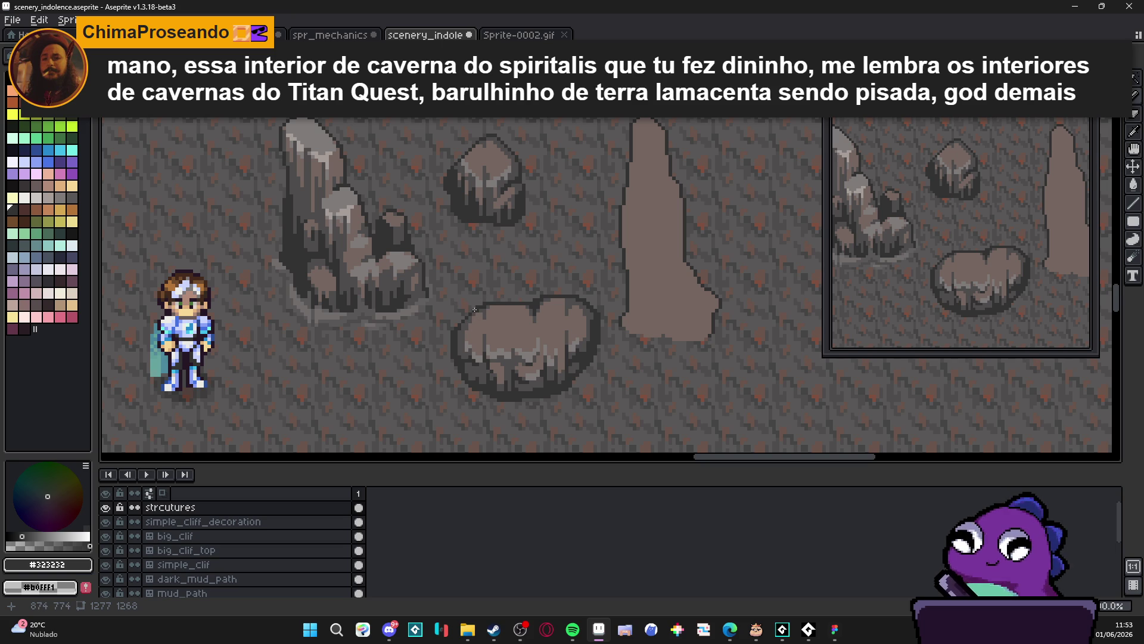
pyautogui.scroll(-5, 475, 308)
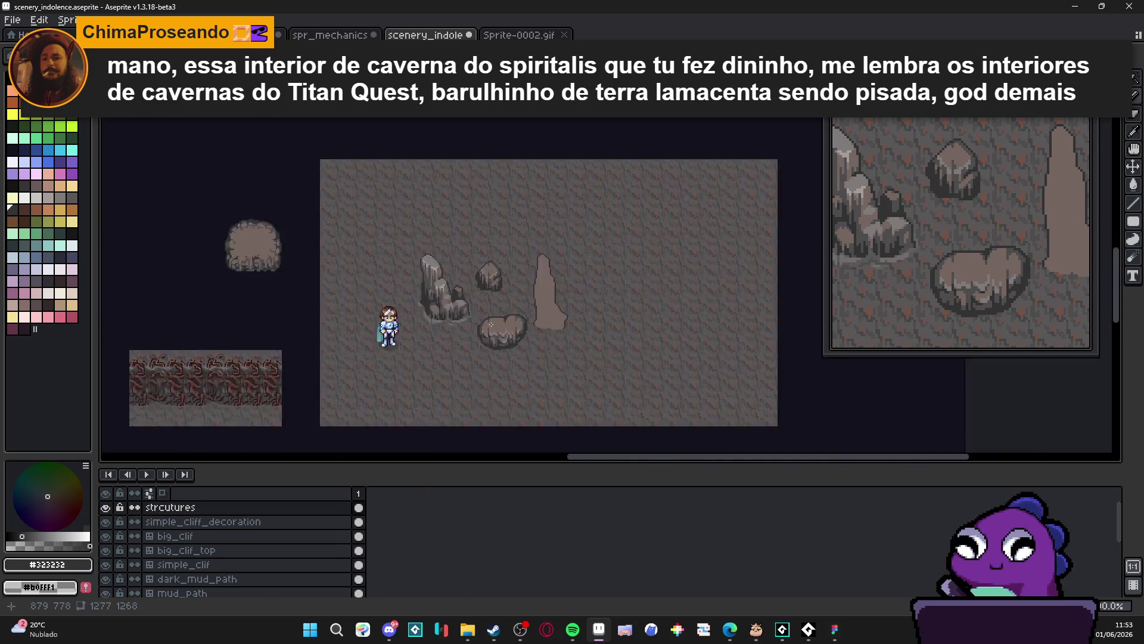
pyautogui.hotkey('ctrl', 's')
pyautogui.scroll(-1, 491, 314)
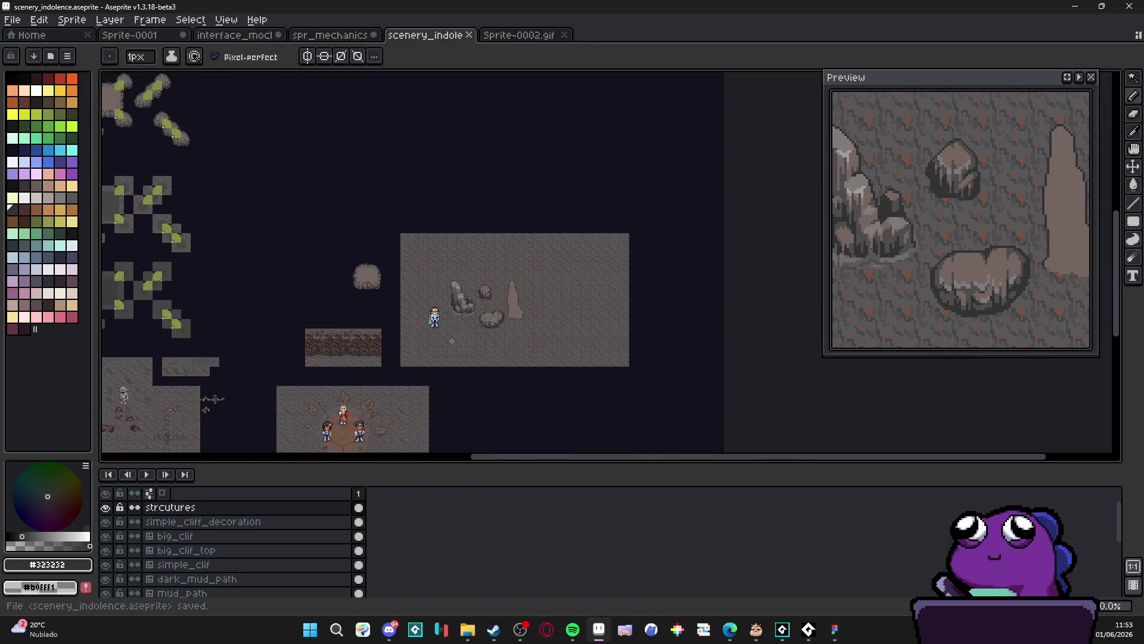
# Zoom in on the lower boulder and pick the mid-dark grey #4f4d4d from its edge
pyautogui.moveTo(389, 367); pyautogui.dragTo(422, 294)
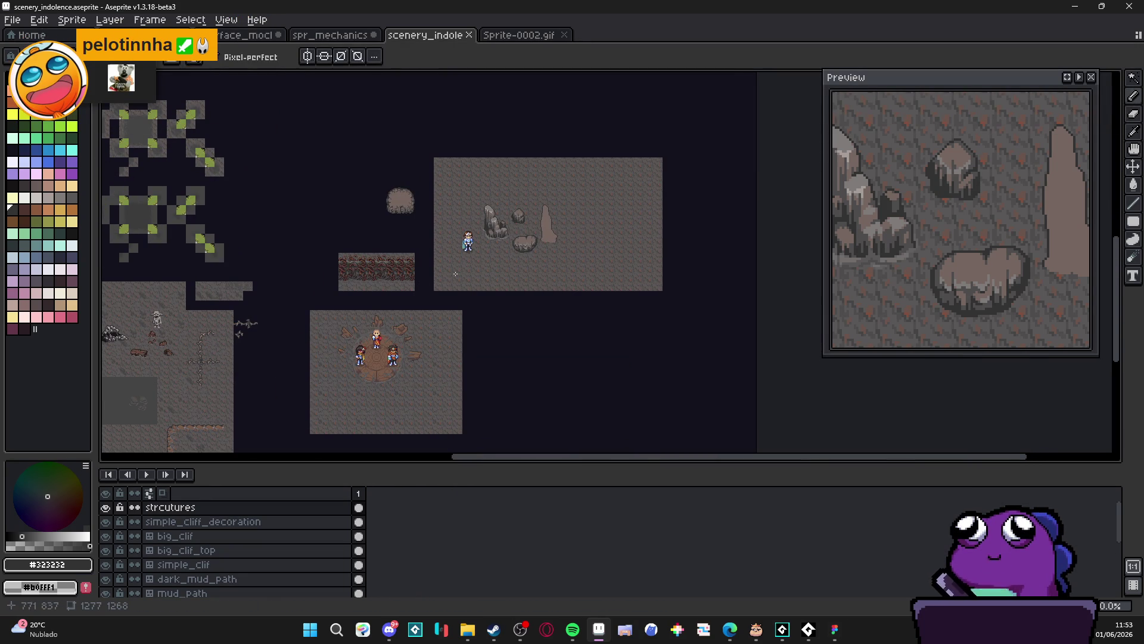
pyautogui.scroll(1, 416, 292)
pyautogui.moveTo(427, 281); pyautogui.dragTo(375, 327)
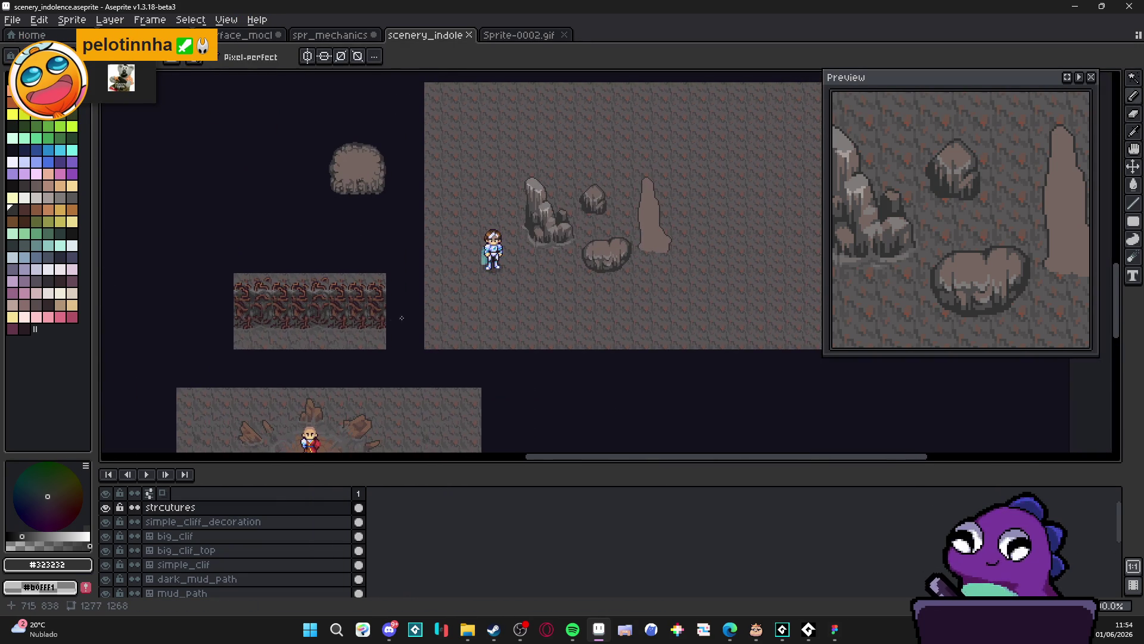
pyautogui.hscroll(1, 522, 284)
pyautogui.scroll(3, 544, 263)
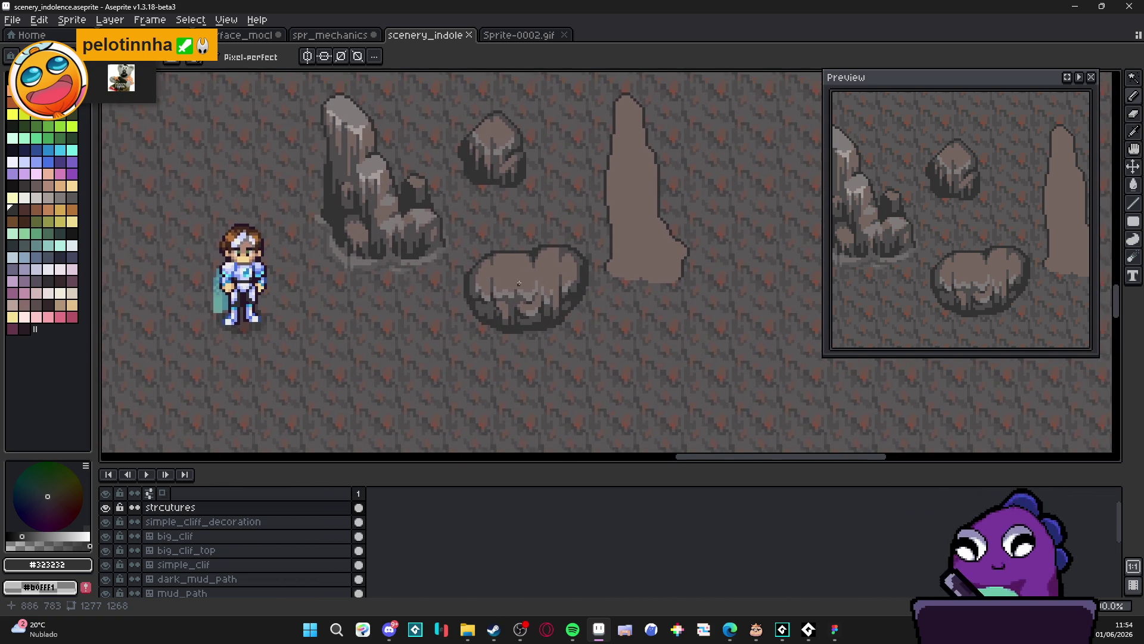
pyautogui.scroll(3, 560, 263)
pyautogui.keyDown('alt'); pyautogui.click(451, 193); pyautogui.keyUp('alt')
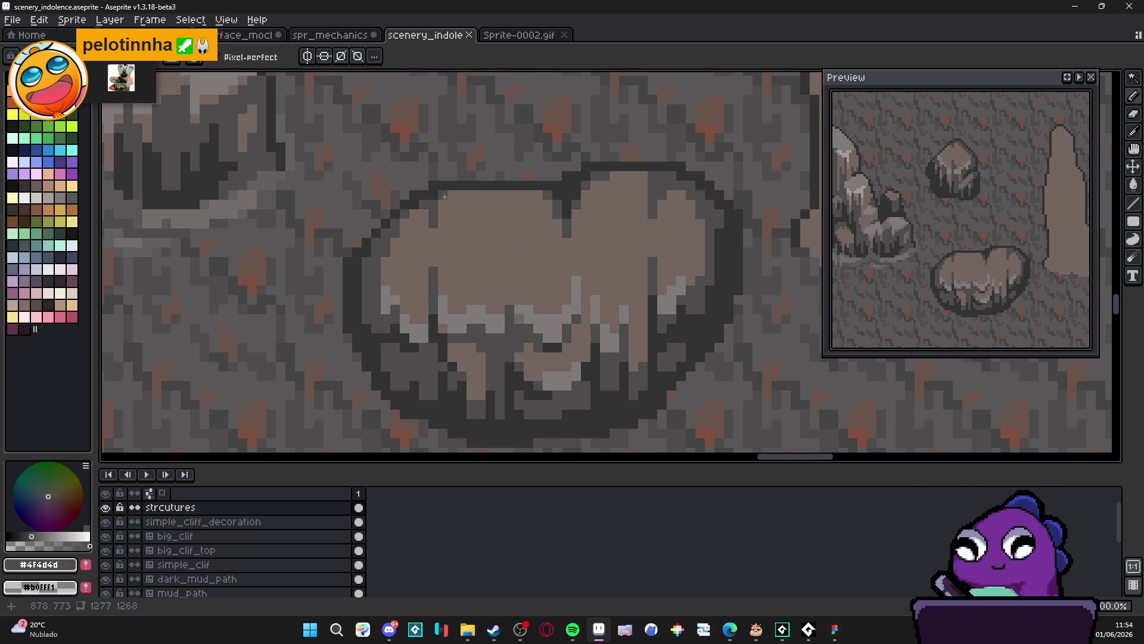
# Place dark grey pixels and a short dark line along the boulder's top edge
pyautogui.click(460, 213)
pyautogui.click(453, 214)
pyautogui.click(471, 224)
pyautogui.click(470, 233)
pyautogui.moveTo(468, 230)
pyautogui.mouseDown()
pyautogui.moveTo(490, 232)
pyautogui.moveTo(511, 206)
pyautogui.mouseUp()
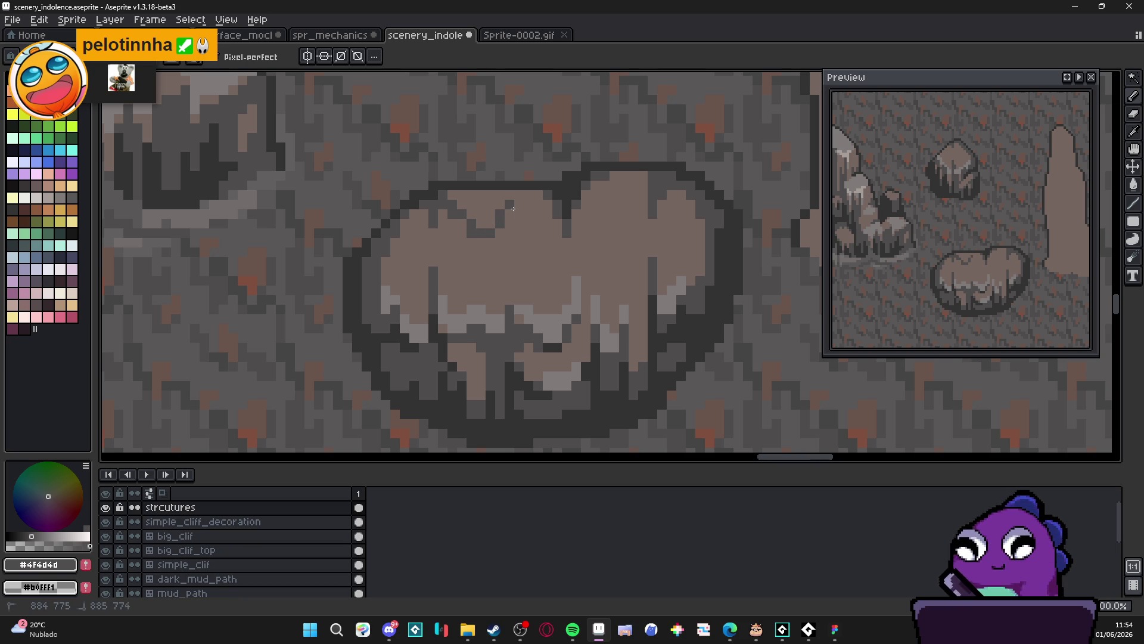
# Resample the darkest outline grey and darken more pixels along the boulder's top-left outline
pyautogui.keyDown('alt'); pyautogui.click(512, 220); pyautogui.keyUp('alt')
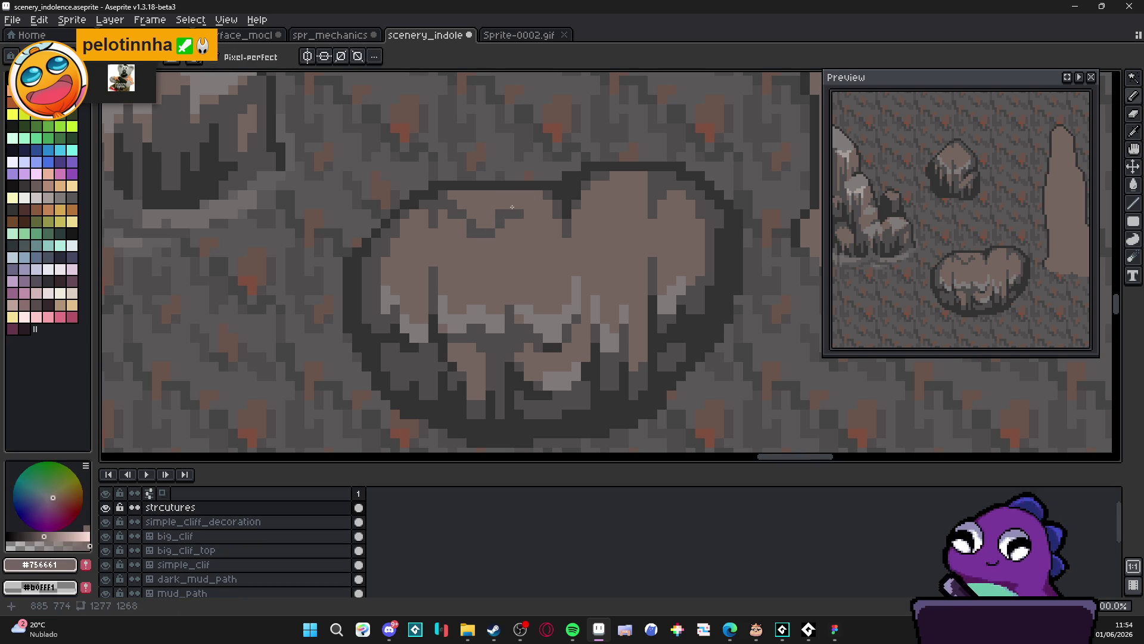
pyautogui.keyDown('alt'); pyautogui.click(517, 208); pyautogui.keyUp('alt')
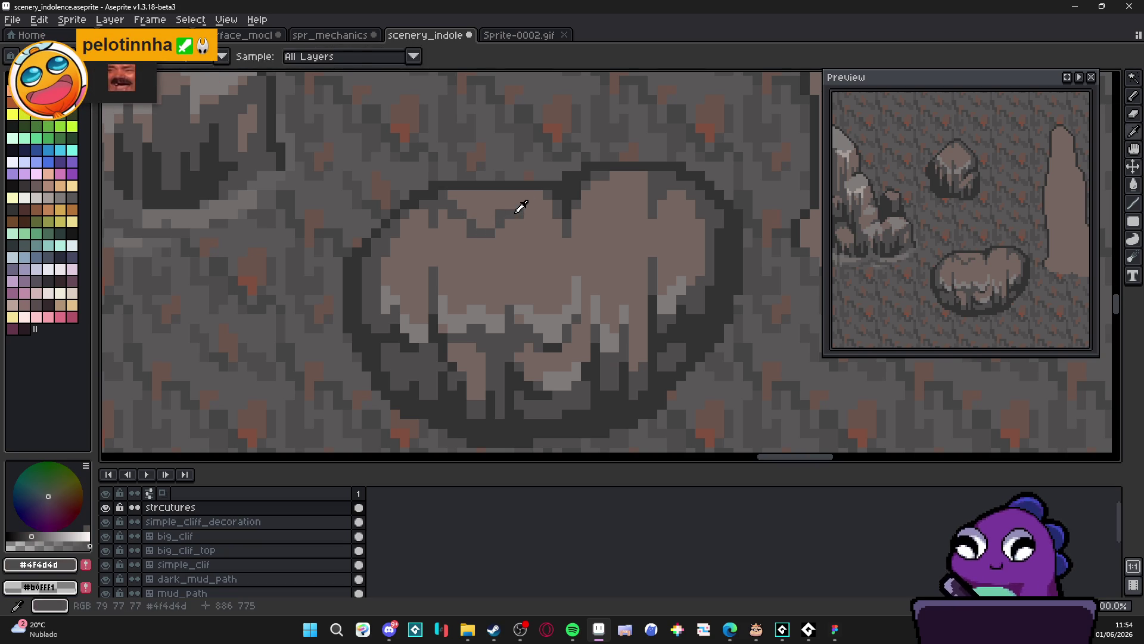
pyautogui.click(499, 209)
pyautogui.scroll(-3, 495, 212)
pyautogui.scroll(3, 483, 214)
pyautogui.keyDown('alt'); pyautogui.click(483, 214); pyautogui.keyUp('alt')
pyautogui.click(485, 222)
pyautogui.click(494, 224)
pyautogui.click(494, 233)
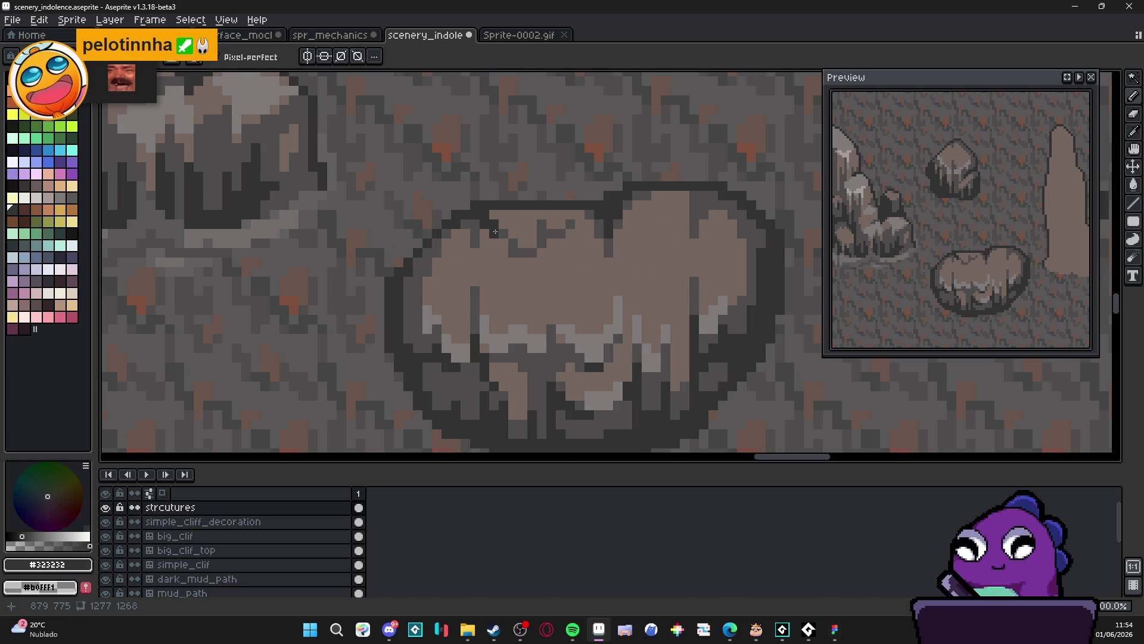
pyautogui.click(543, 227)
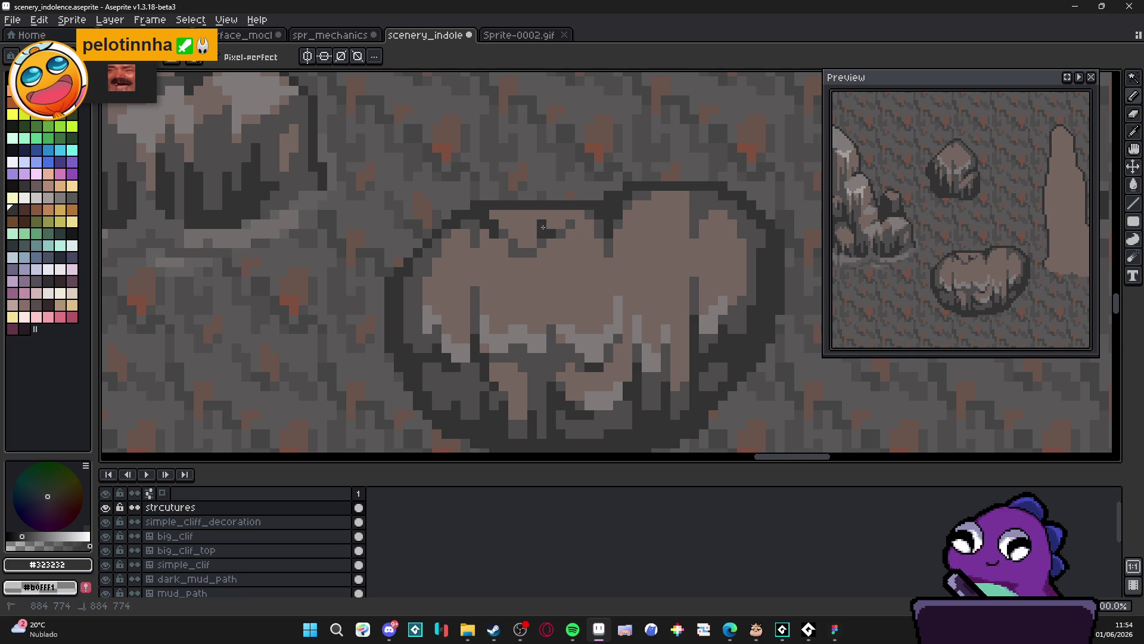
pyautogui.click(542, 252)
pyautogui.scroll(-3, 572, 325)
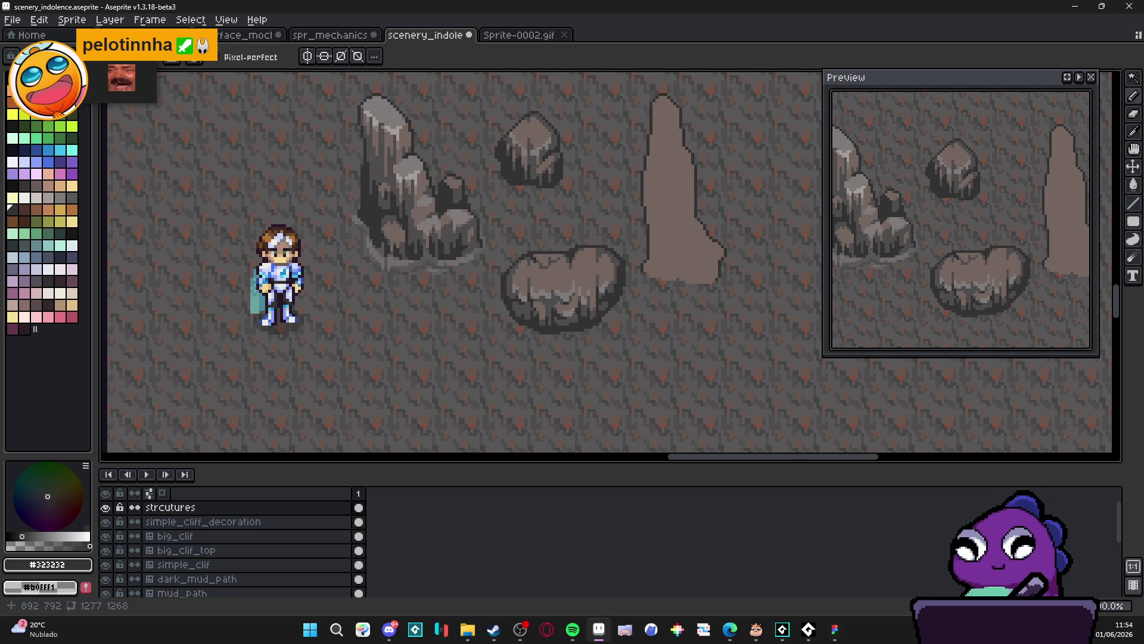
# Pick light grey #807b7a and lighten a pixel on the boulder's top
pyautogui.scroll(3, 580, 321)
pyautogui.keyDown('alt'); pyautogui.click(564, 293); pyautogui.keyUp('alt')
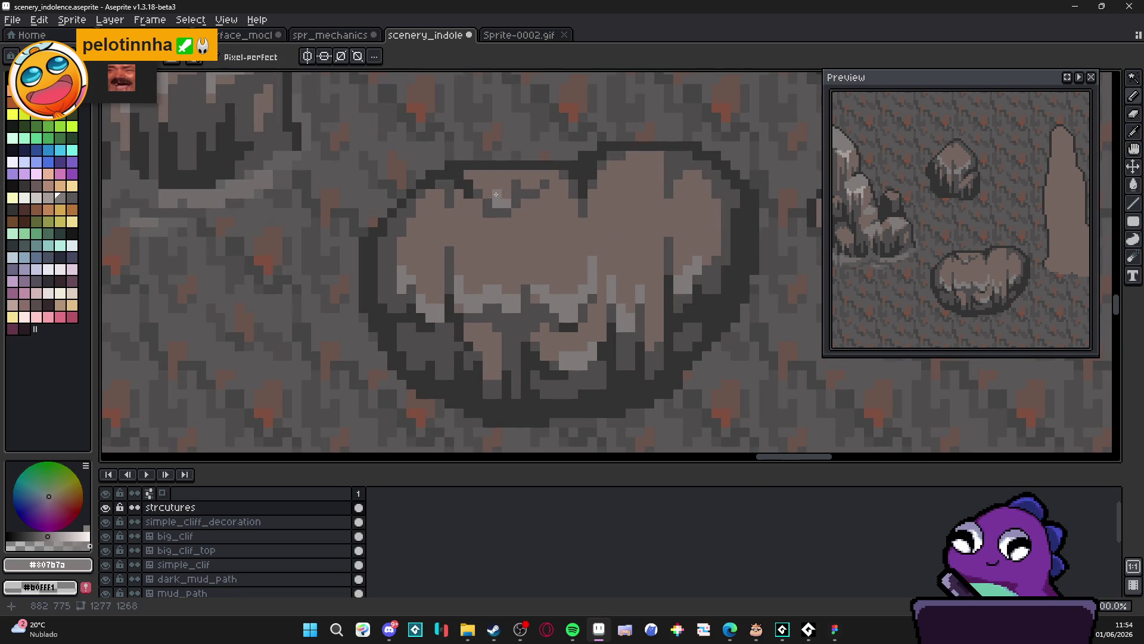
pyautogui.click(492, 194)
pyautogui.scroll(-3, 513, 238)
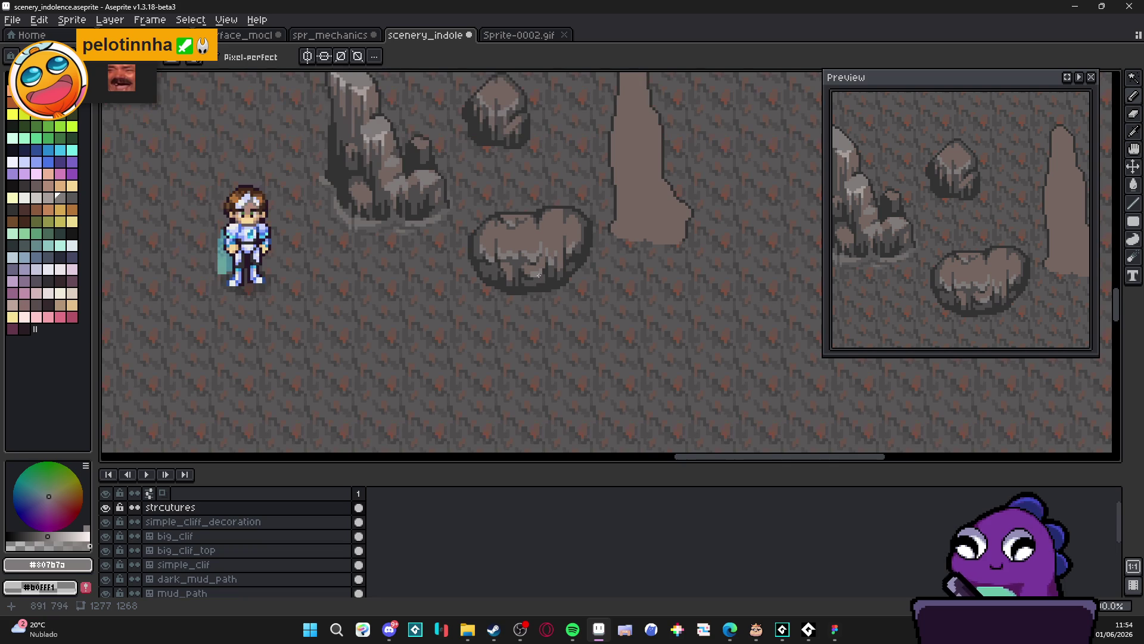
pyautogui.scroll(1, 556, 245)
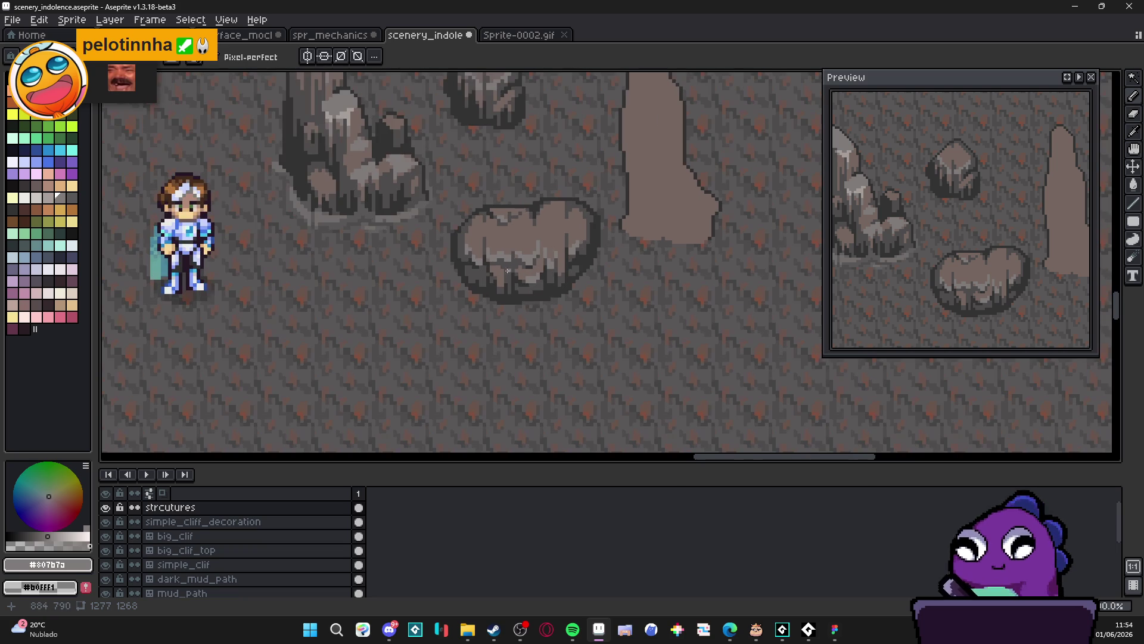
pyautogui.scroll(-3, 529, 276)
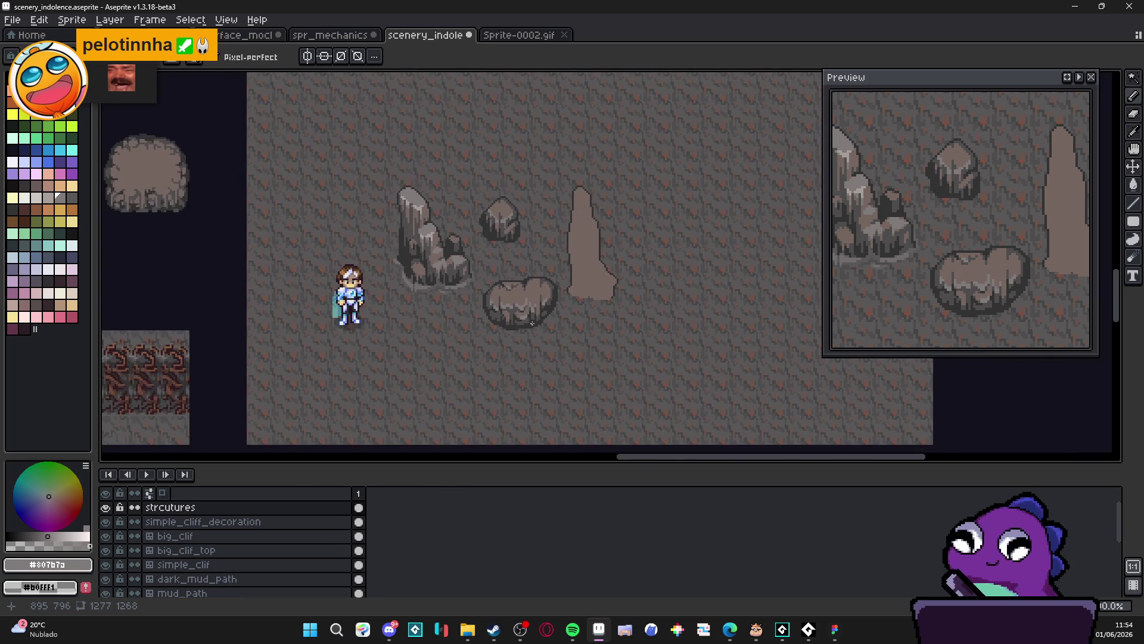
pyautogui.scroll(4, 529, 283)
pyautogui.scroll(2, 529, 288)
# Eyedrop the darkest outline grey #323232 from the boulder and switch back to the Pencil
pyautogui.keyDown('alt'); pyautogui.click(560, 238); pyautogui.keyUp('alt')
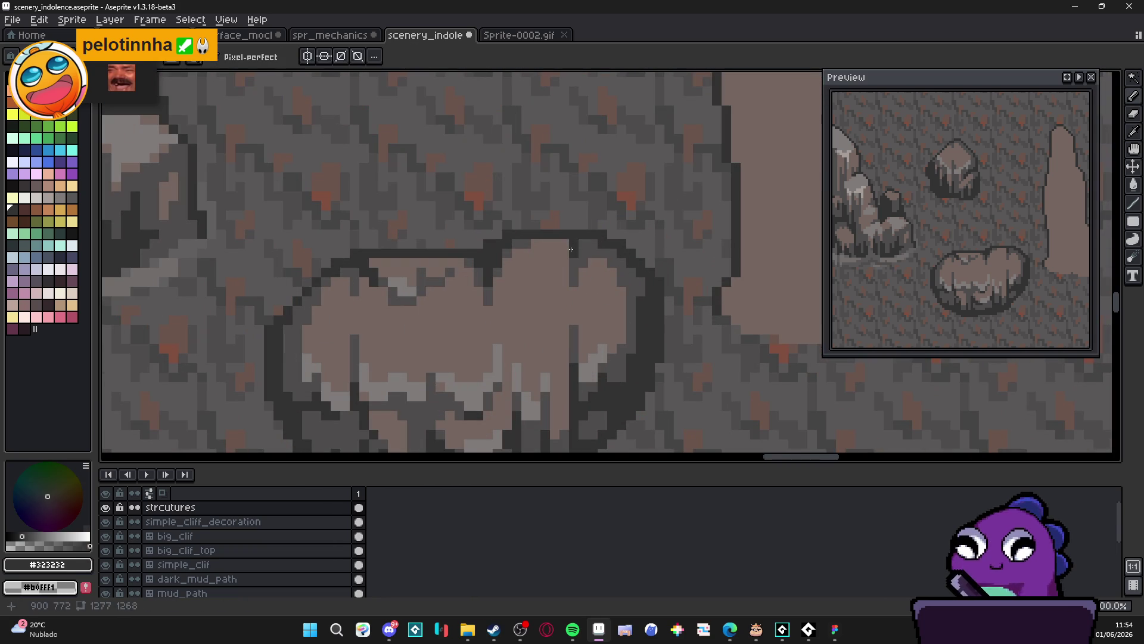
pyautogui.keyDown('alt'); pyautogui.click(559, 244); pyautogui.keyUp('alt')
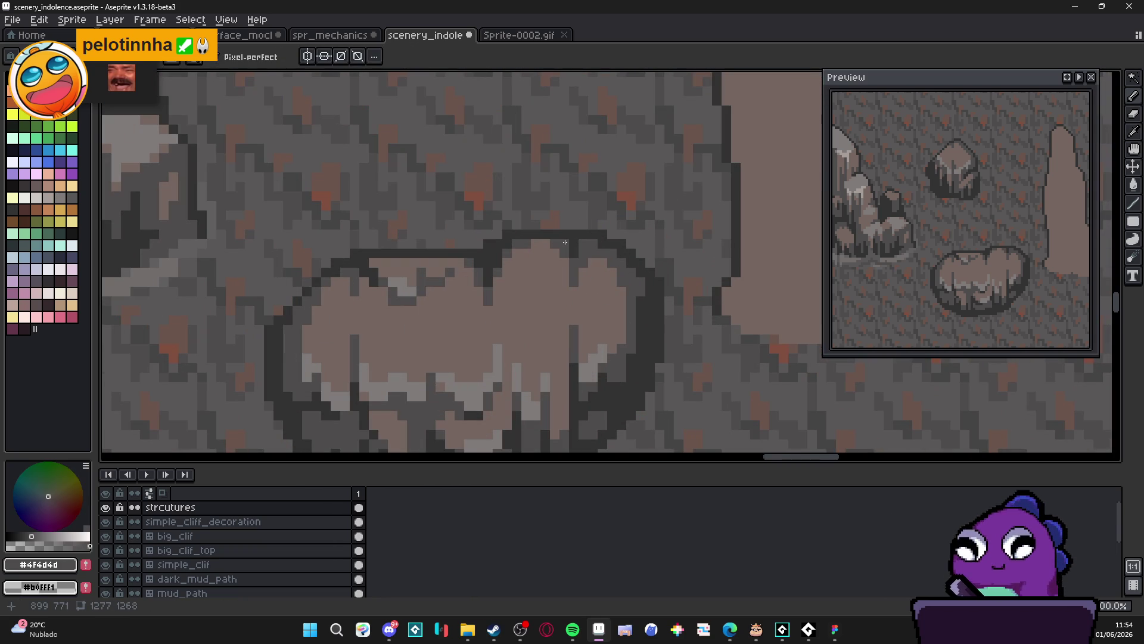
pyautogui.keyDown('alt'); pyautogui.click(565, 237); pyautogui.keyUp('alt')
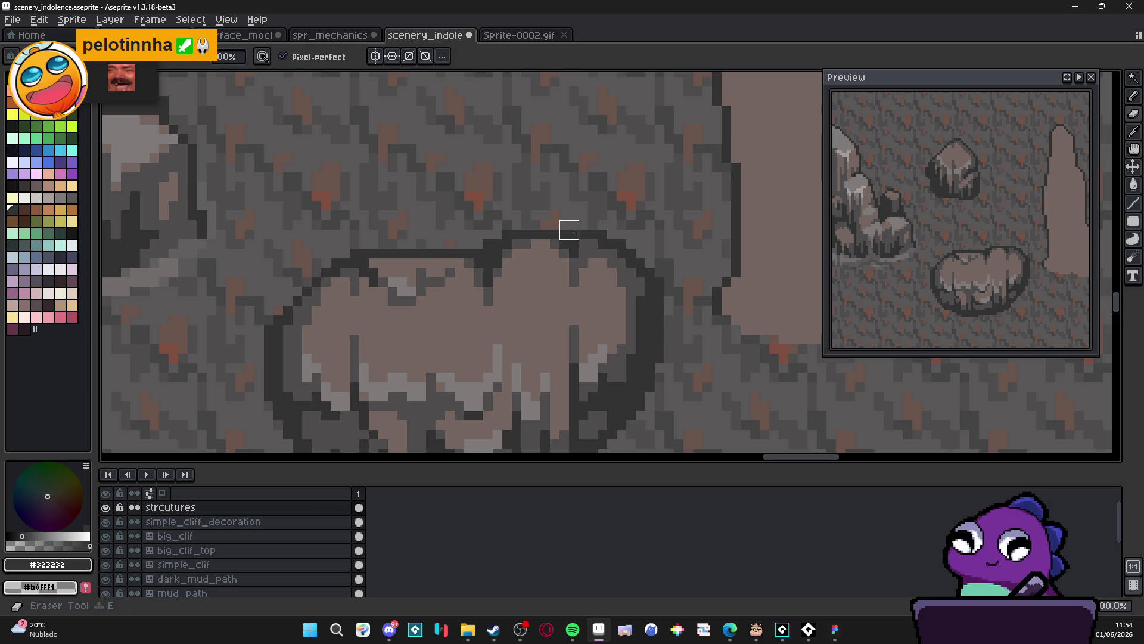
pyautogui.scroll(-1, 557, 225)
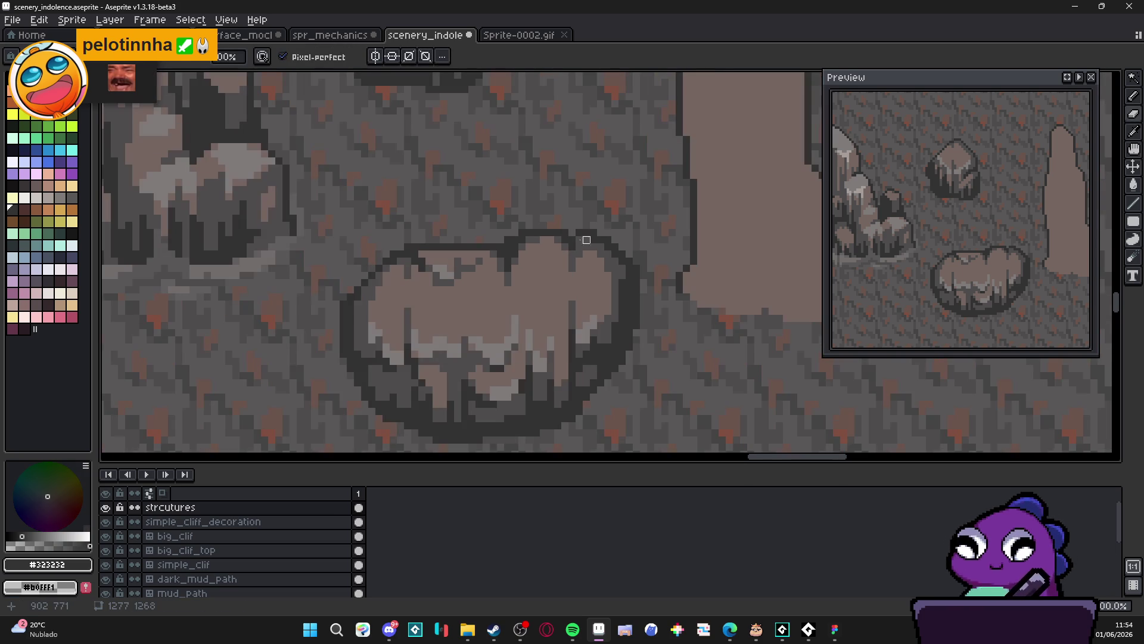
pyautogui.press('b')
pyautogui.scroll(-3, 575, 251)
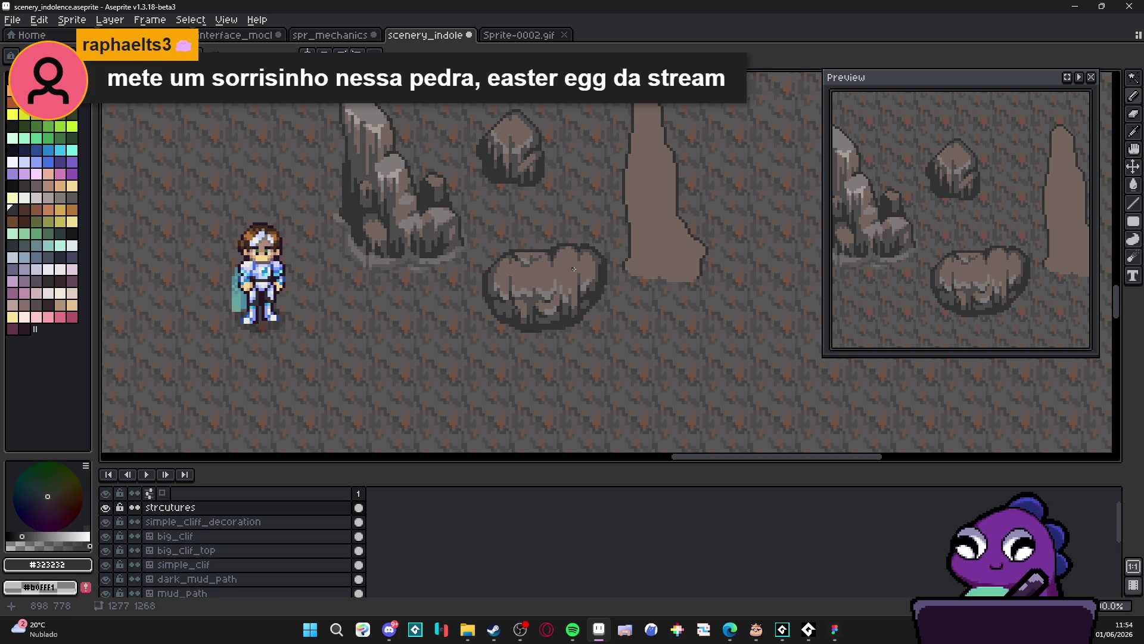
pyautogui.scroll(-2, 574, 269)
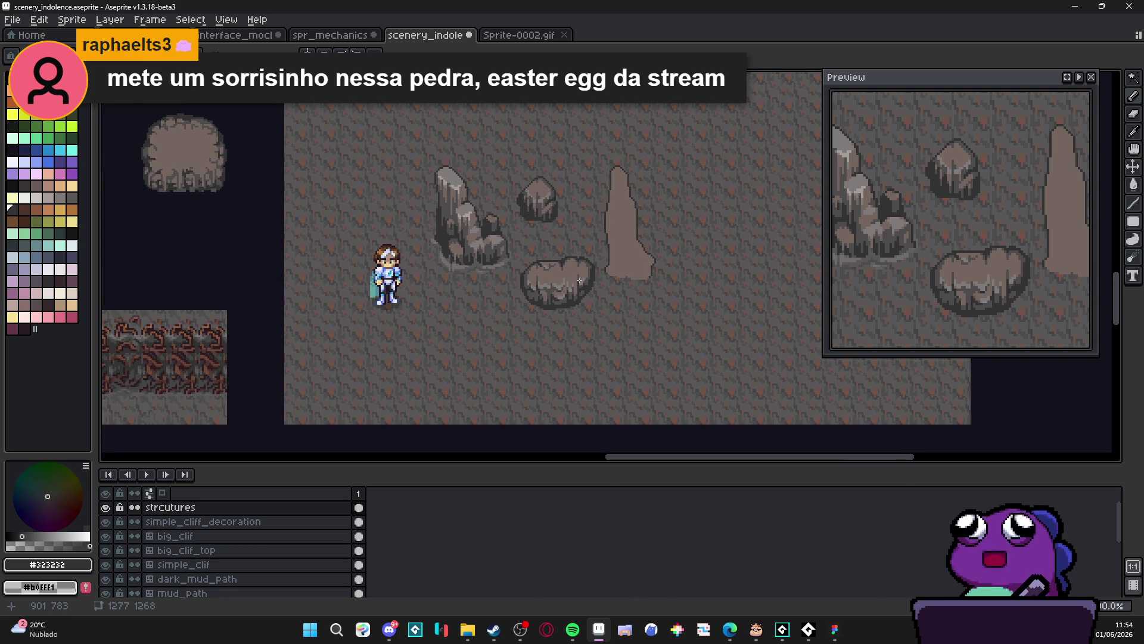
pyautogui.moveTo(569, 294); pyautogui.dragTo(591, 326)
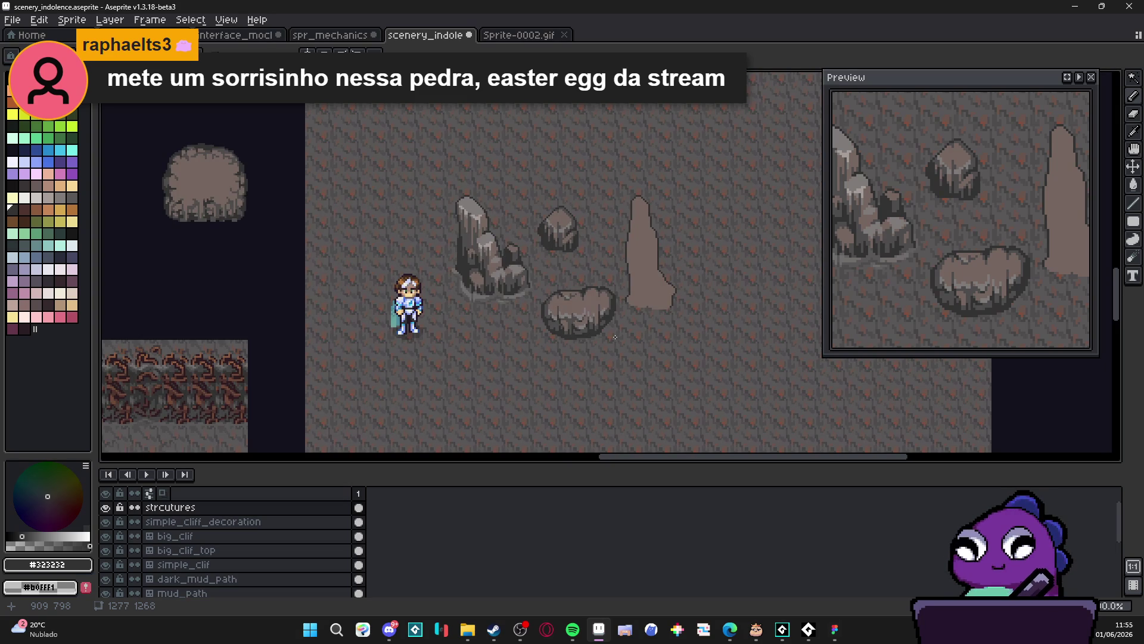
pyautogui.moveTo(783, 629)
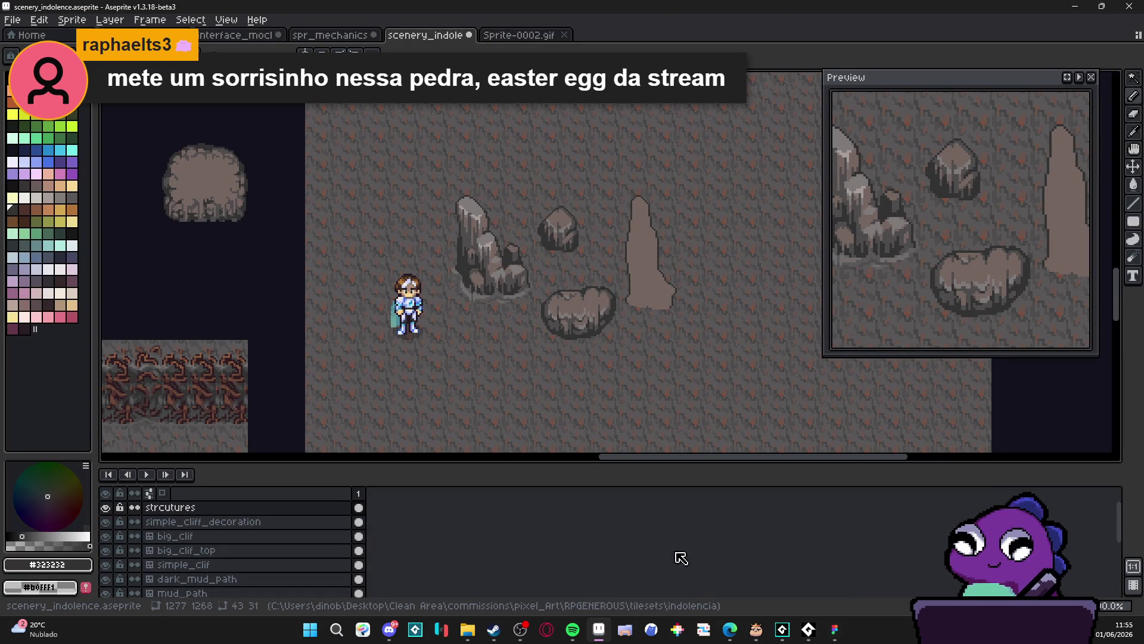
pyautogui.click(782, 630)
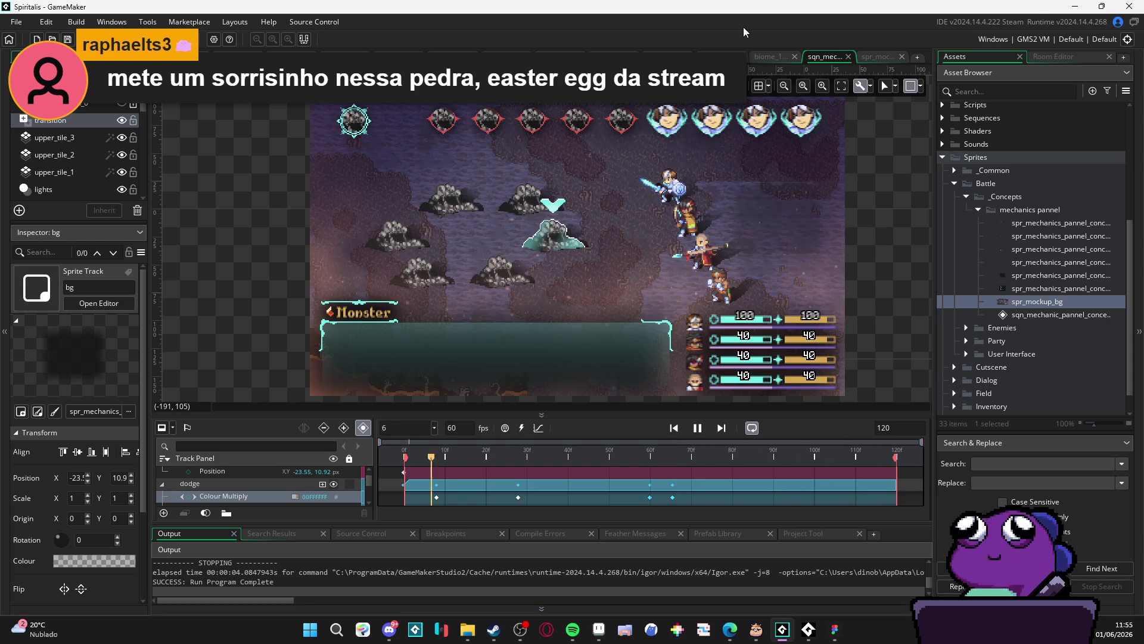
# Run the Spiritalis project with F5 and bring up the launching game window
pyautogui.press('F5')
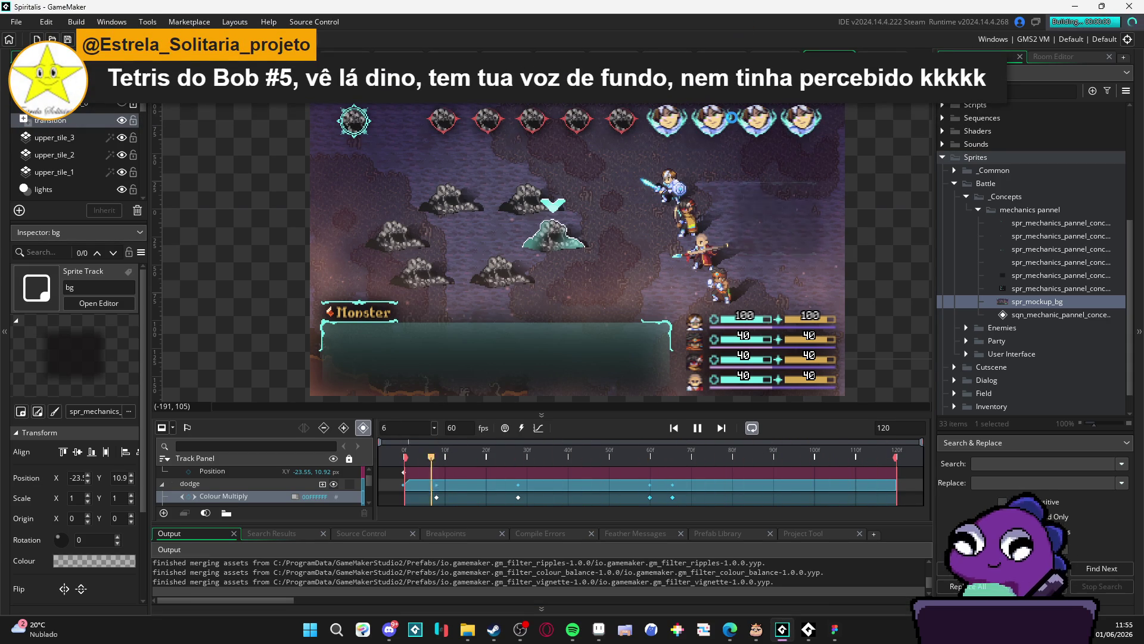
pyautogui.click(597, 633)
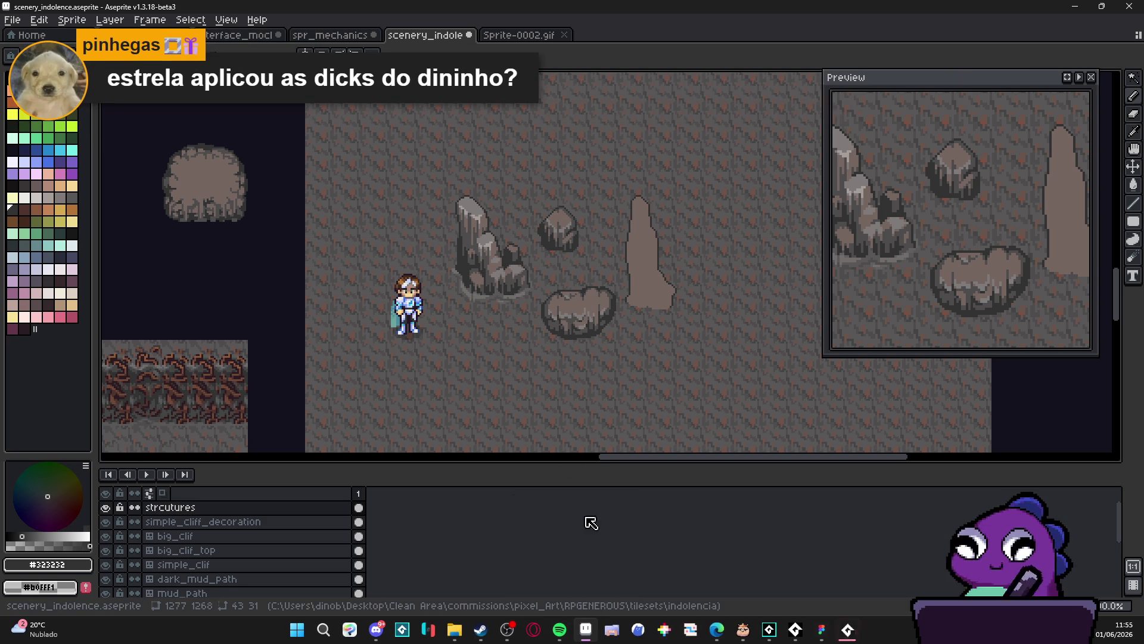
pyautogui.click(822, 636)
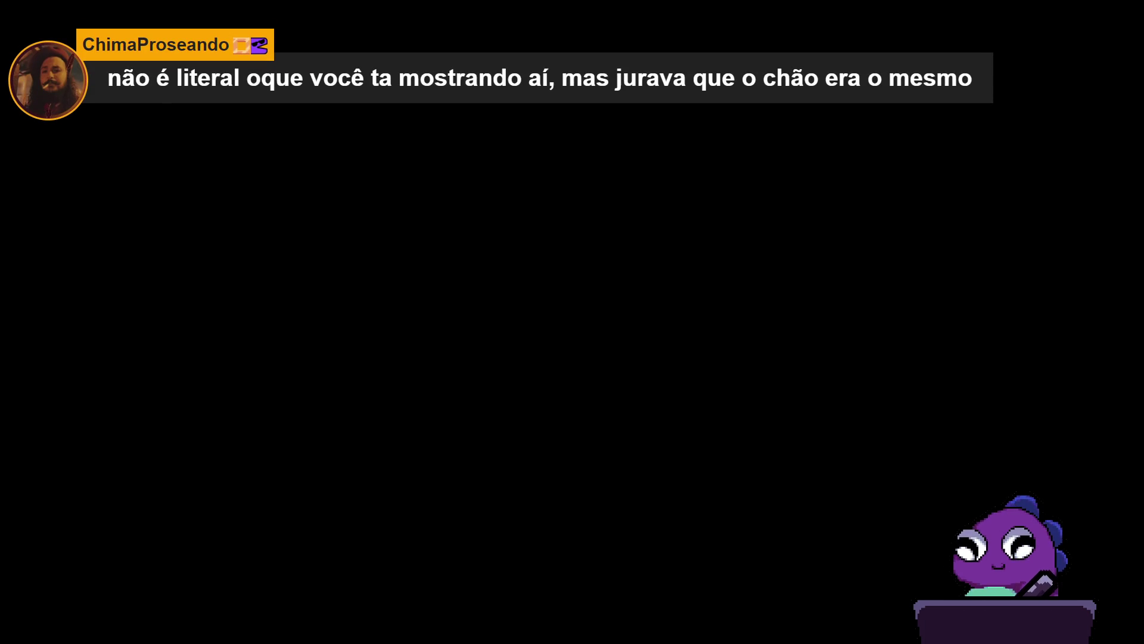
# Have Yara use the Benevolent Flash Grenade, then attack the Sloth Blob
pyautogui.press('Down')
pyautogui.press('Return')
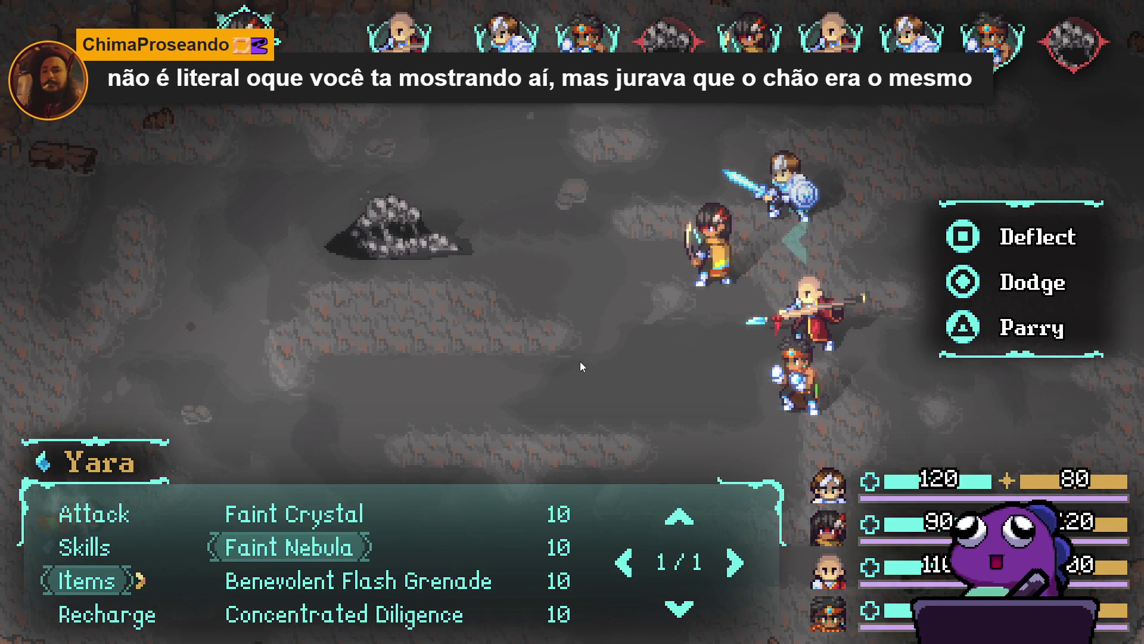
pyautogui.press('Down')
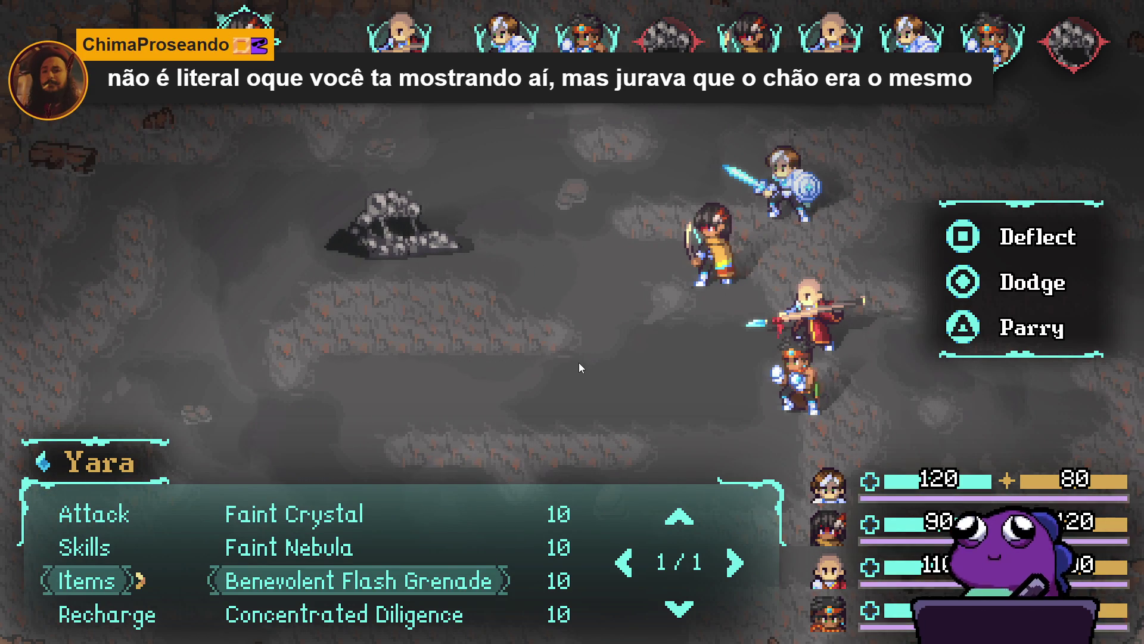
pyautogui.press('Return')
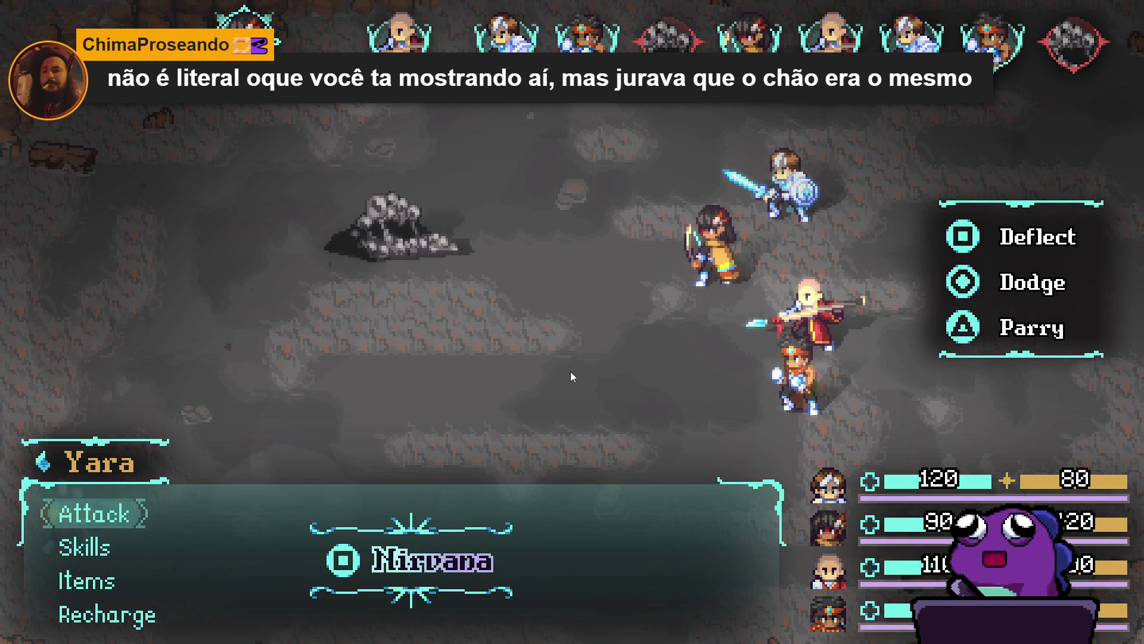
pyautogui.press('Return')
pyautogui.press('Return')
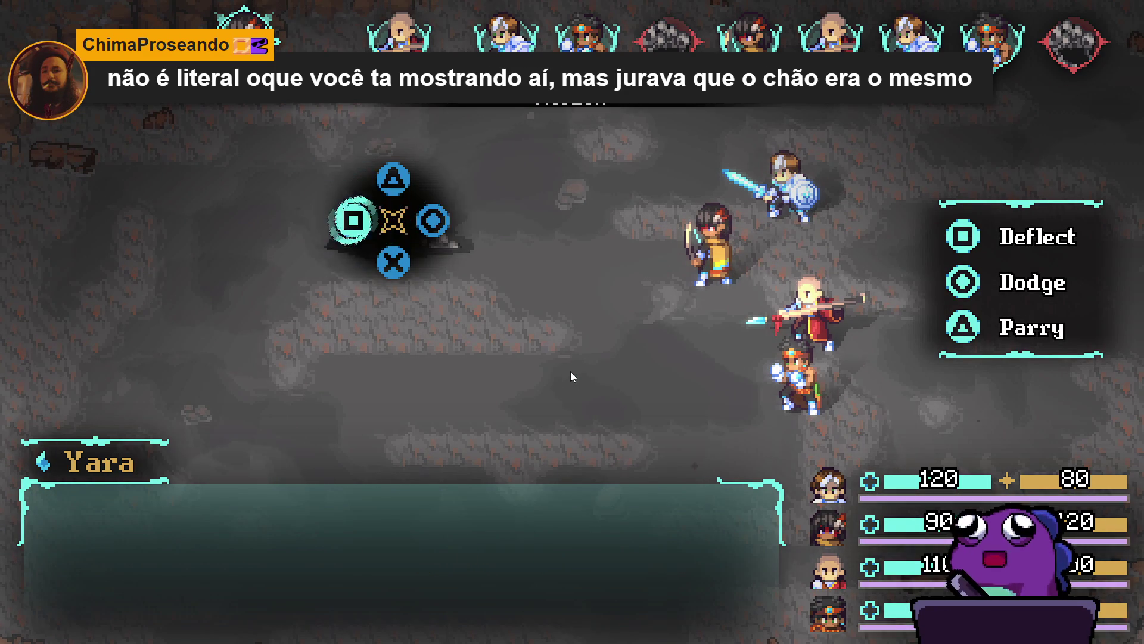
pyautogui.press('Return')
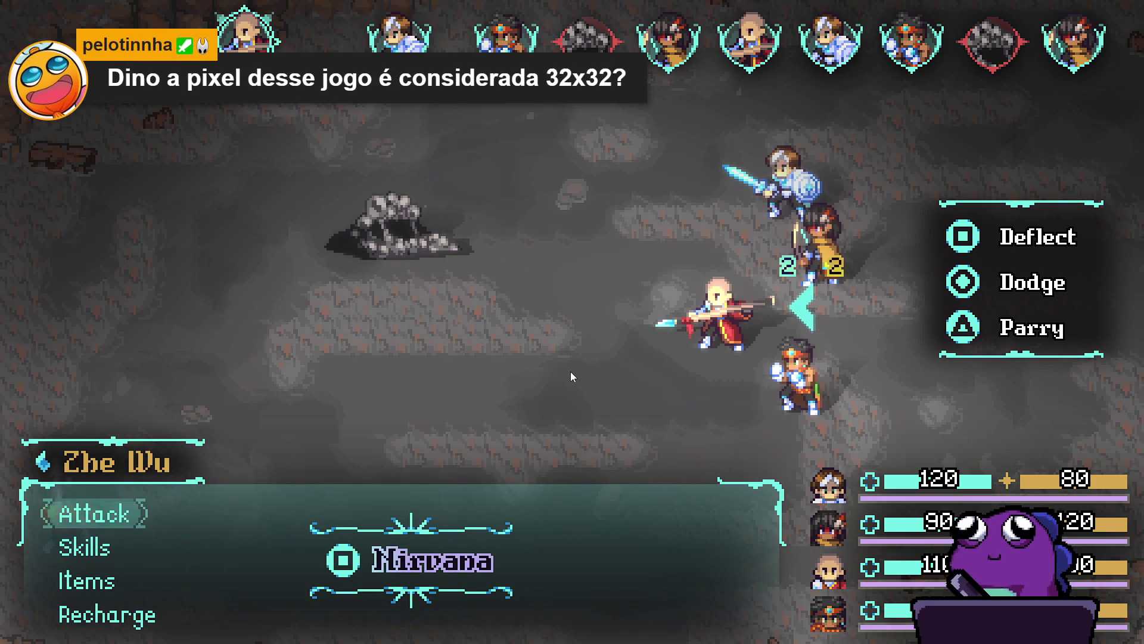
# Have Zhe Wu cast Dragon assault and Sam fire Blade beam to finish the blob
pyautogui.press('Down')
pyautogui.press('Return')
pyautogui.press('Down')
pyautogui.press('Down')
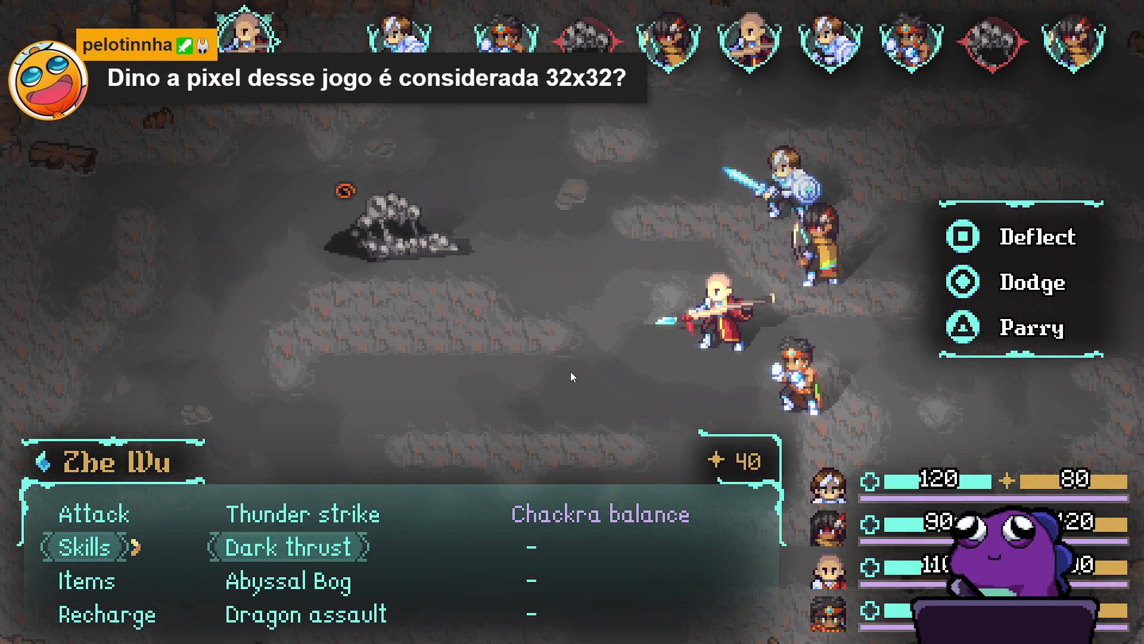
pyautogui.press('Return')
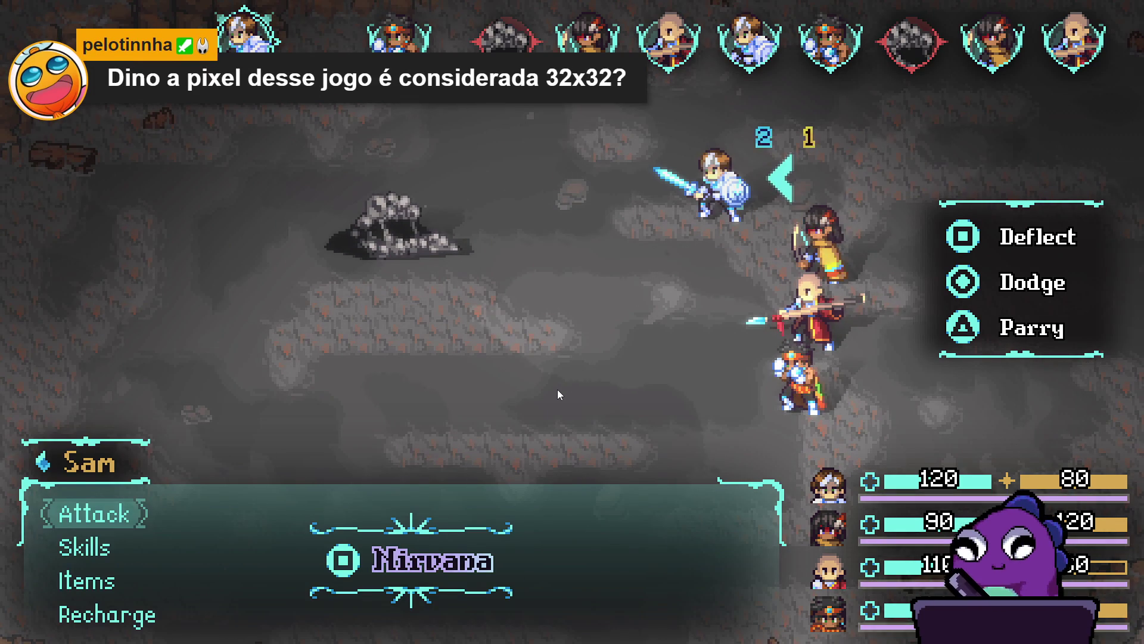
pyautogui.press('Down')
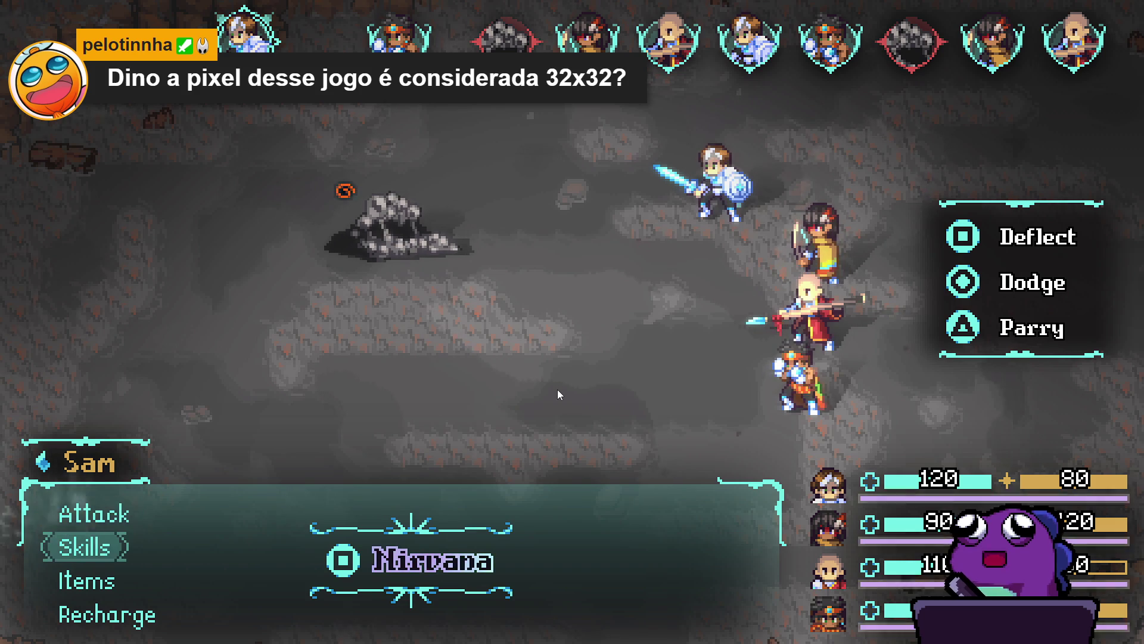
pyautogui.press('Return')
pyautogui.press('Down')
pyautogui.press('Return')
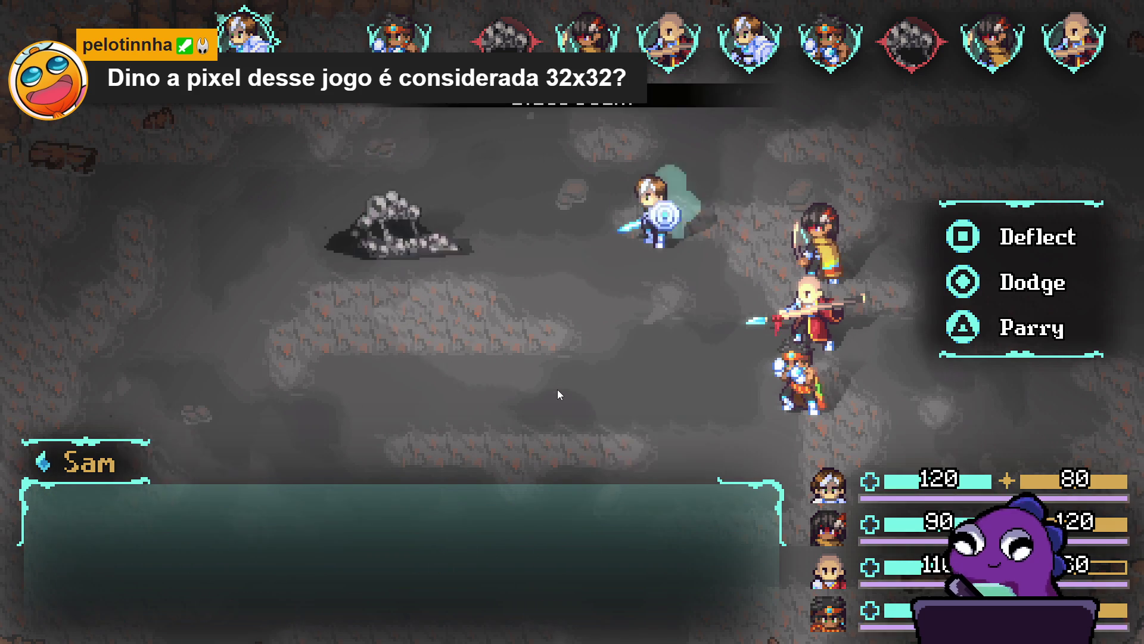
pyautogui.press('Return')
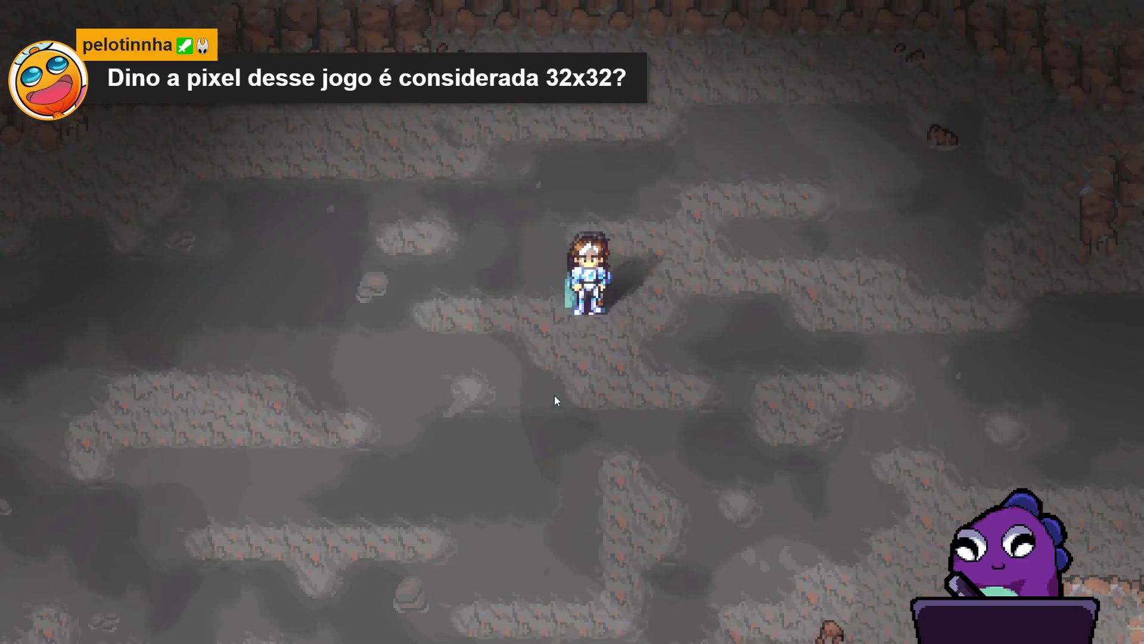
# Walk the party right and then upward through the first cave corridors
pyautogui.press('Right')
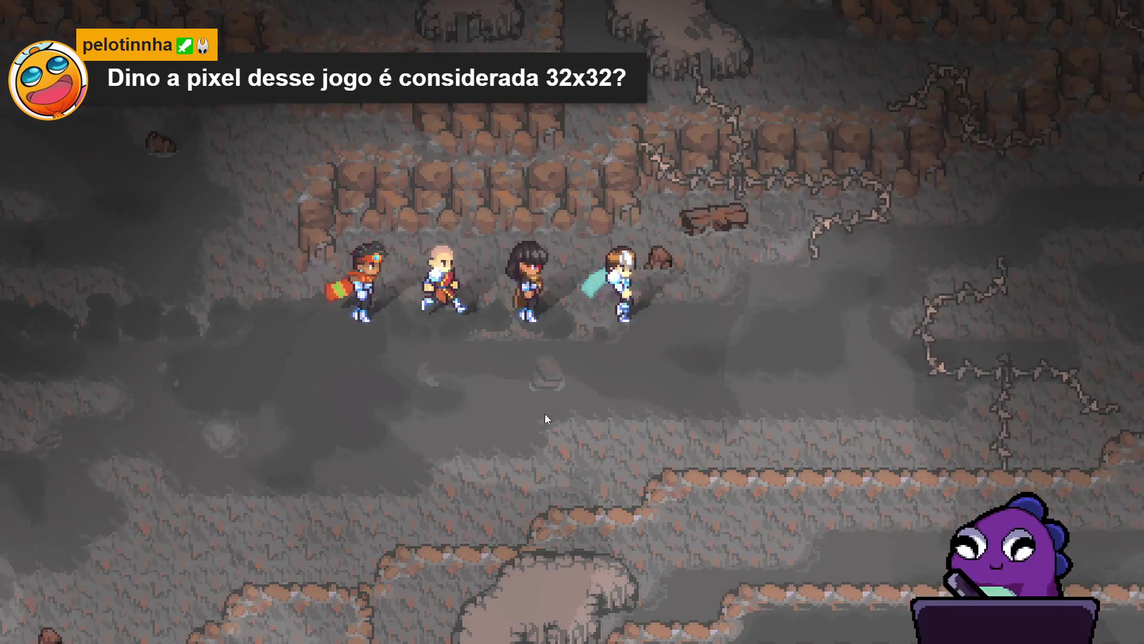
pyautogui.press('Up')
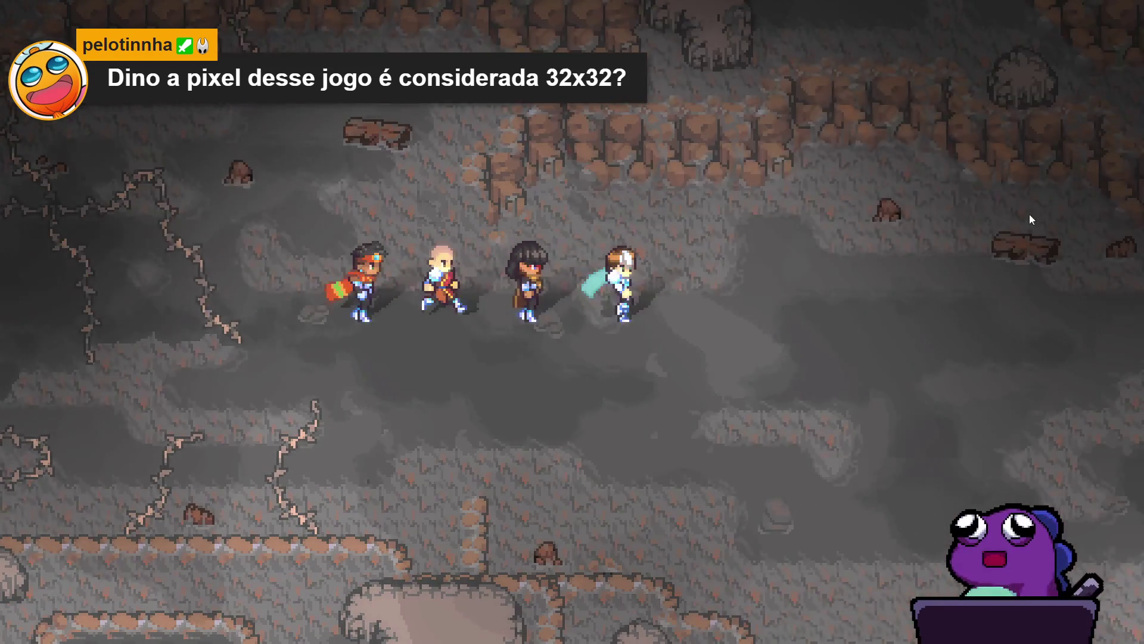
pyautogui.press('Down')
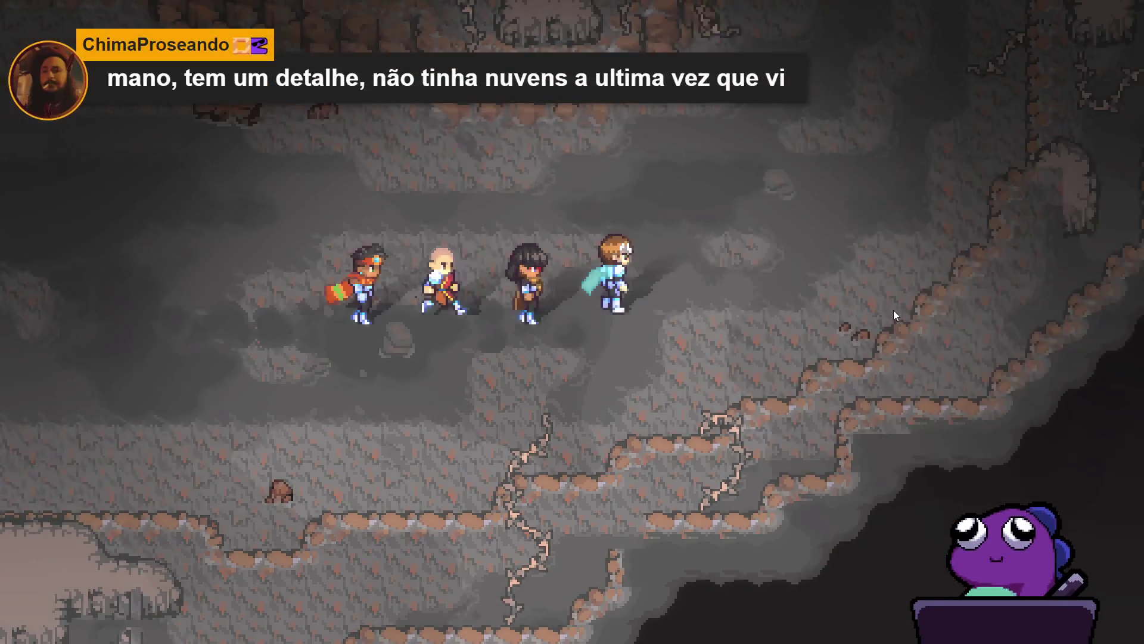
pyautogui.press('Up')
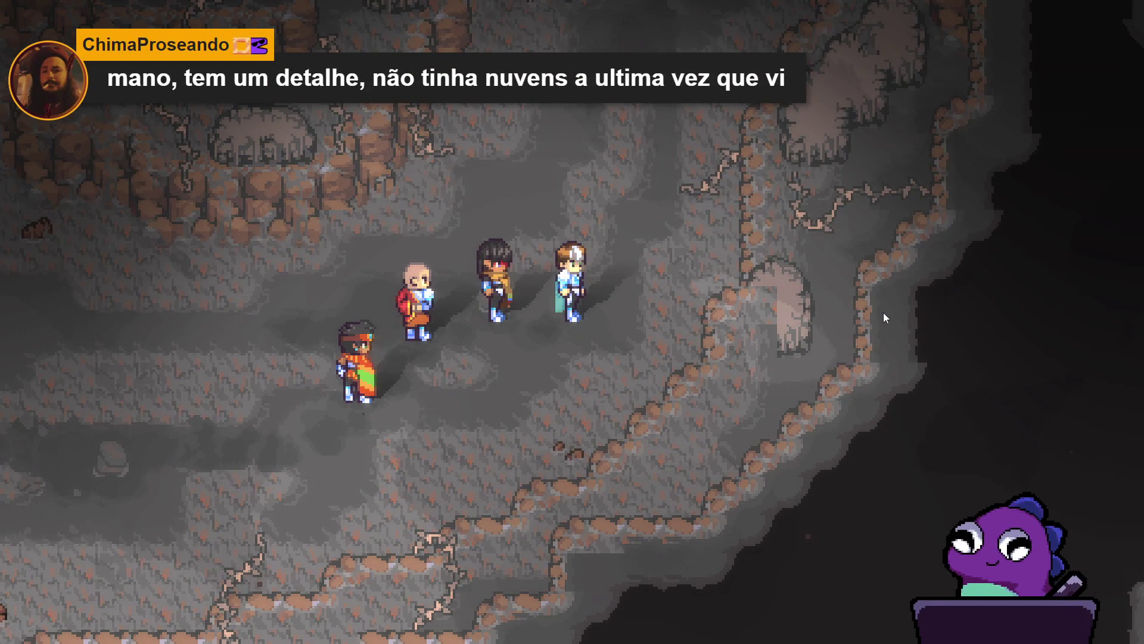
pyautogui.press('Up')
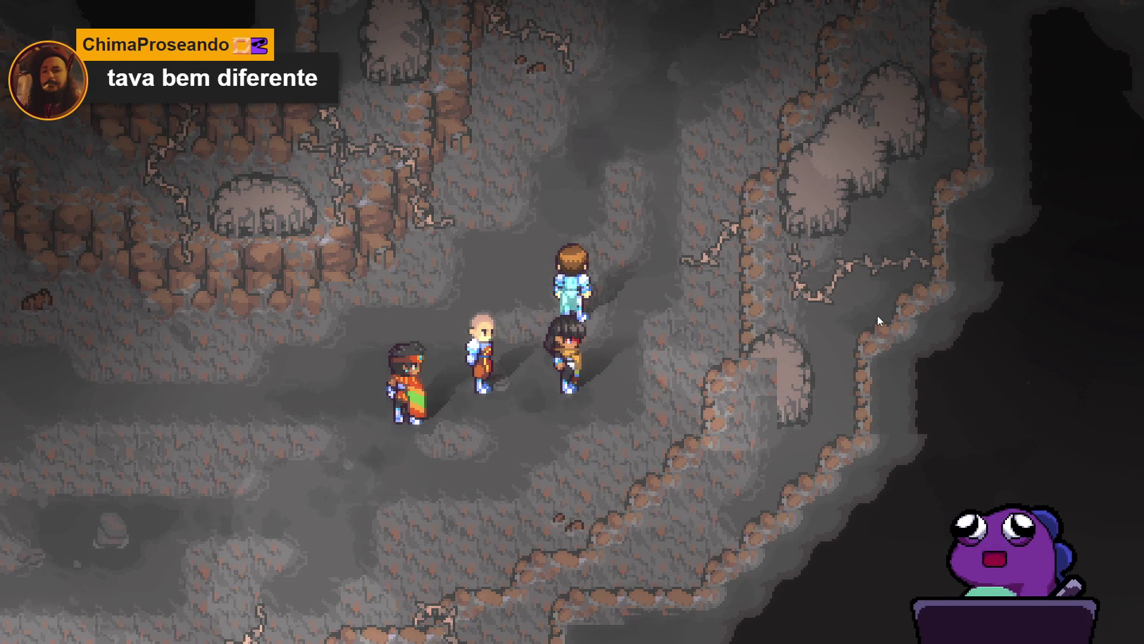
pyautogui.press('Up')
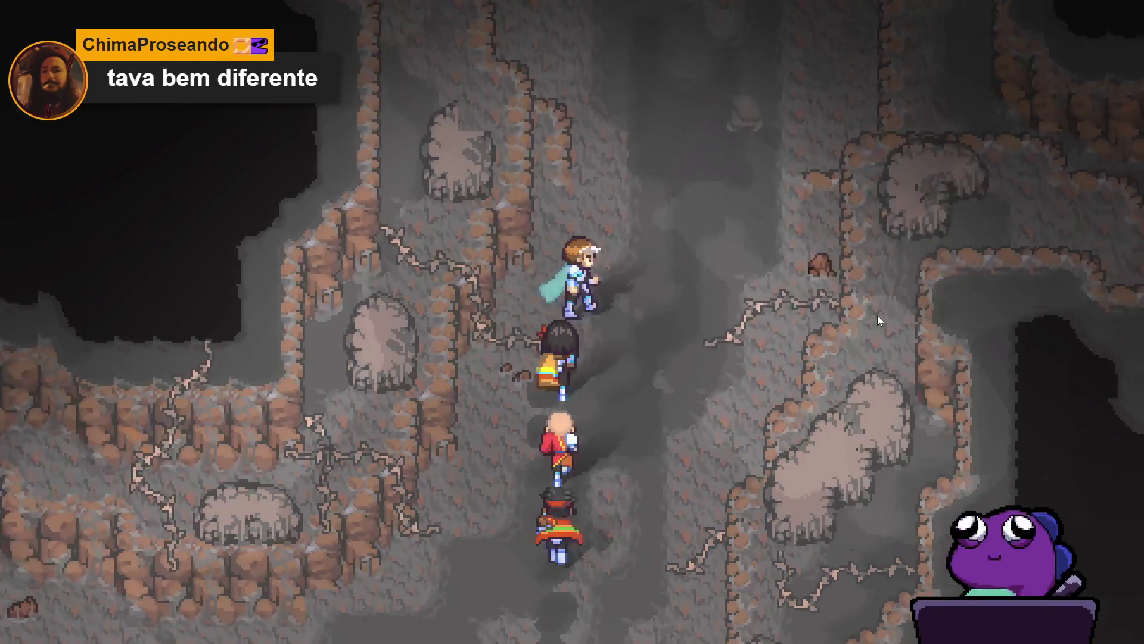
pyautogui.press('Up')
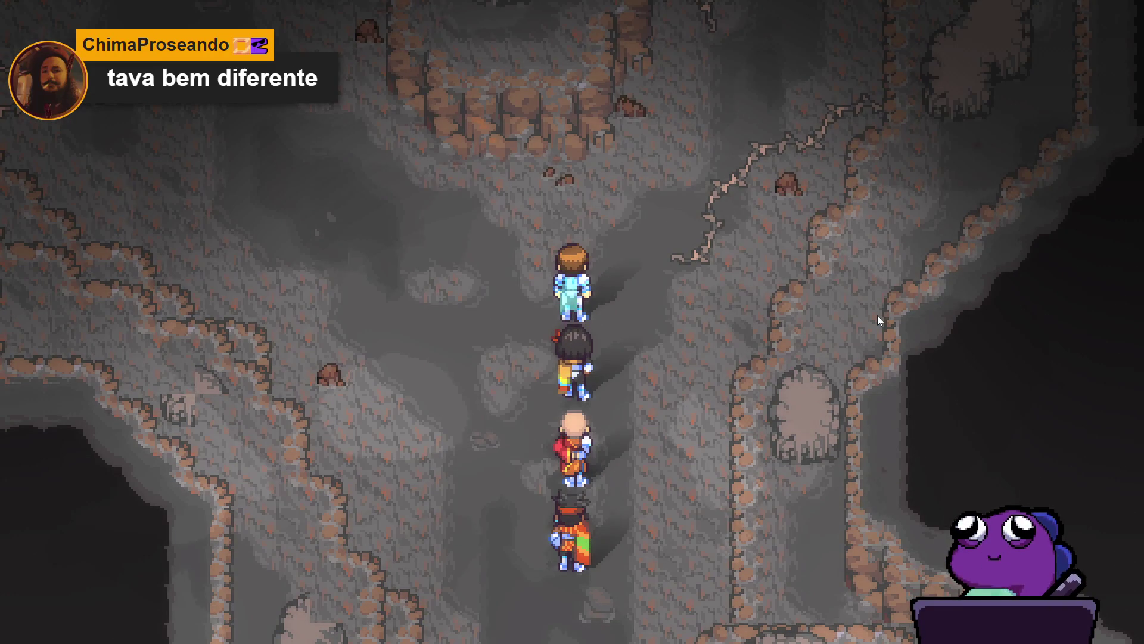
pyautogui.press('Left')
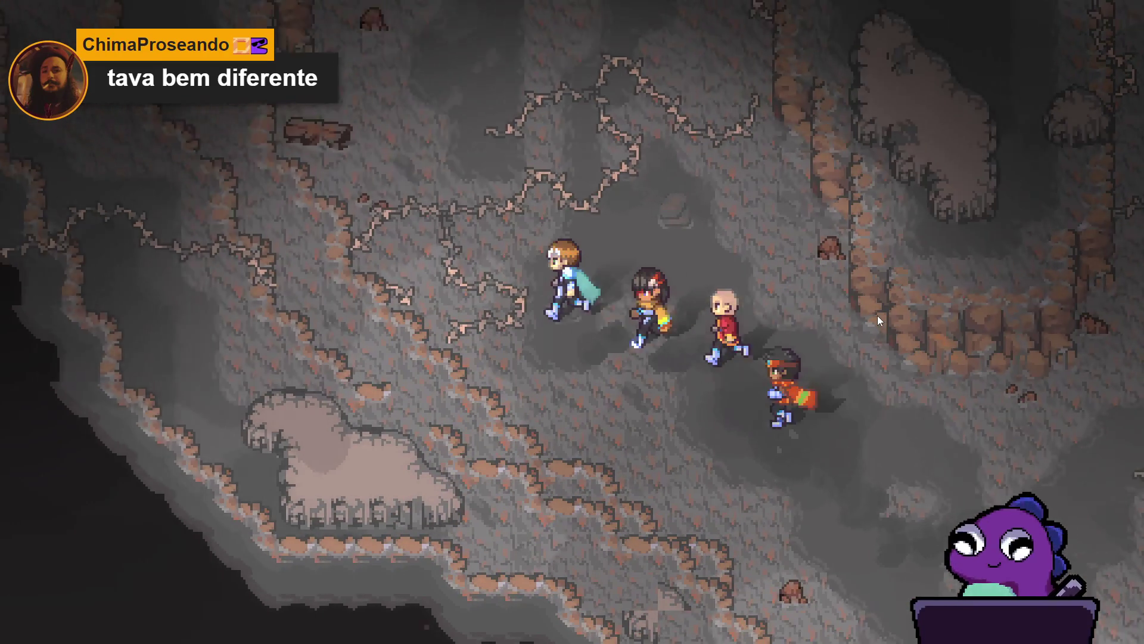
pyautogui.press('Up')
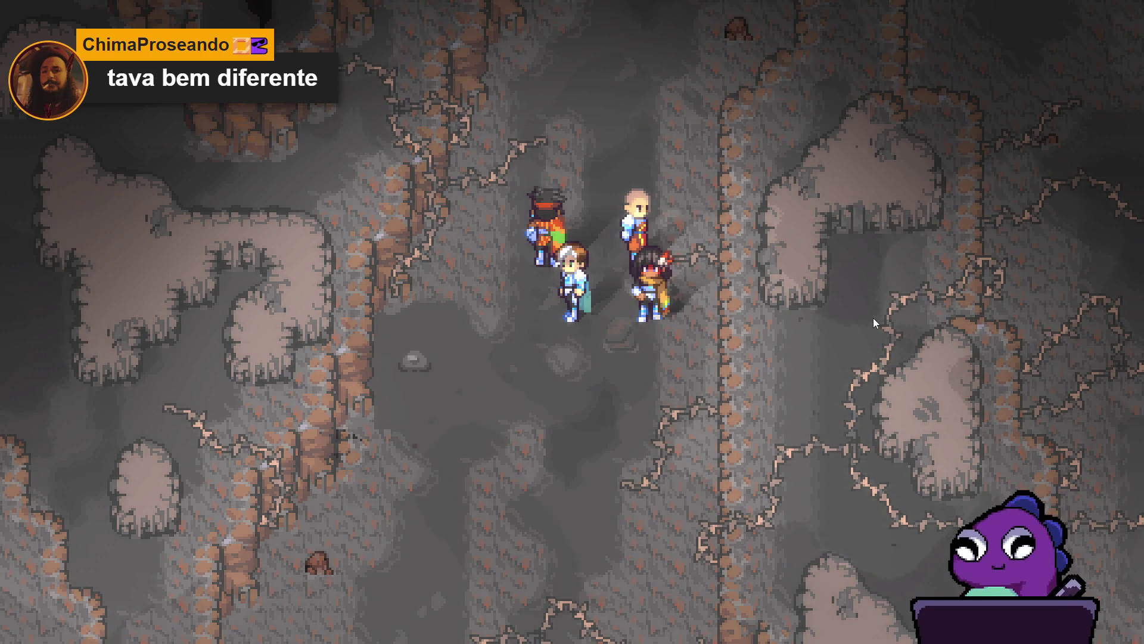
# Lead the party left and up in single file, then back down and left
pyautogui.press('Left')
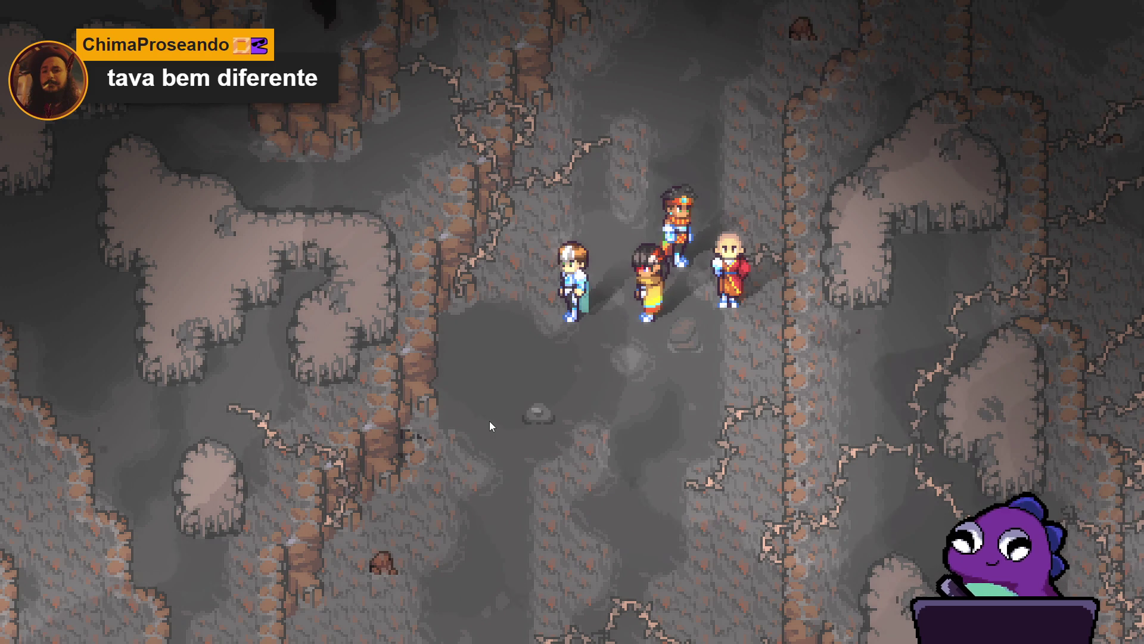
pyautogui.press('Up')
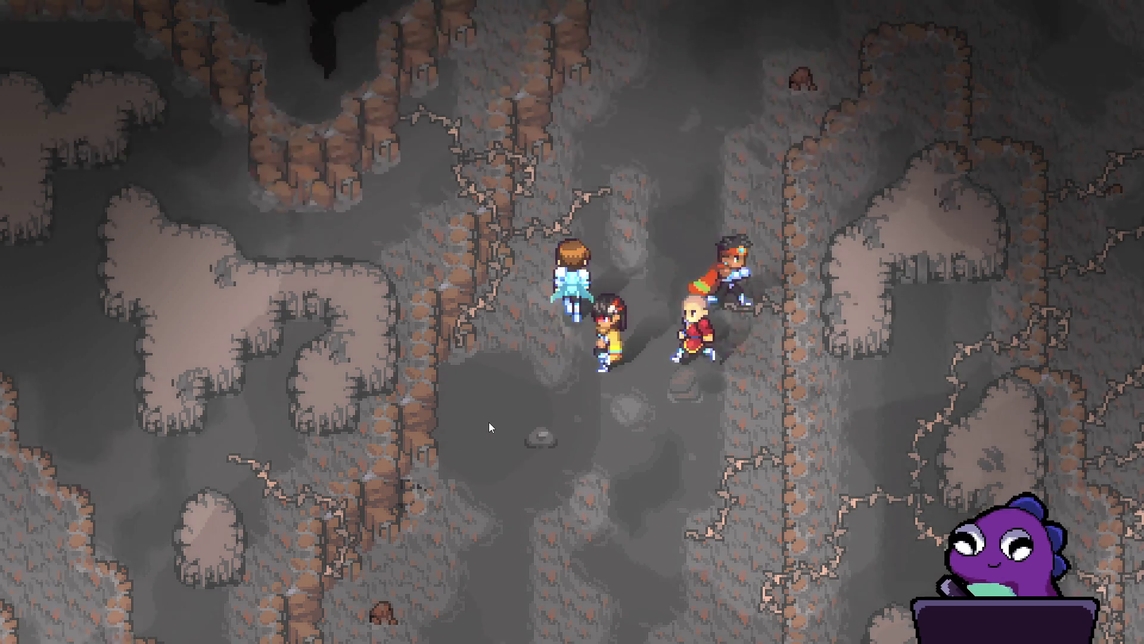
pyautogui.press('Up')
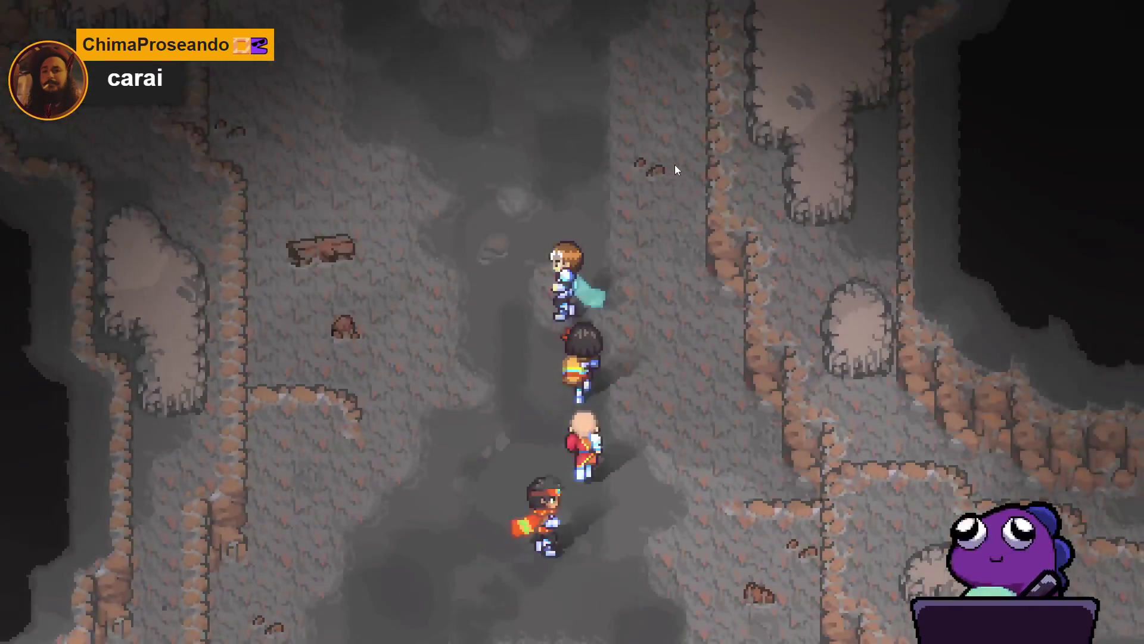
pyautogui.press('Up')
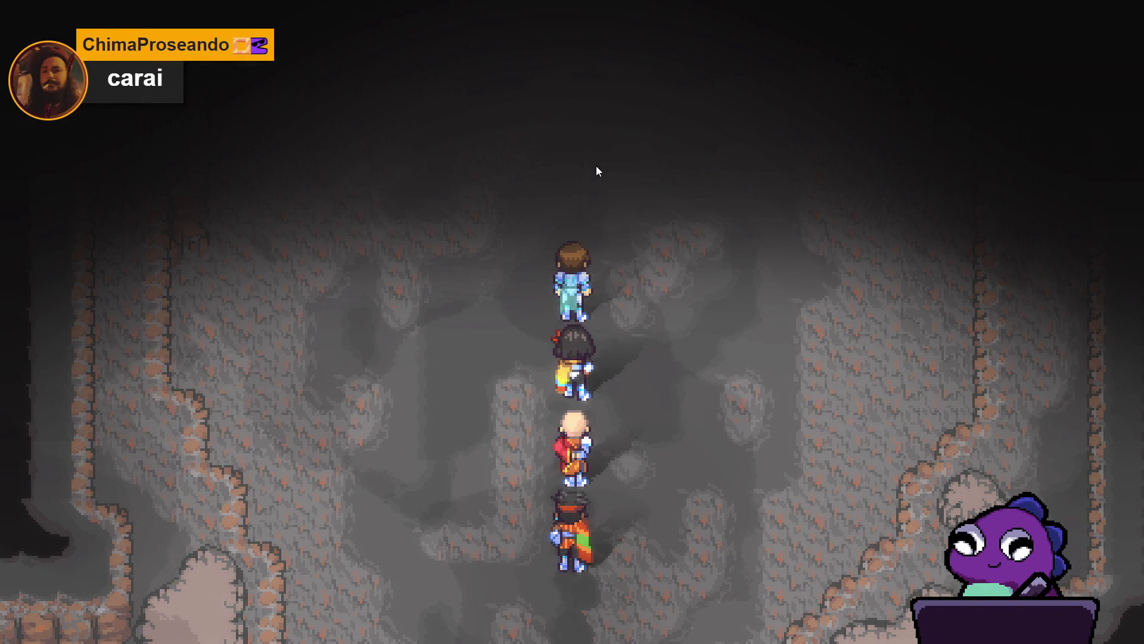
pyautogui.press('Down')
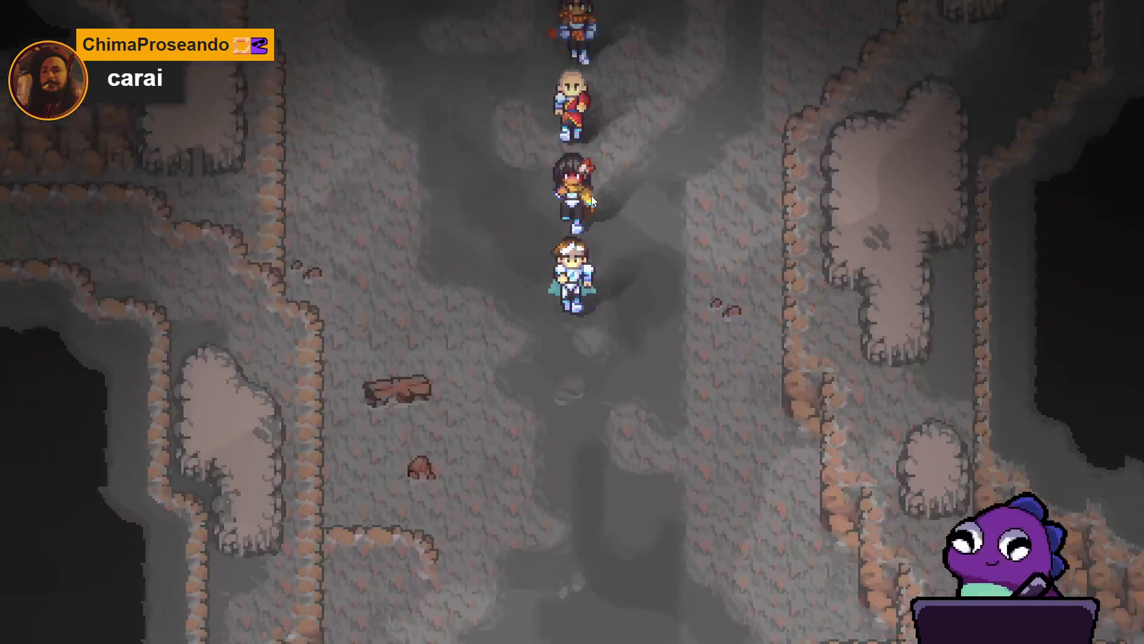
pyautogui.press('Left')
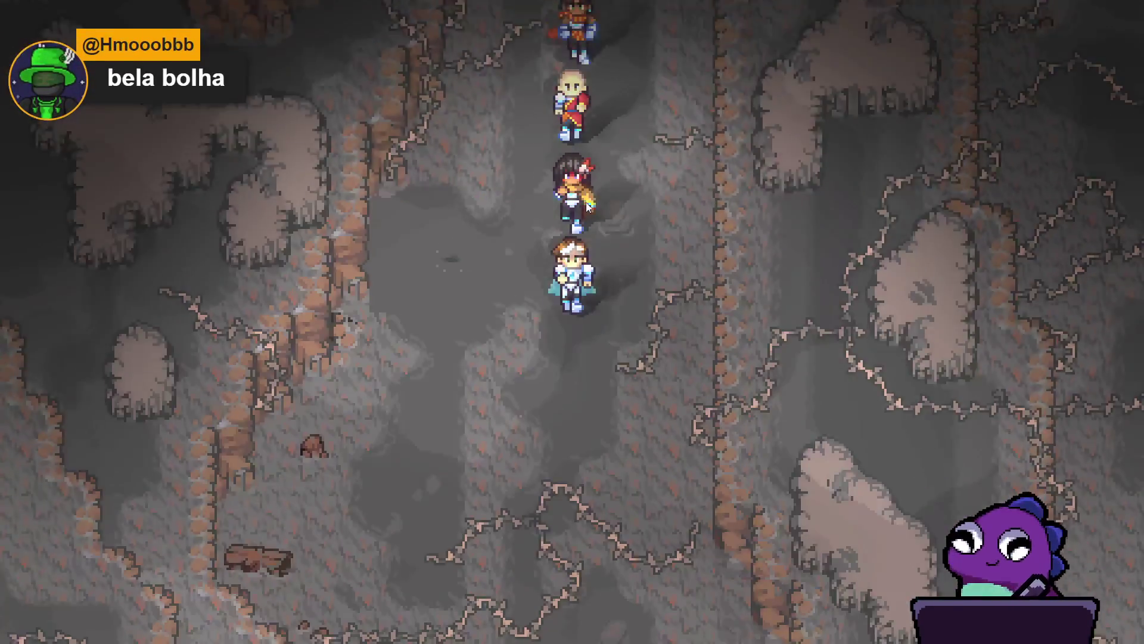
pyautogui.press('Right')
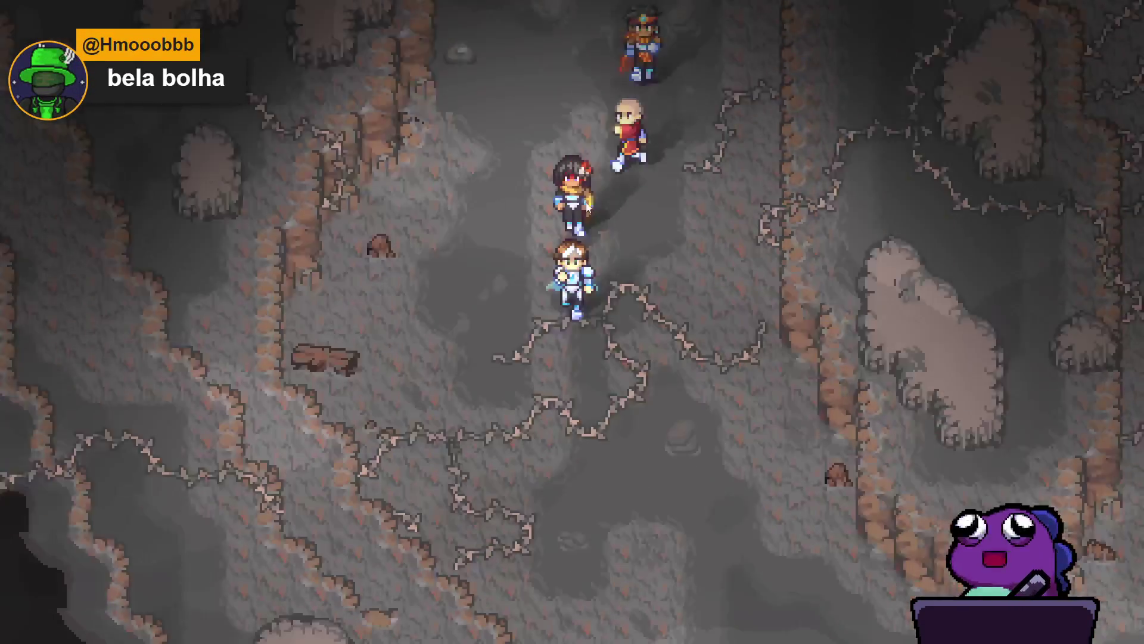
pyautogui.press('Down')
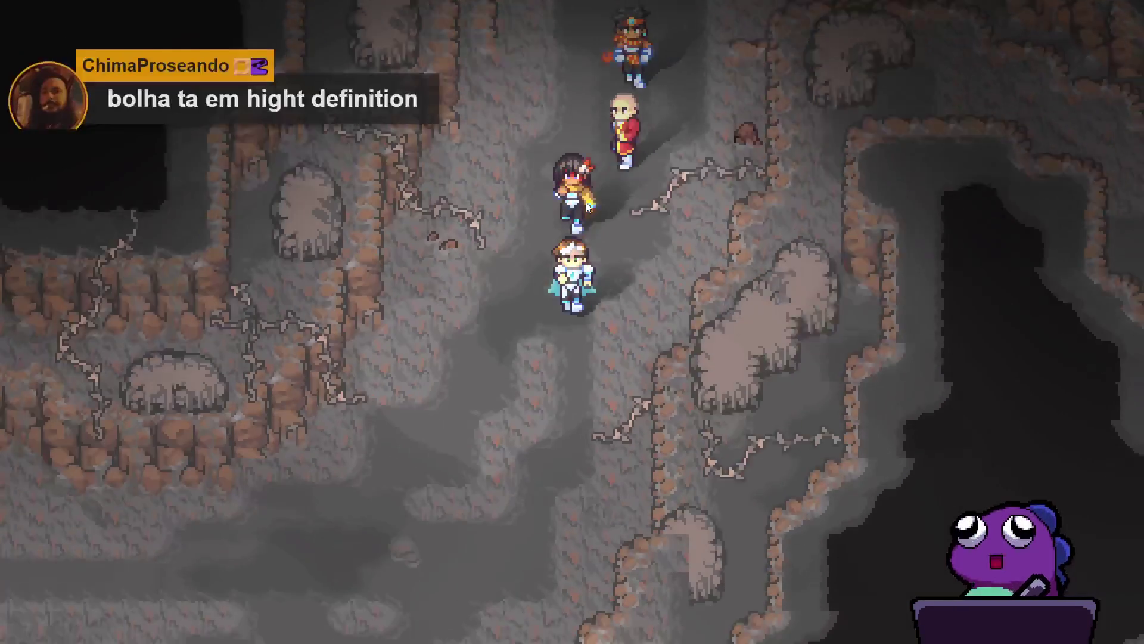
pyautogui.press('Left')
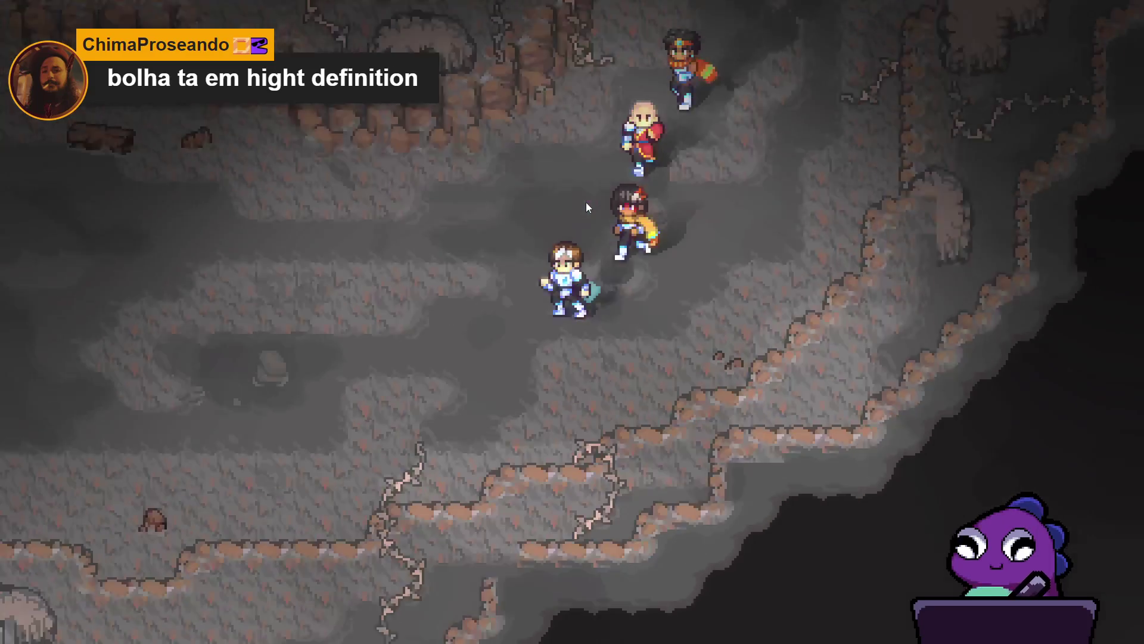
pyautogui.press('Left')
pyautogui.press('Up')
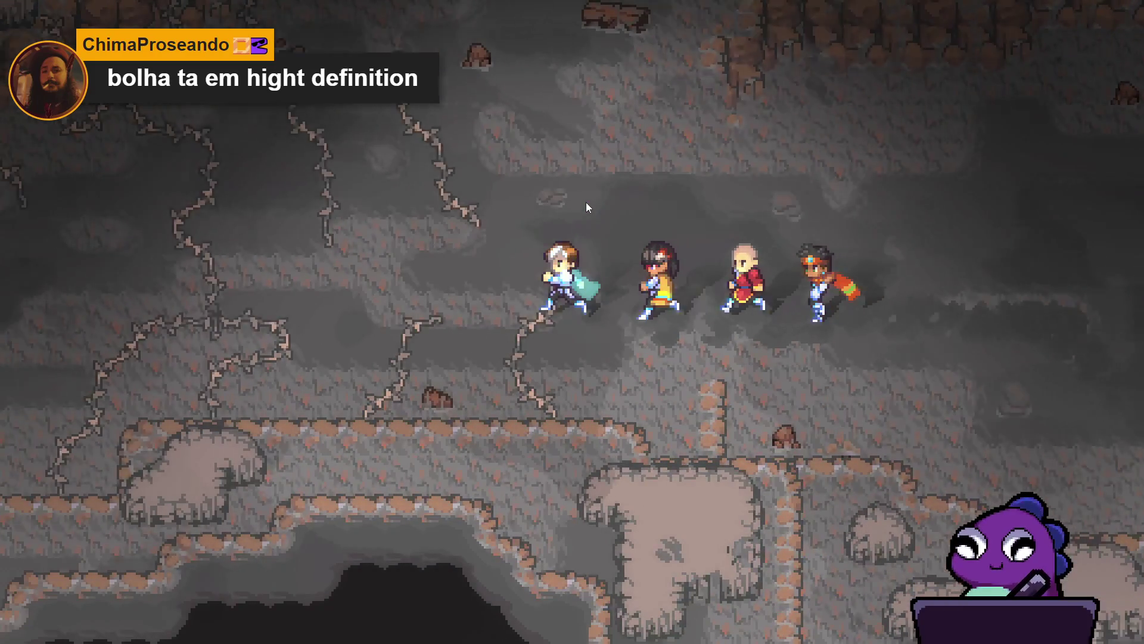
# Keep the party heading left along the passage, stepping down twice
pyautogui.press('Left')
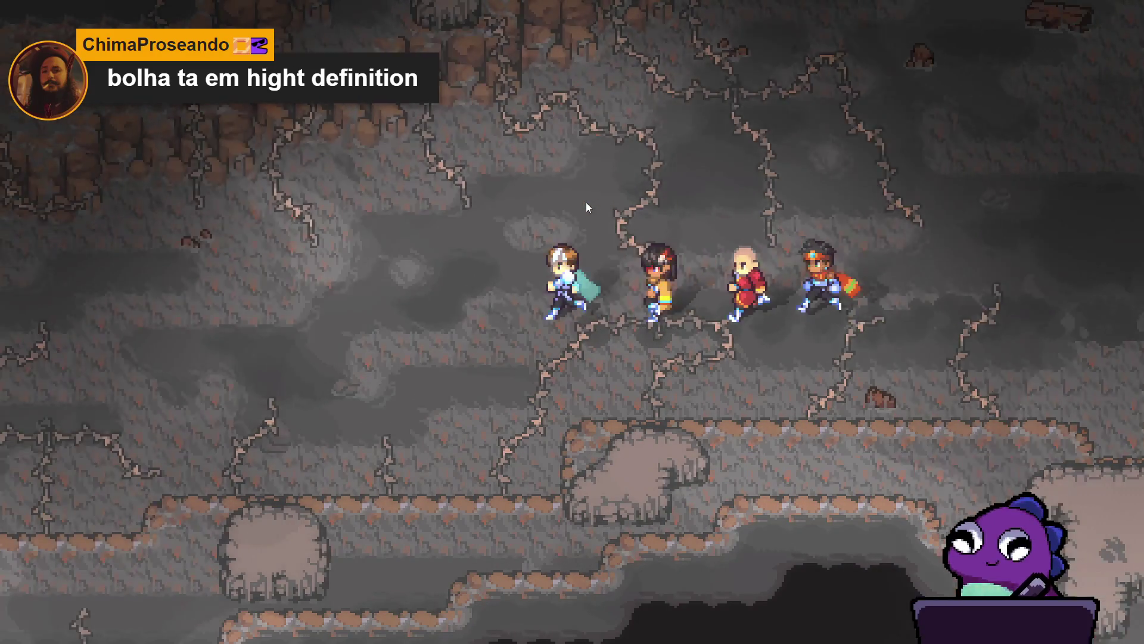
pyautogui.press('Down')
pyautogui.press('Left')
pyautogui.press('Left')
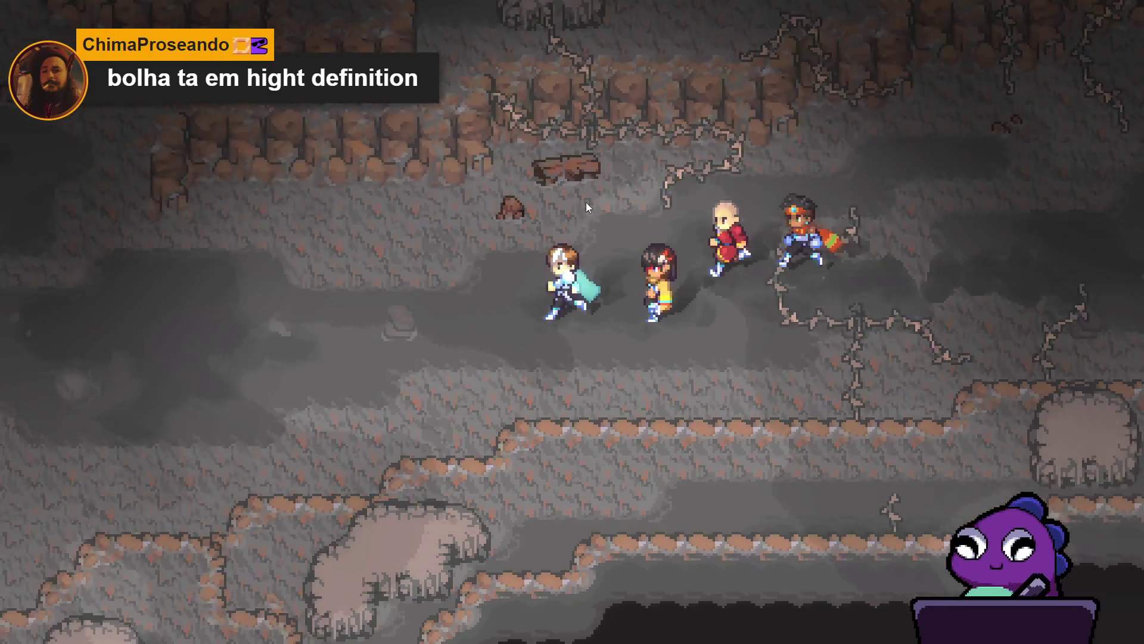
pyautogui.press('Left')
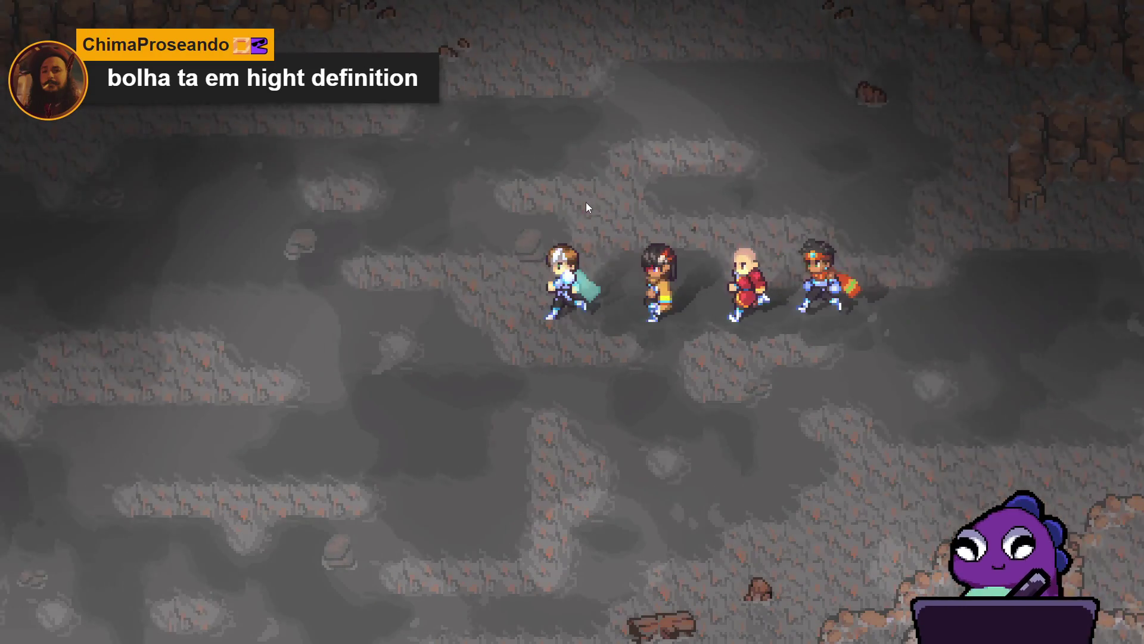
pyautogui.press('Down')
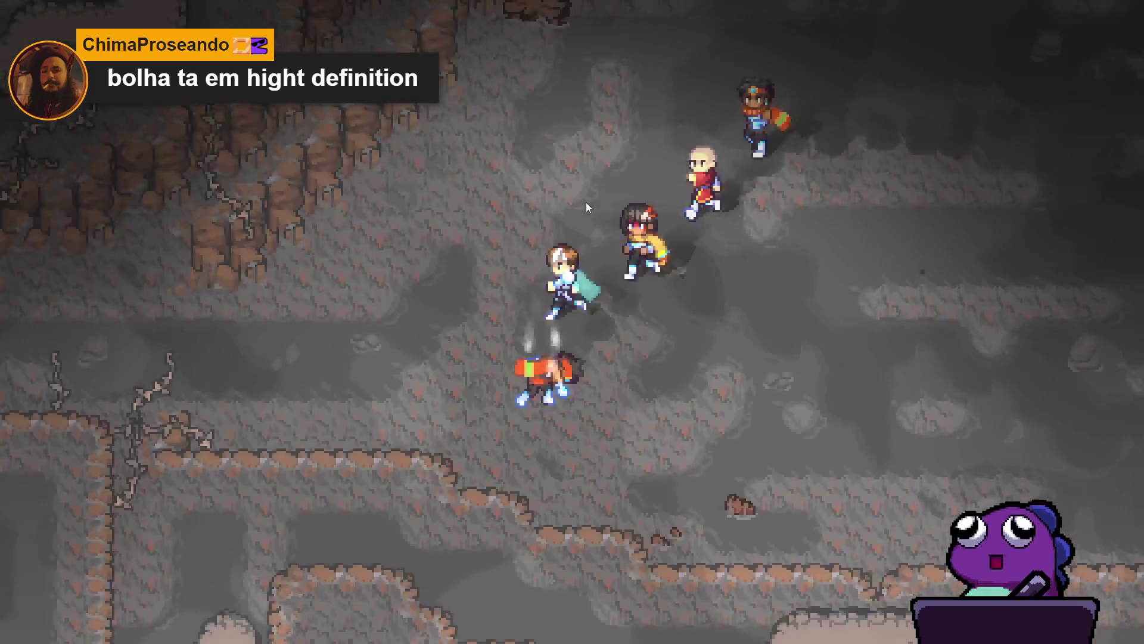
pyautogui.press('Left')
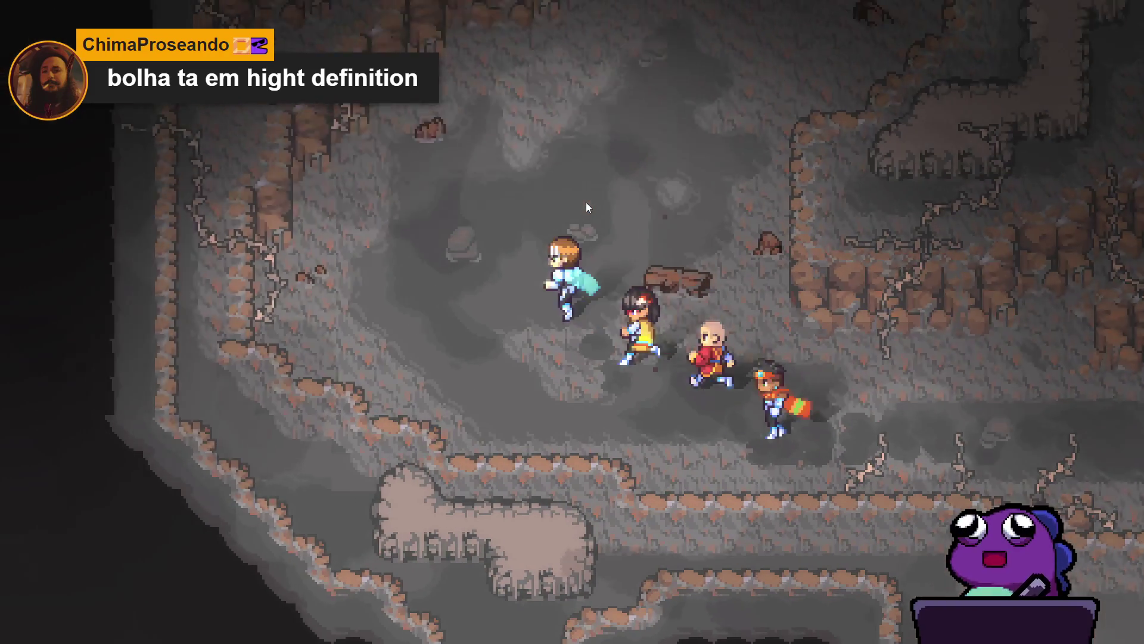
# Turn the party up and right into a new area toward the stone platform
pyautogui.press('Up')
pyautogui.press('Right')
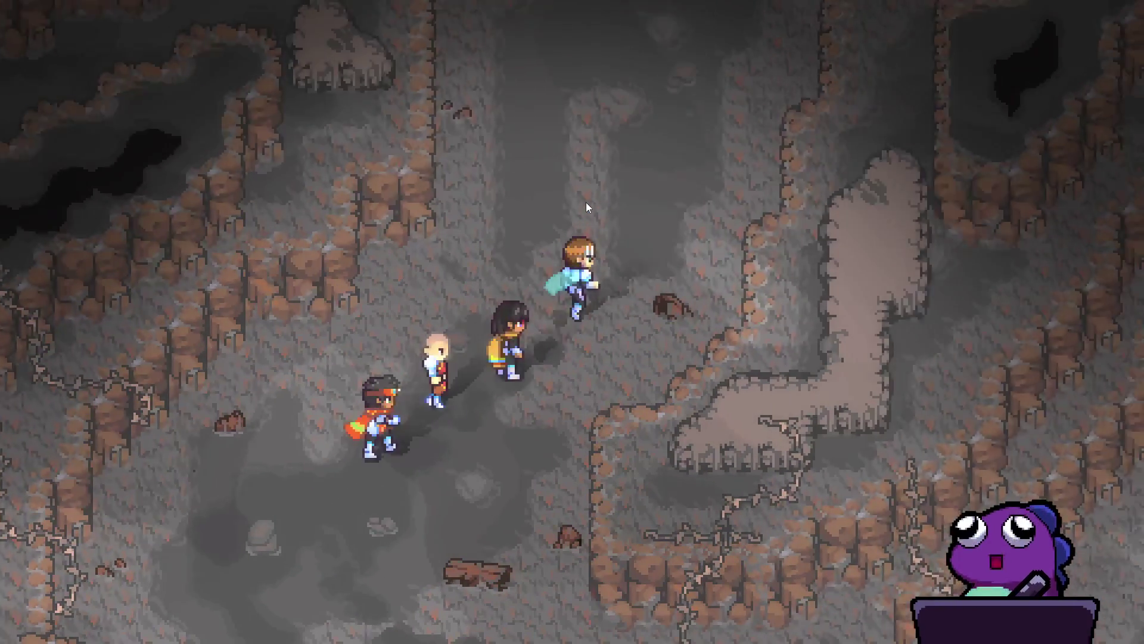
pyautogui.press('Up')
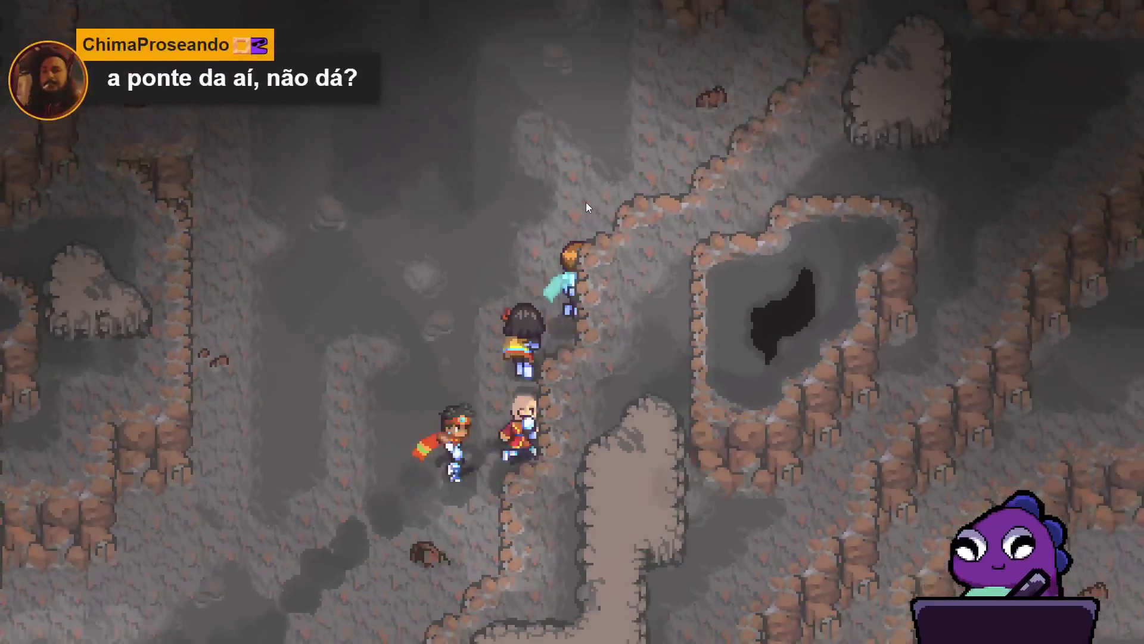
pyautogui.press('Left')
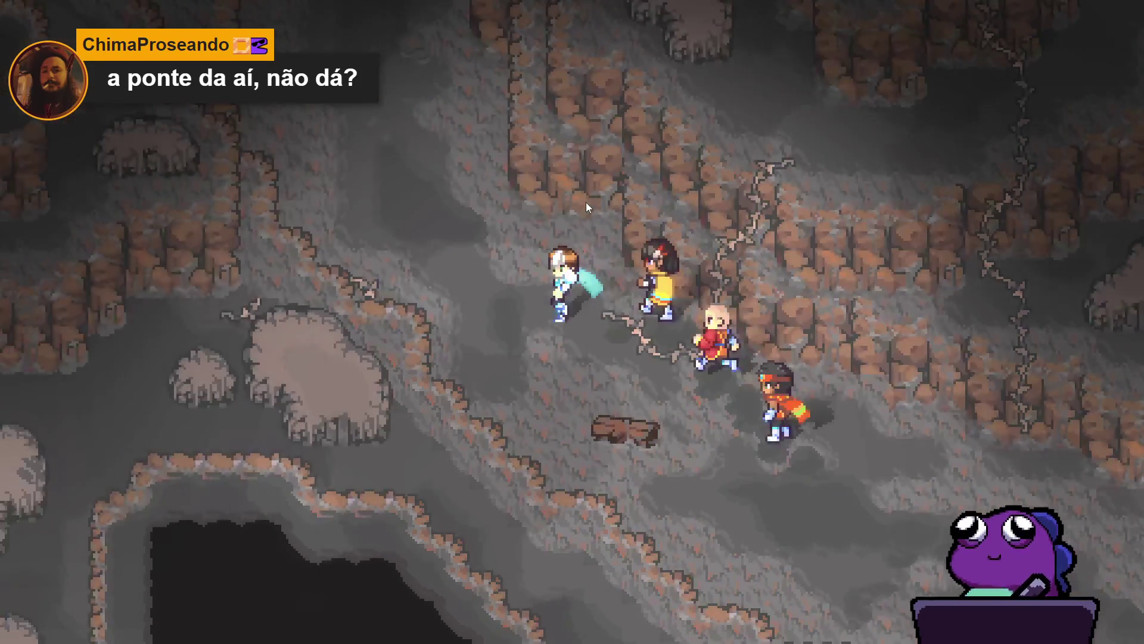
pyautogui.press('Up')
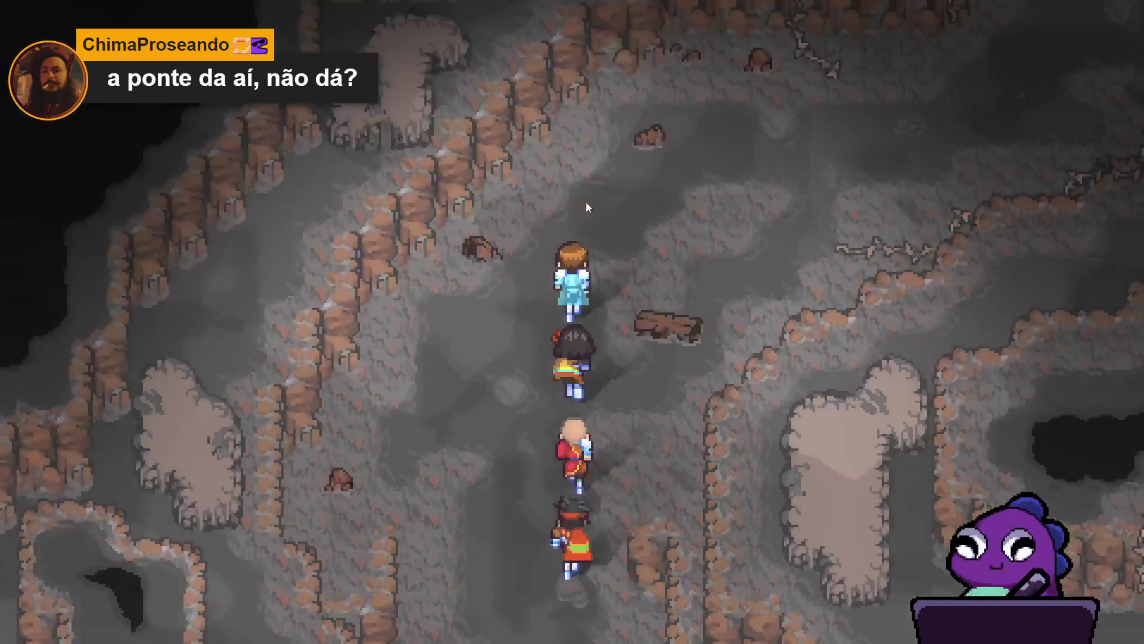
pyautogui.press('Right')
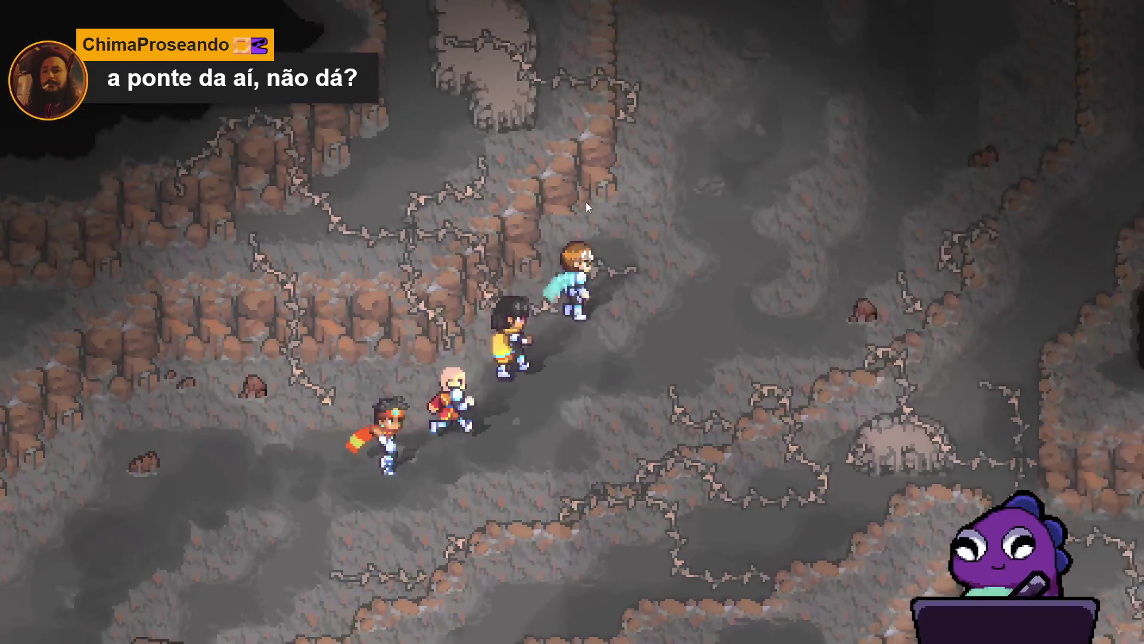
pyautogui.press('Up')
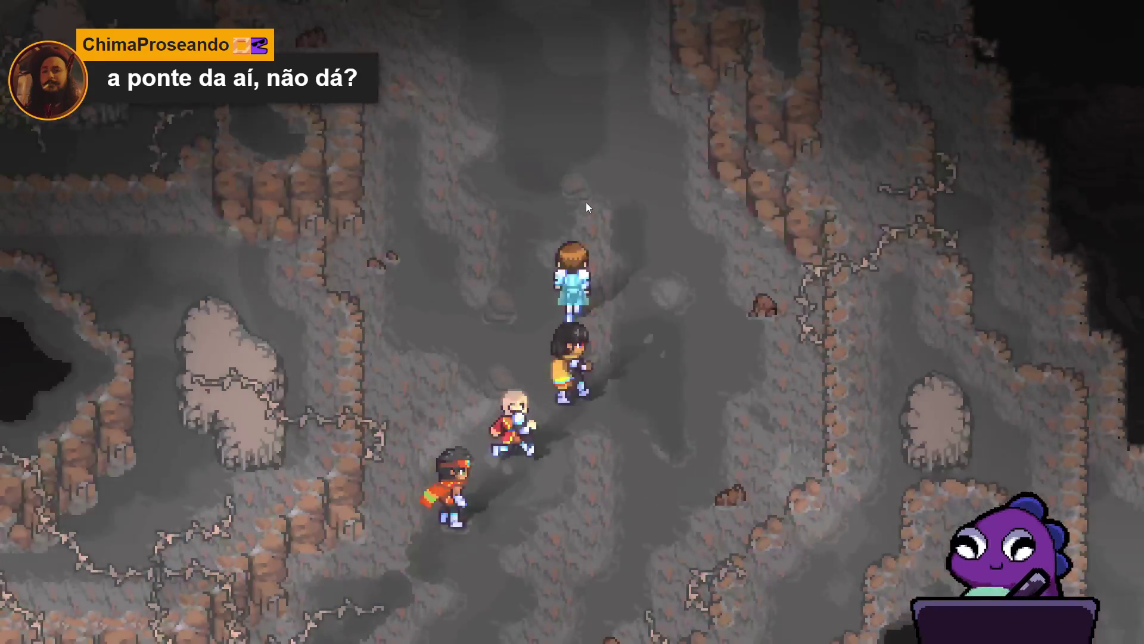
pyautogui.press('Left')
# Walk the party up onto the round stone platform, then left, right and down across it
pyautogui.press('Up')
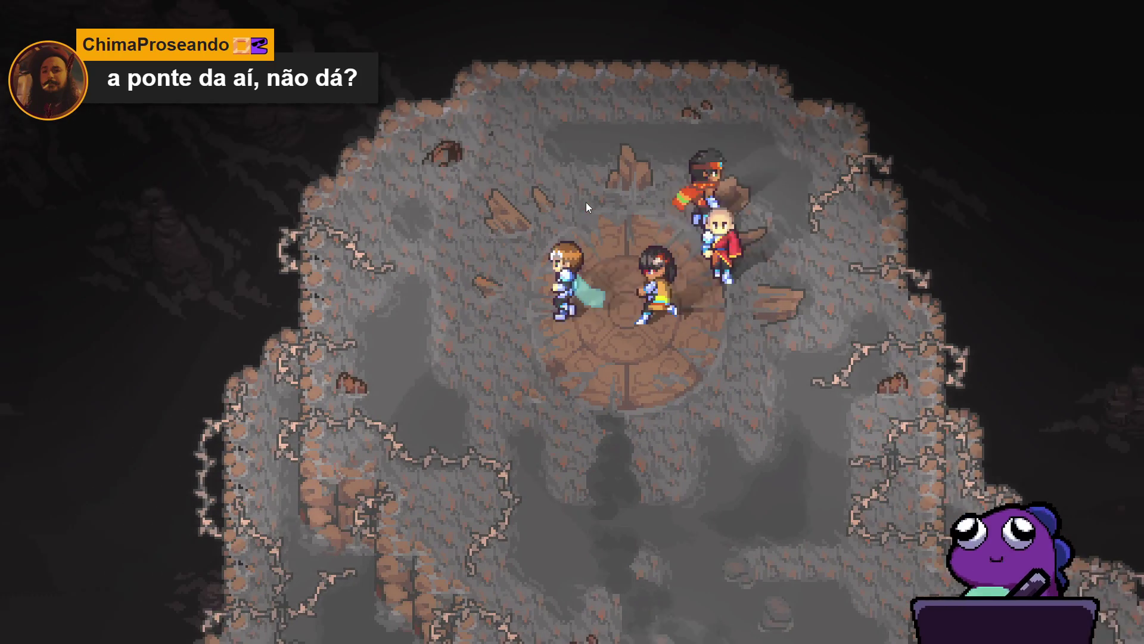
pyautogui.press('Up')
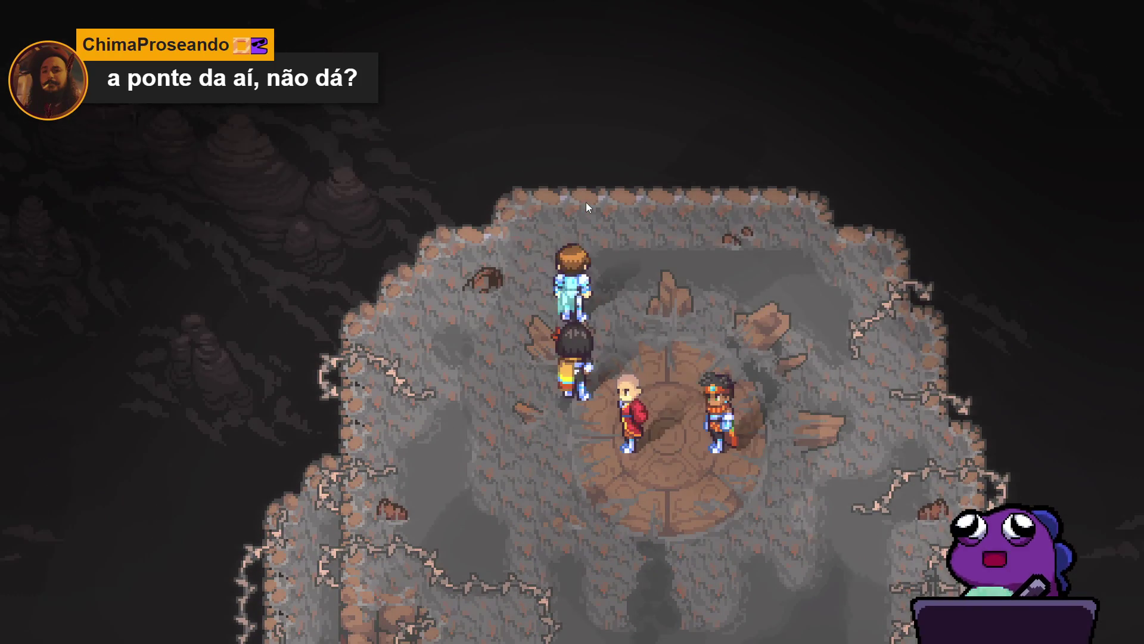
pyautogui.press('Left')
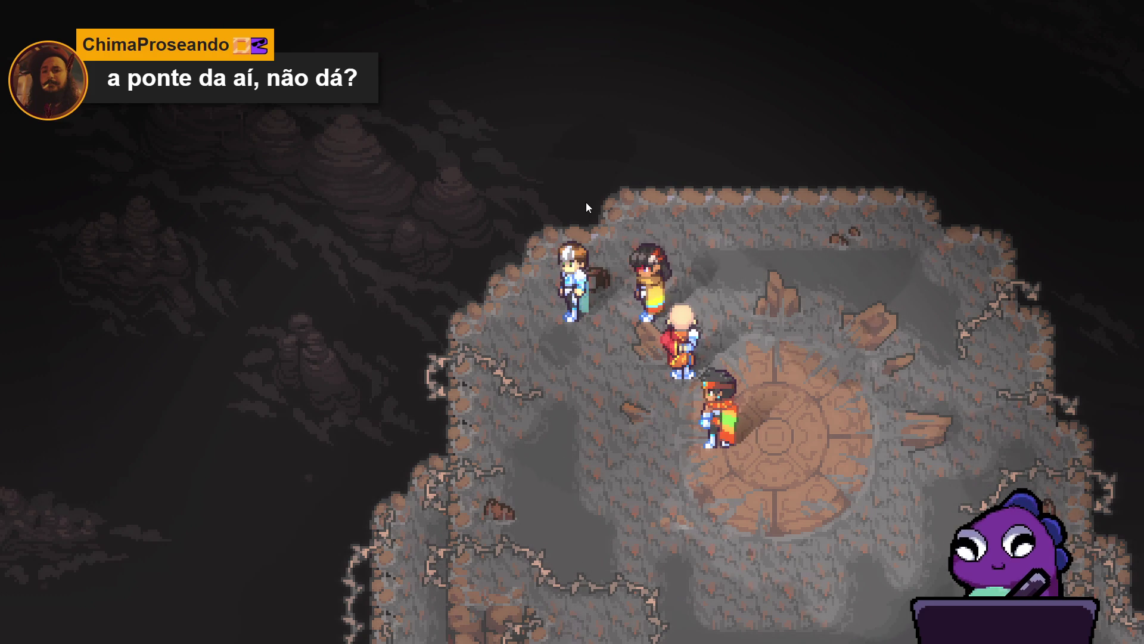
pyautogui.press('Right')
pyautogui.press('Down')
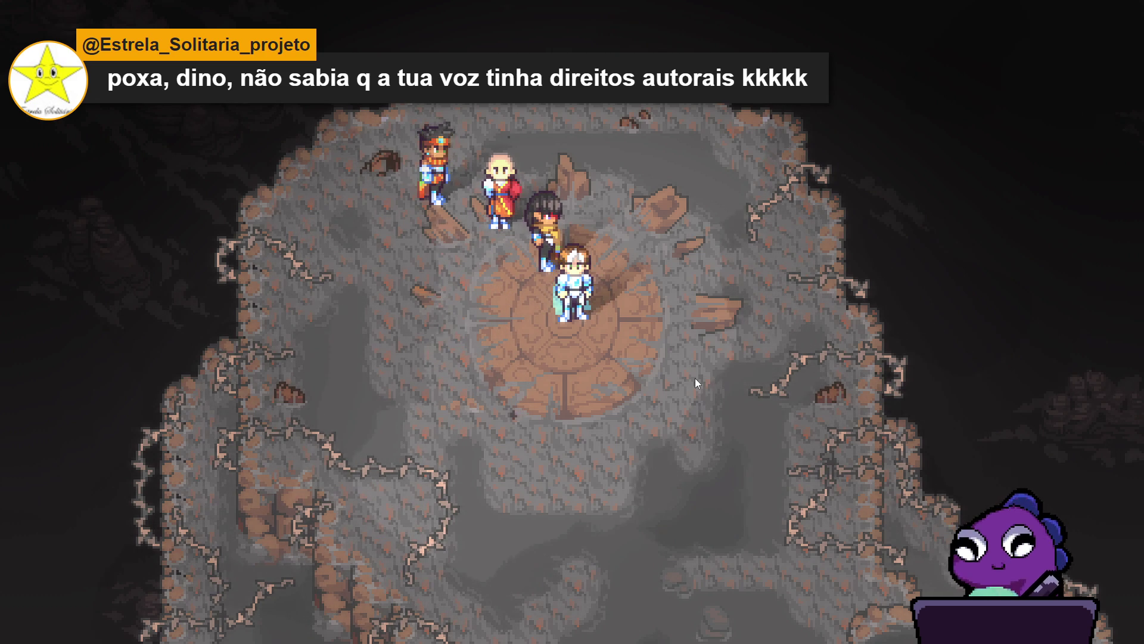
# Walk the party down out of the stone circle, then down-left and down-right
pyautogui.press('Down')
pyautogui.press('Down')
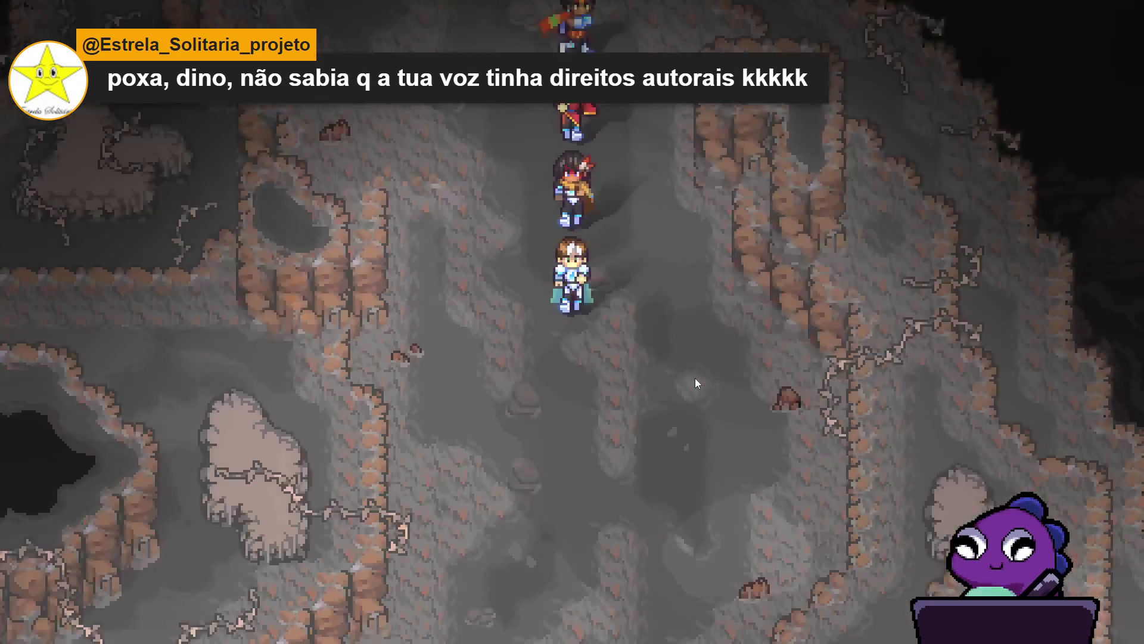
pyautogui.press('Up')
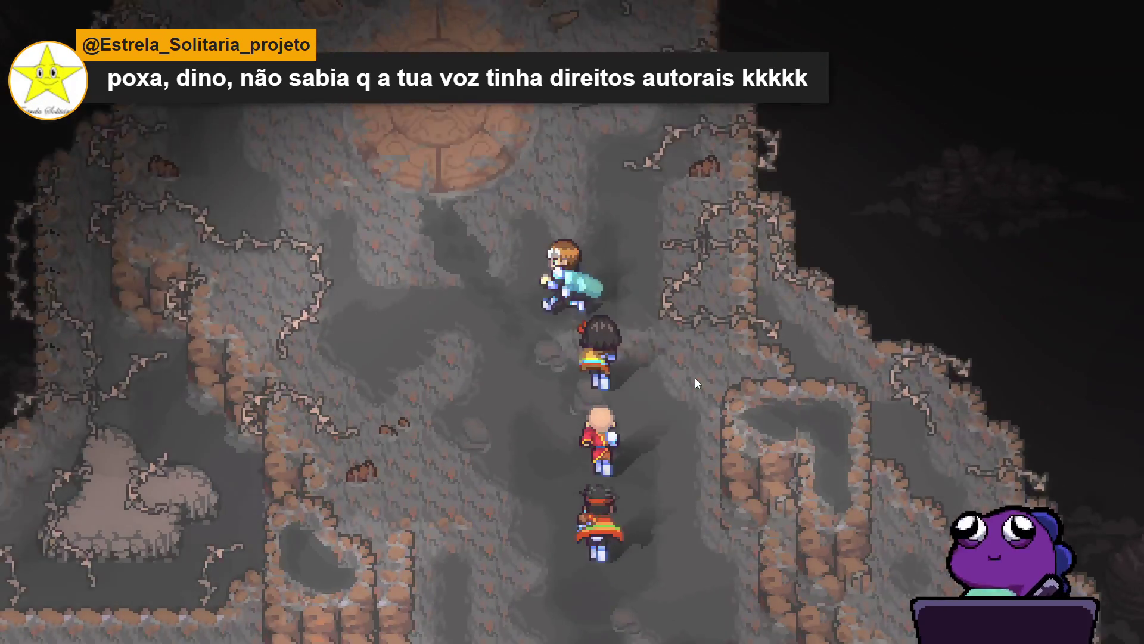
pyautogui.press('Down')
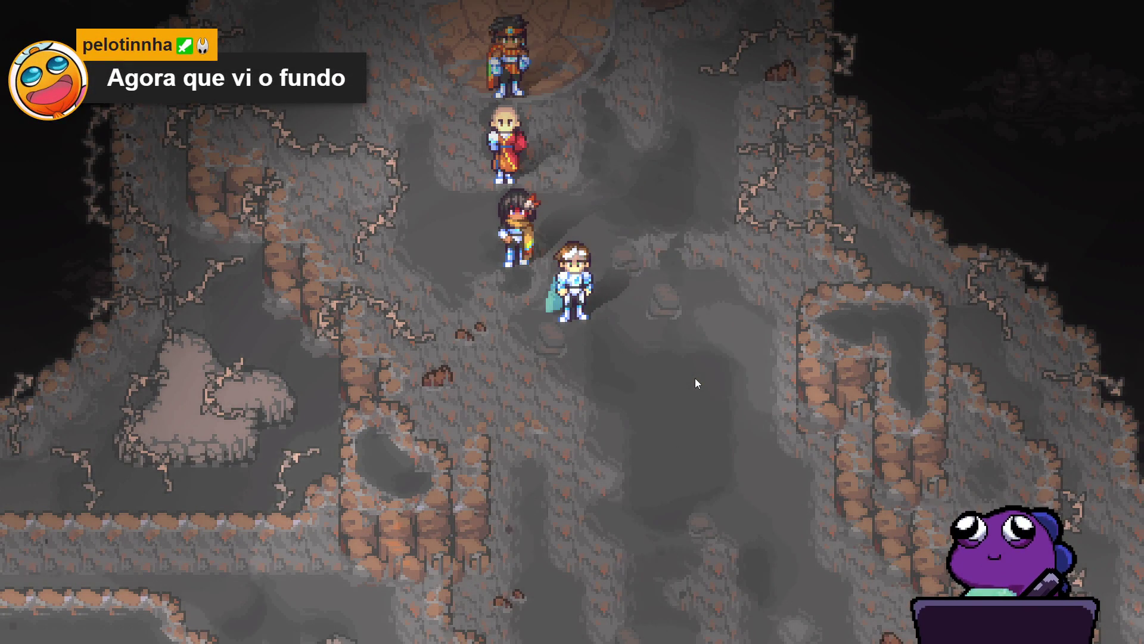
pyautogui.press('Down')
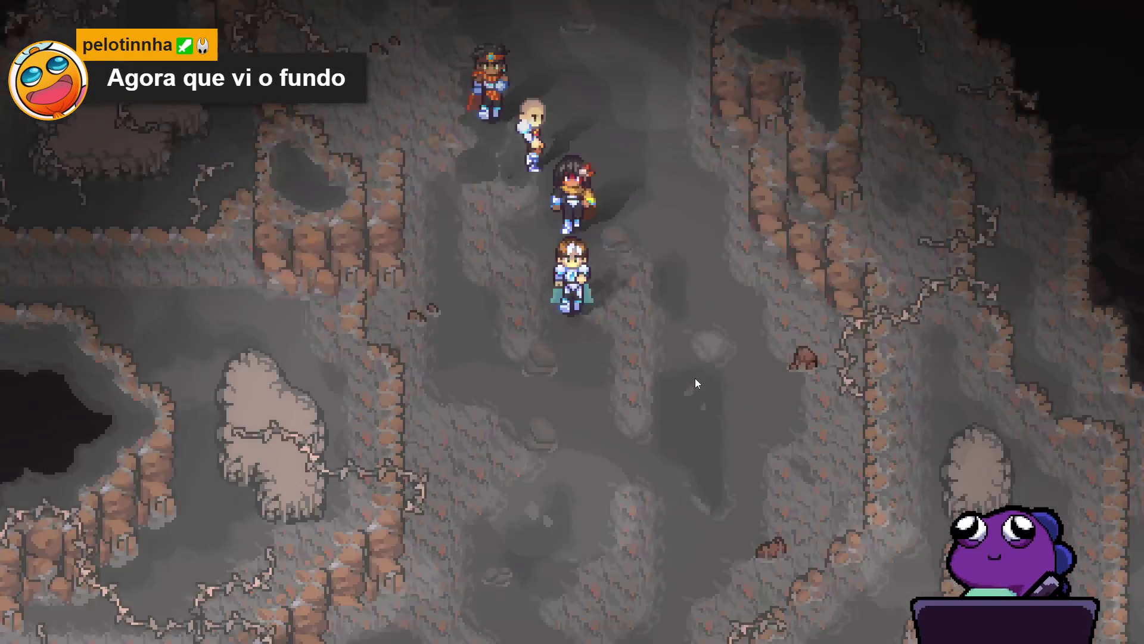
pyautogui.press('Left')
pyautogui.press('Left')
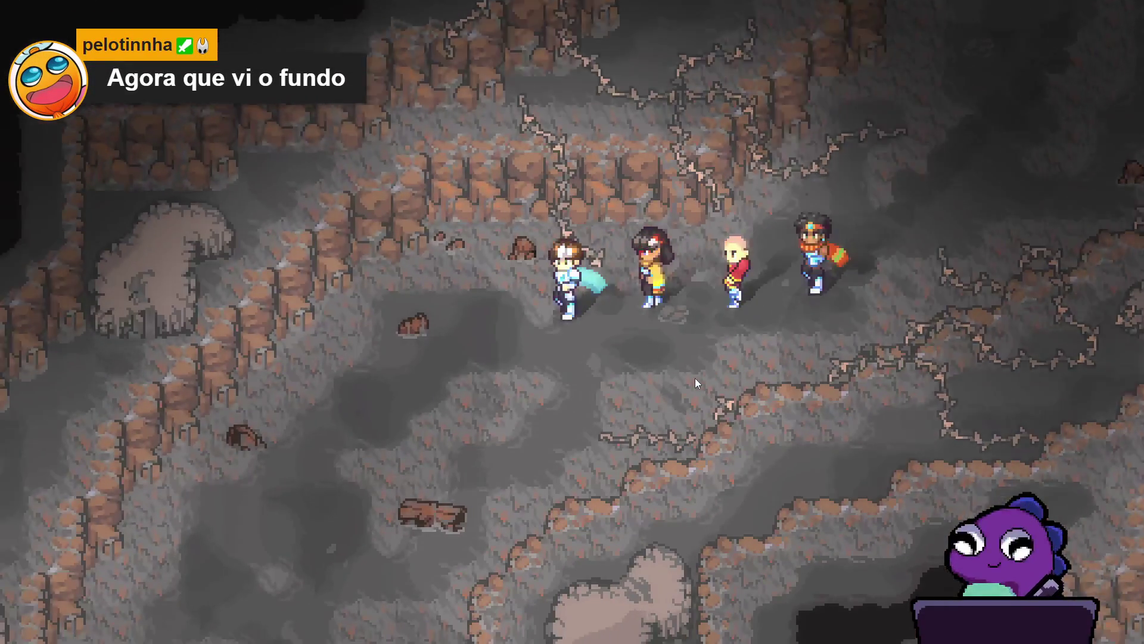
pyautogui.press('Down')
pyautogui.press('Right')
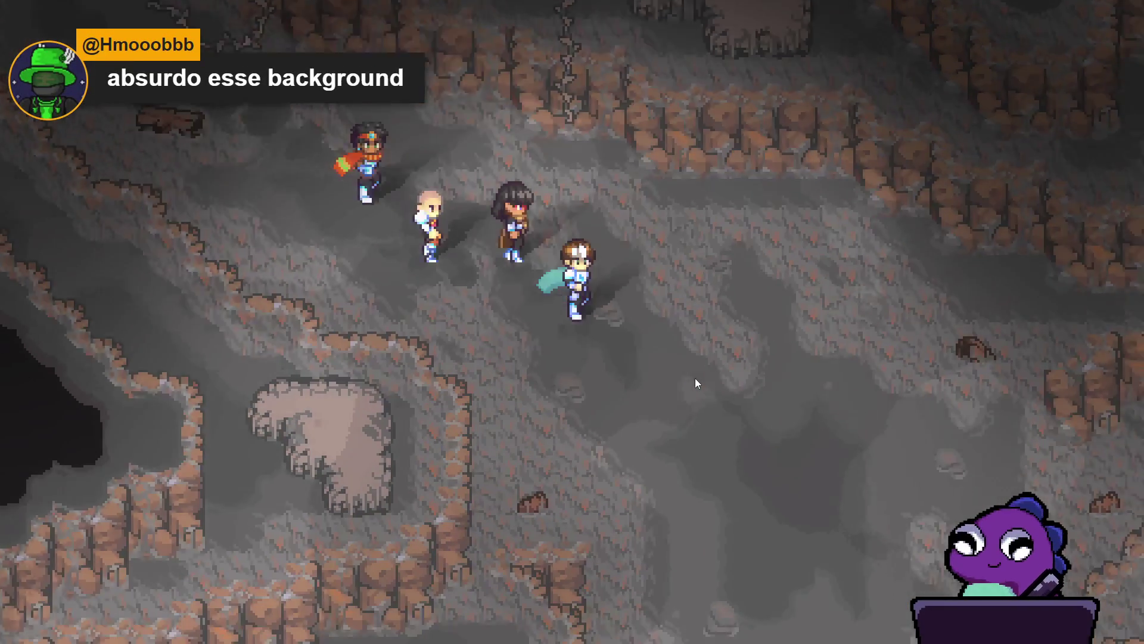
# Lead the party up the passage toward the floor carving, then back down-left
pyautogui.press('Up')
pyautogui.press('Left')
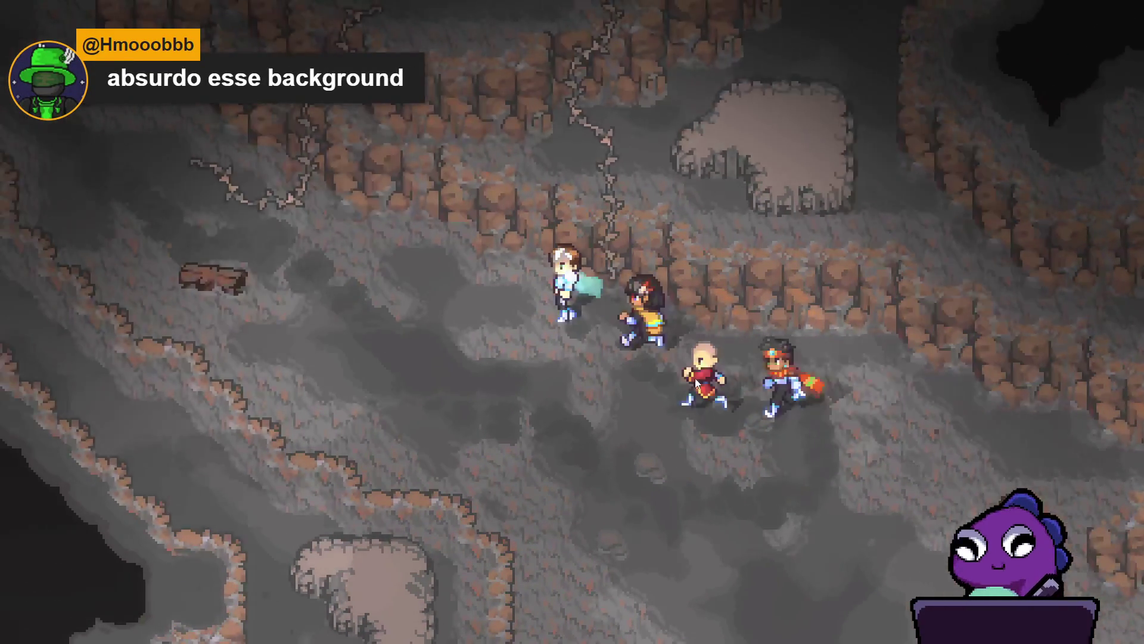
pyautogui.press('Up')
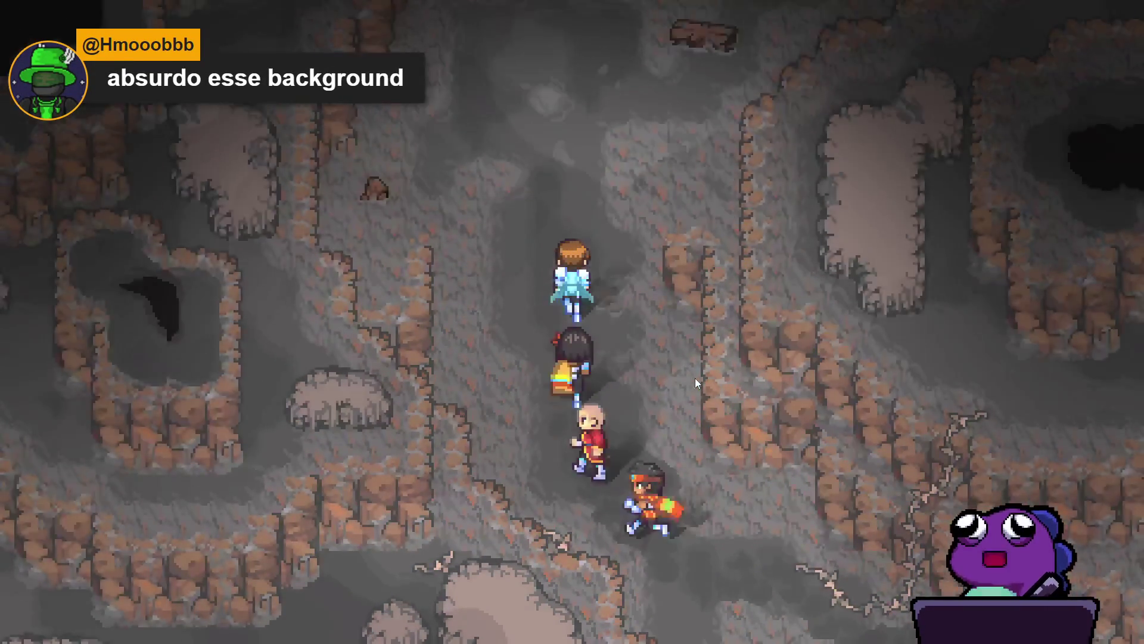
pyautogui.press('Right')
pyautogui.press('Up')
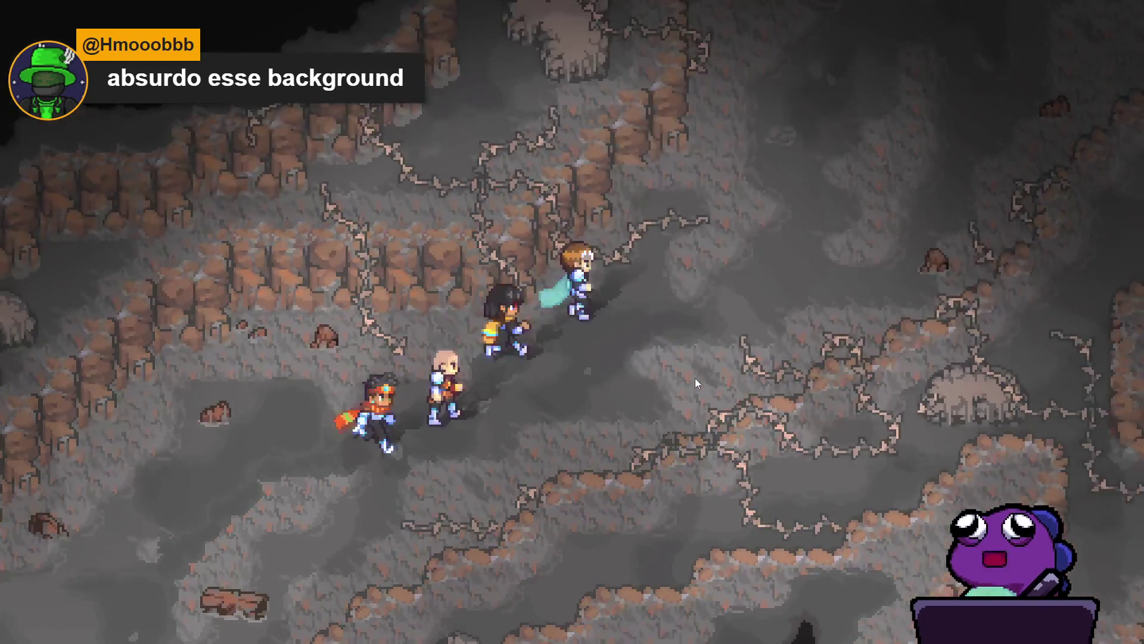
pyautogui.press('Left')
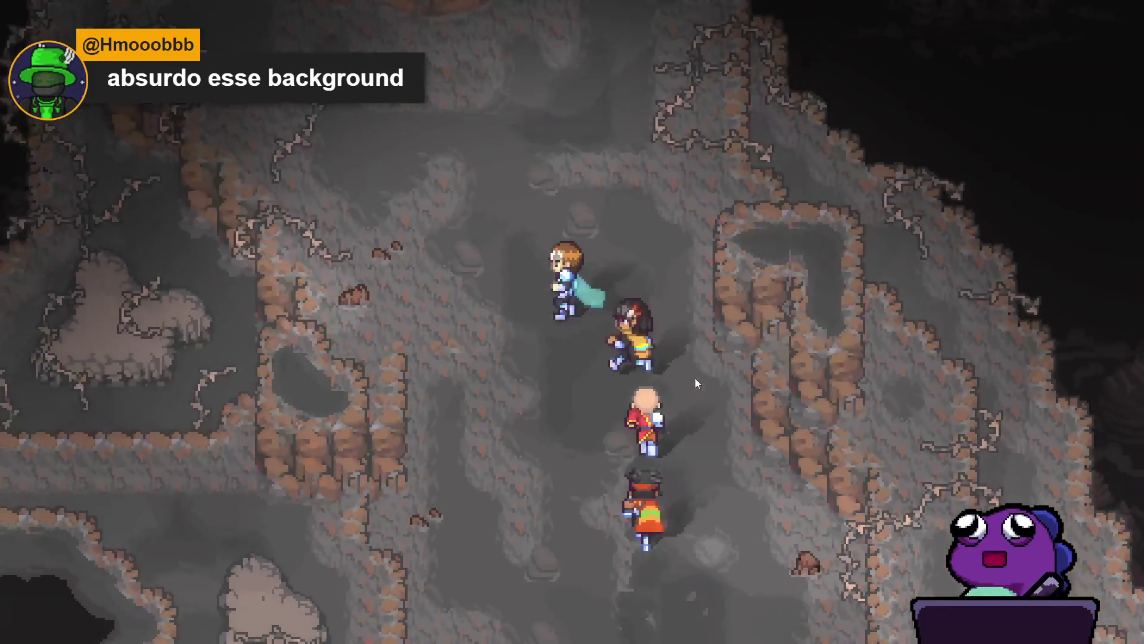
pyautogui.press('Down')
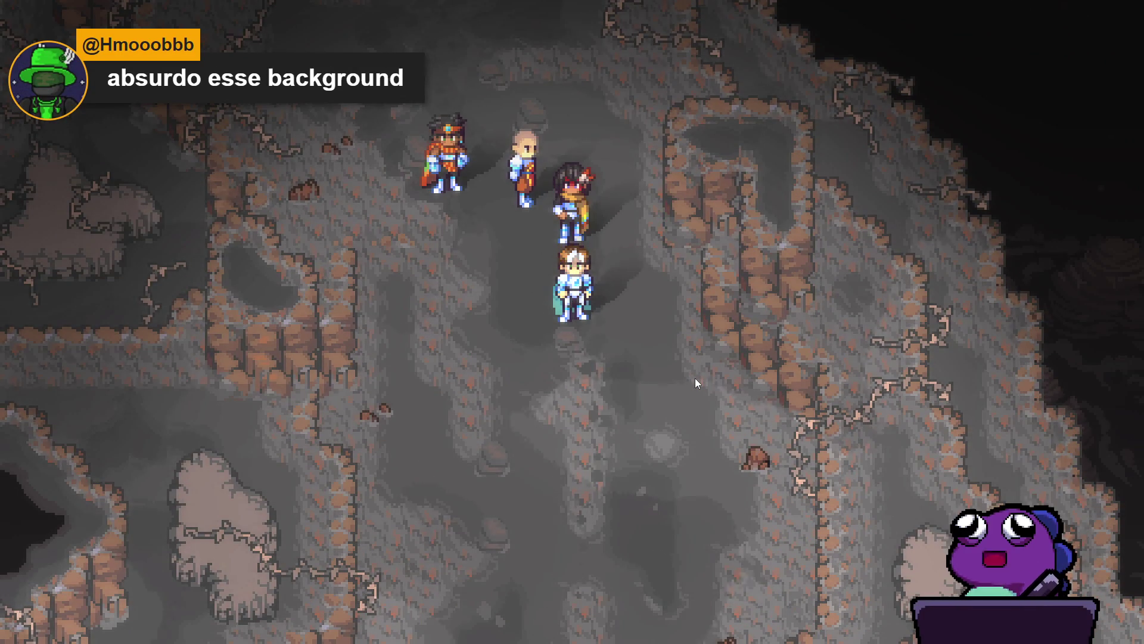
pyautogui.press('Left')
pyautogui.press('Left')
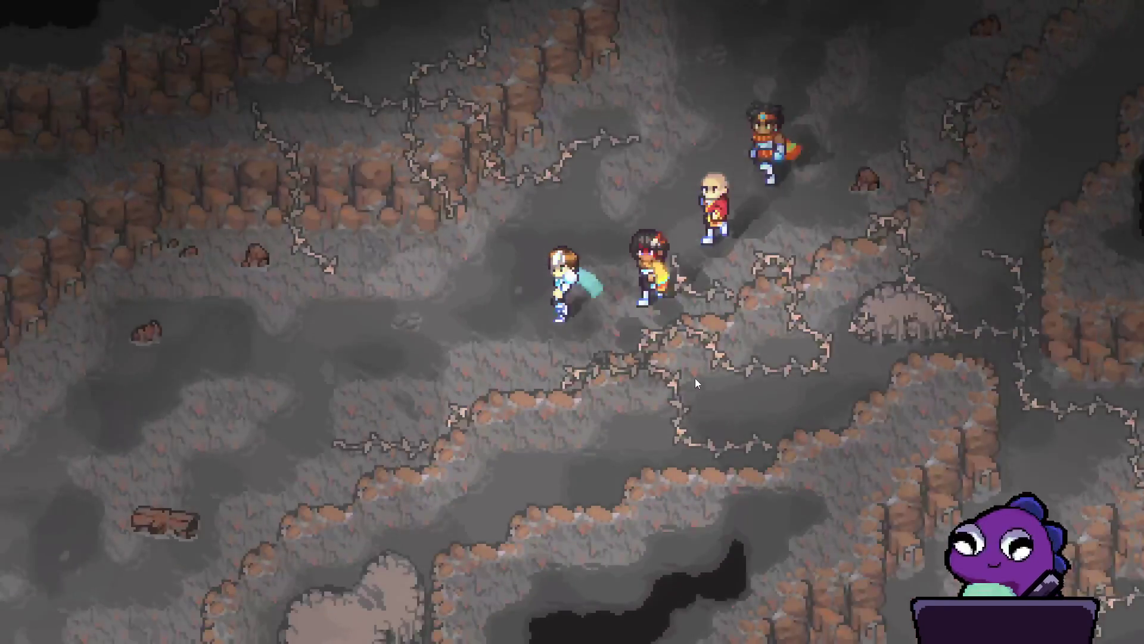
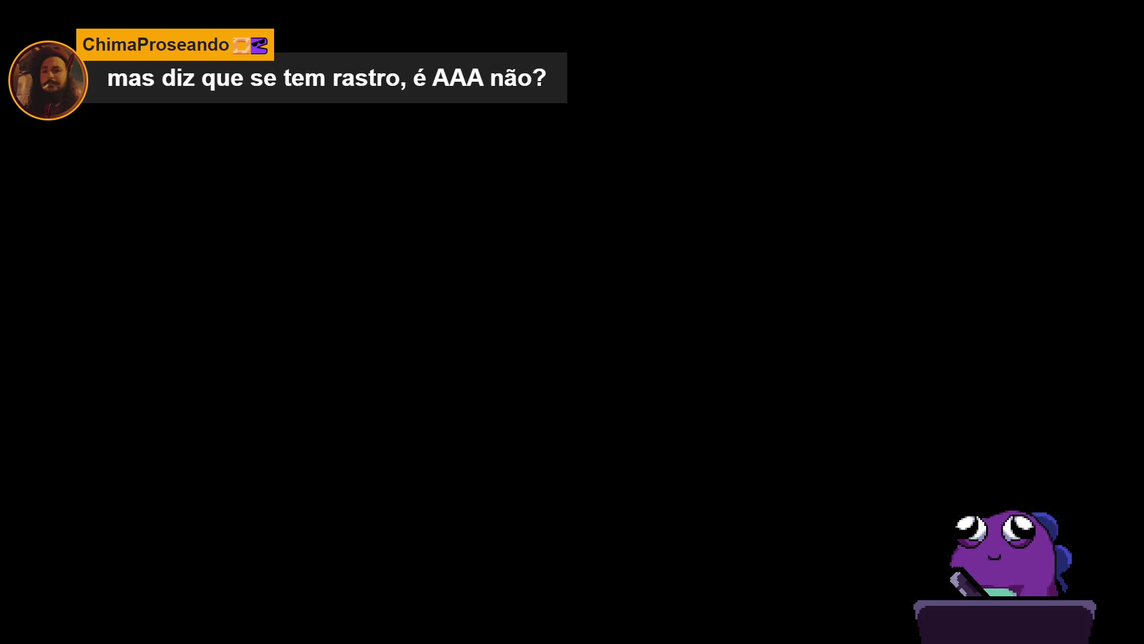
# Zoom around the boulder and save scenery_indolence.aseprite with Ctrl+S
pyautogui.scroll(-2, 590, 296)
pyautogui.scroll(2, 551, 296)
pyautogui.scroll(1, 537, 286)
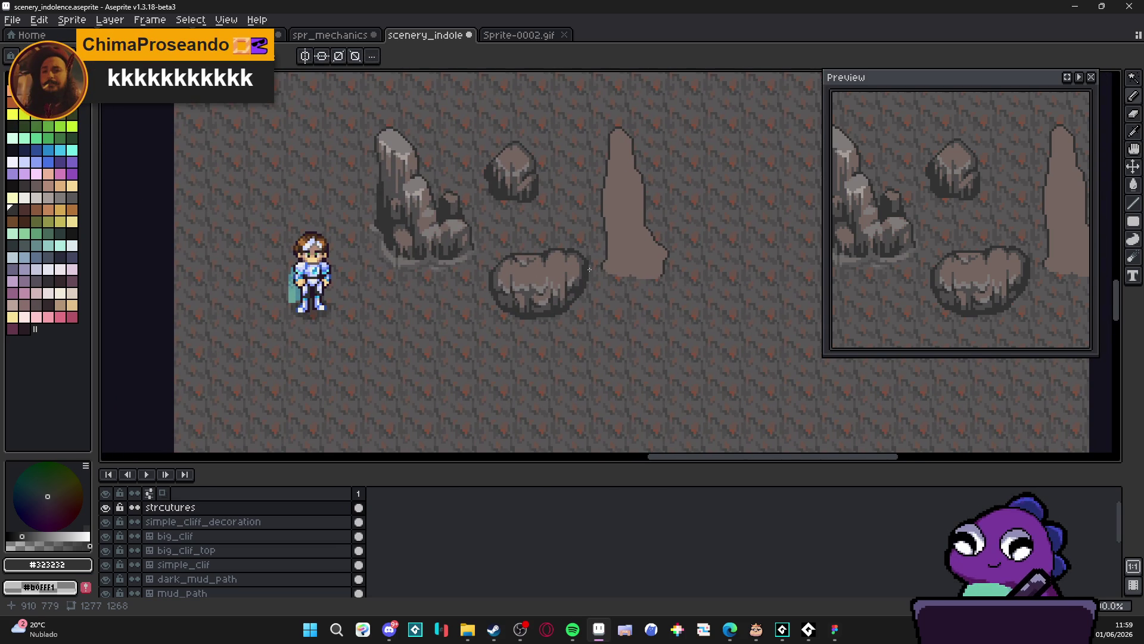
pyautogui.scroll(-1, 588, 273)
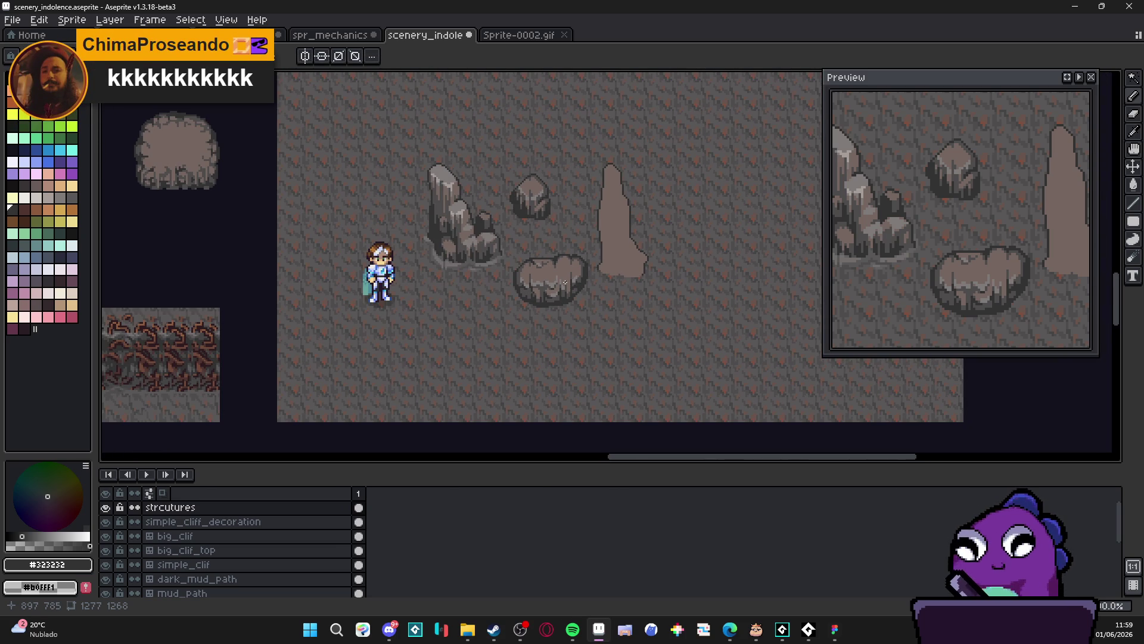
pyautogui.hscroll(-1, 584, 293)
pyautogui.hotkey('ctrl', 's')
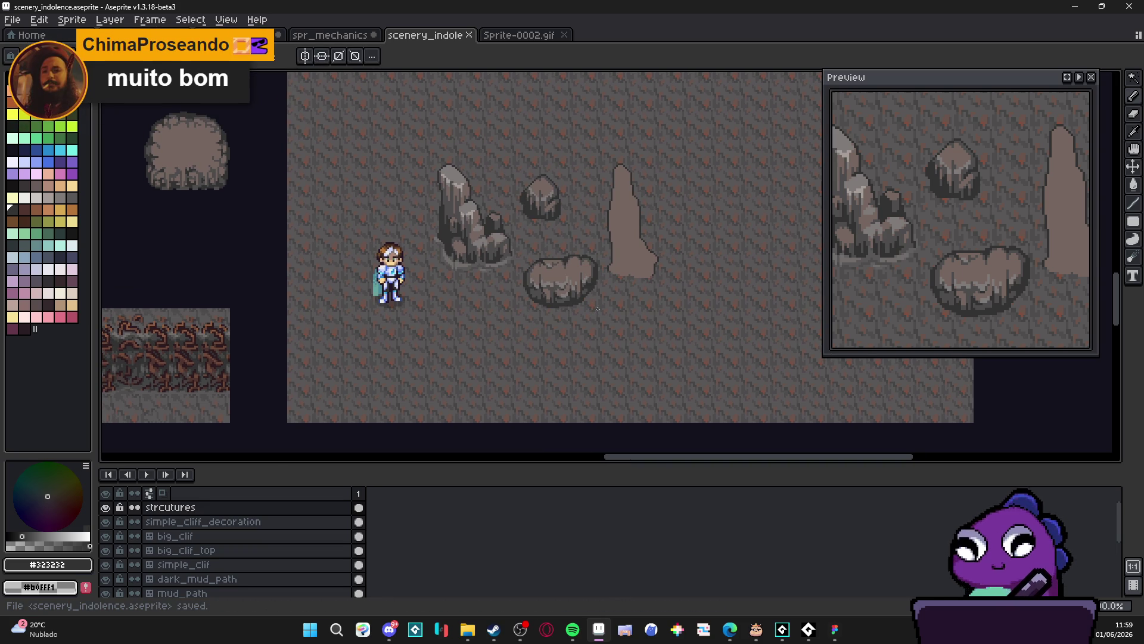
pyautogui.hscroll(3, 534, 317)
pyautogui.scroll(1, 534, 317)
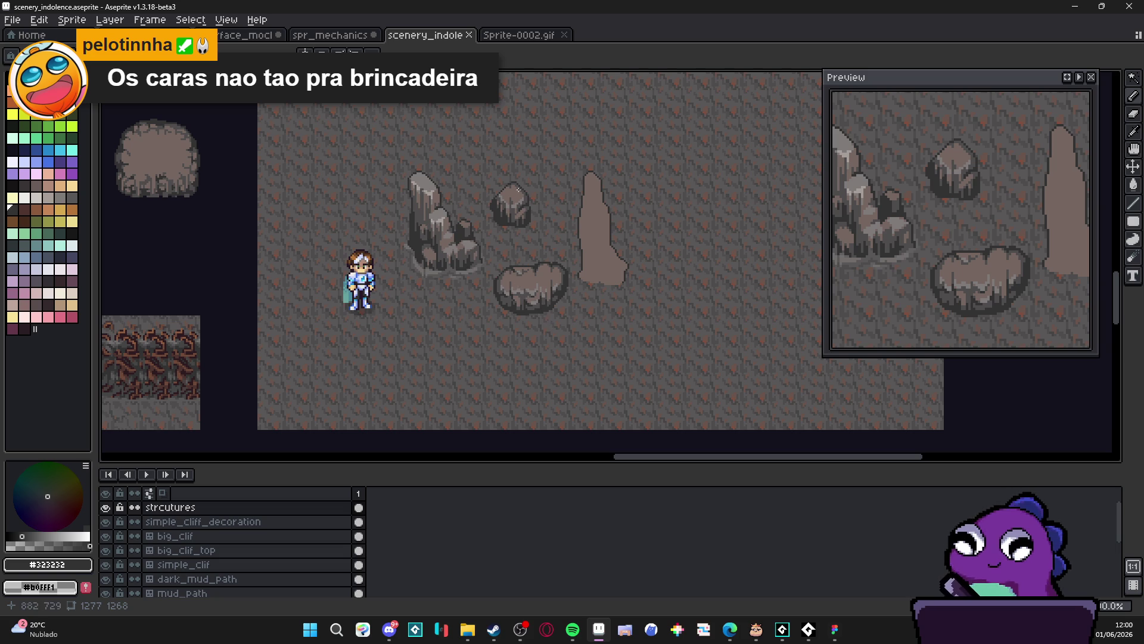
pyautogui.scroll(1, 520, 271)
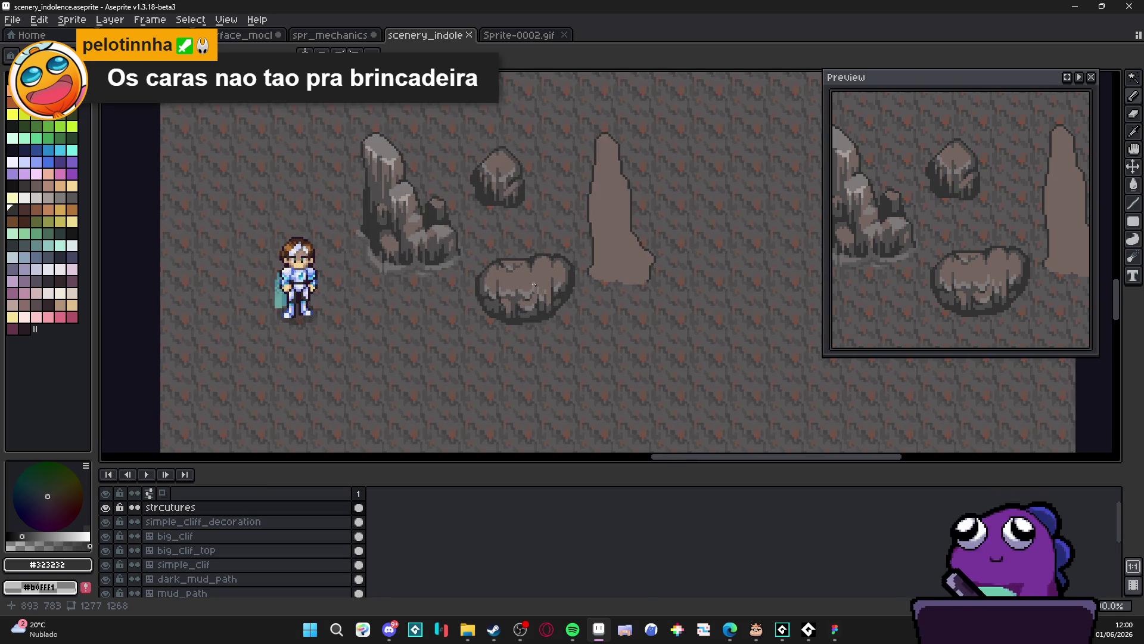
pyautogui.scroll(-2, 548, 286)
pyautogui.scroll(4, 540, 279)
pyautogui.scroll(-2, 533, 272)
pyautogui.scroll(-5, 532, 272)
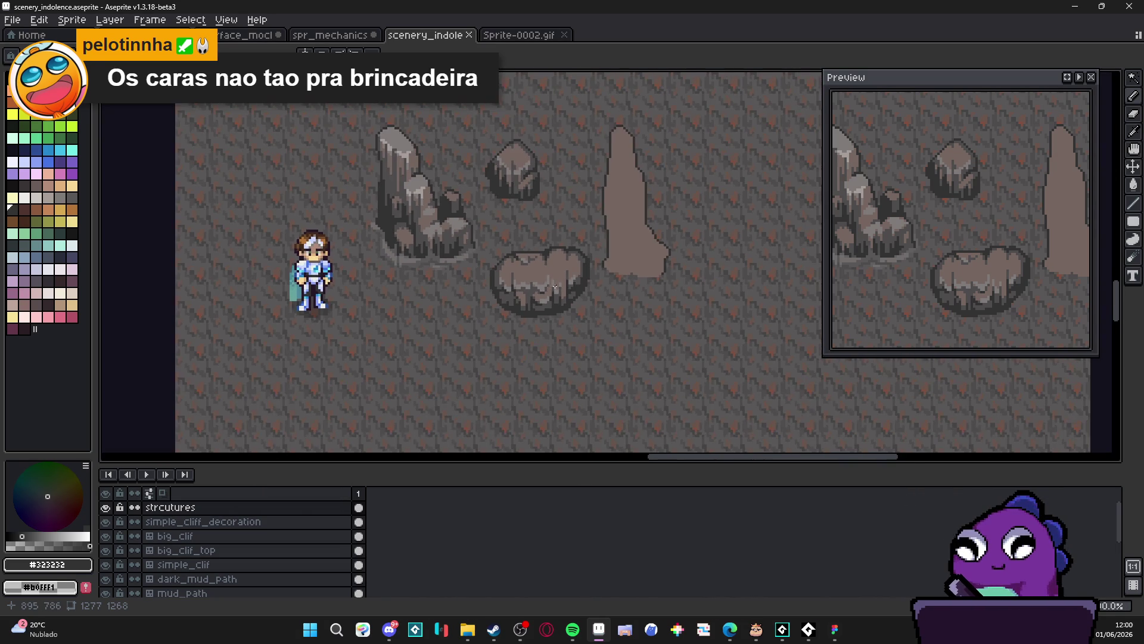
pyautogui.scroll(5, 547, 278)
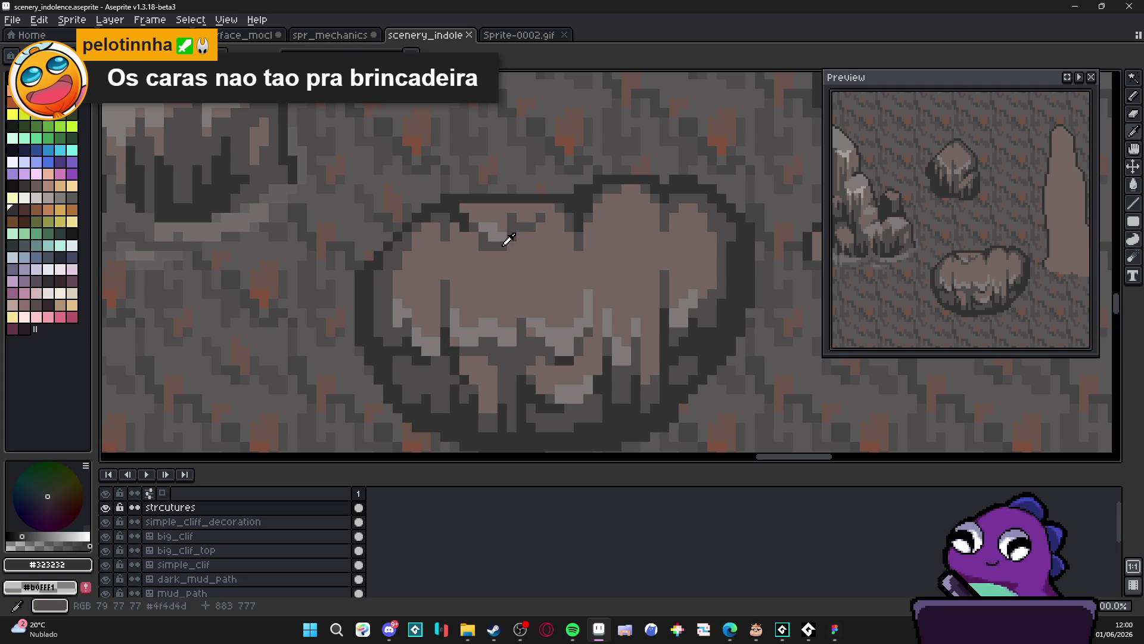
# Pick dark grey #4f4d4d and add shading pixels across the boulder top, undoing a misplaced stroke
pyautogui.keyDown('alt'); pyautogui.click(506, 238); pyautogui.keyUp('alt')
pyautogui.moveTo(506, 286)
pyautogui.mouseDown()
pyautogui.moveTo(534, 294)
pyautogui.moveTo(559, 275)
pyautogui.moveTo(547, 277)
pyautogui.mouseUp()
pyautogui.hotkey('ctrl', 'z')
pyautogui.hotkey('ctrl', 'z')
pyautogui.click(532, 285)
pyautogui.click(503, 293)
pyautogui.click(486, 283)
pyautogui.scroll(-3, 531, 301)
pyautogui.scroll(3, 581, 290)
pyautogui.scroll(-3, 561, 326)
pyautogui.scroll(-4, 566, 334)
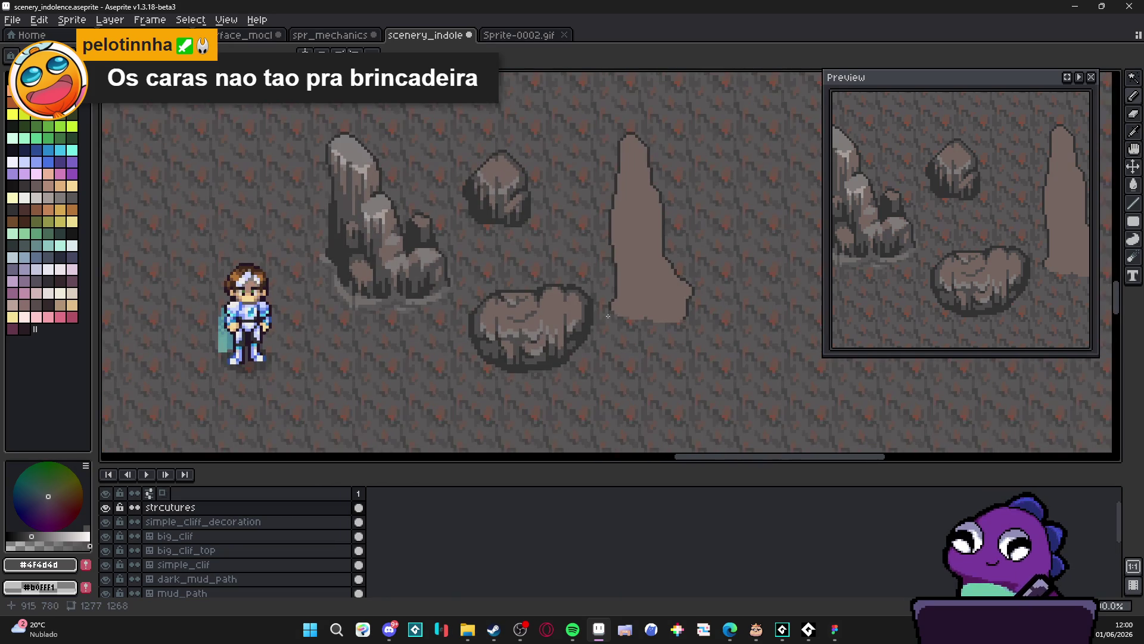
pyautogui.moveTo(574, 341); pyautogui.dragTo(558, 342)
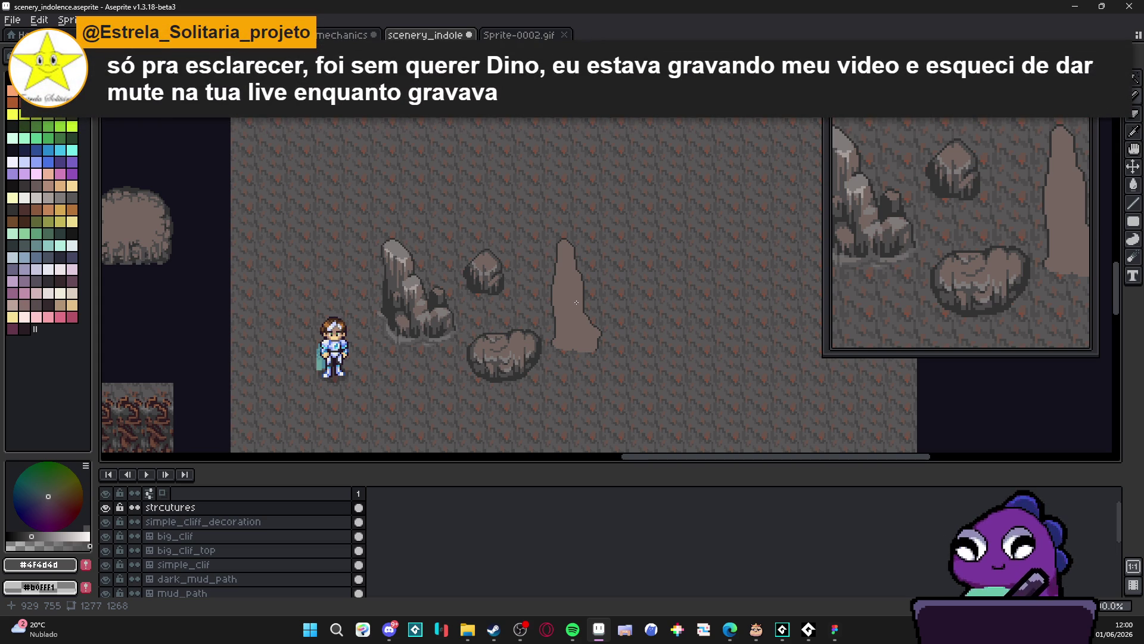
# Select the stalagmite shape with the select-by-colour tool
pyautogui.scroll(1, 568, 296)
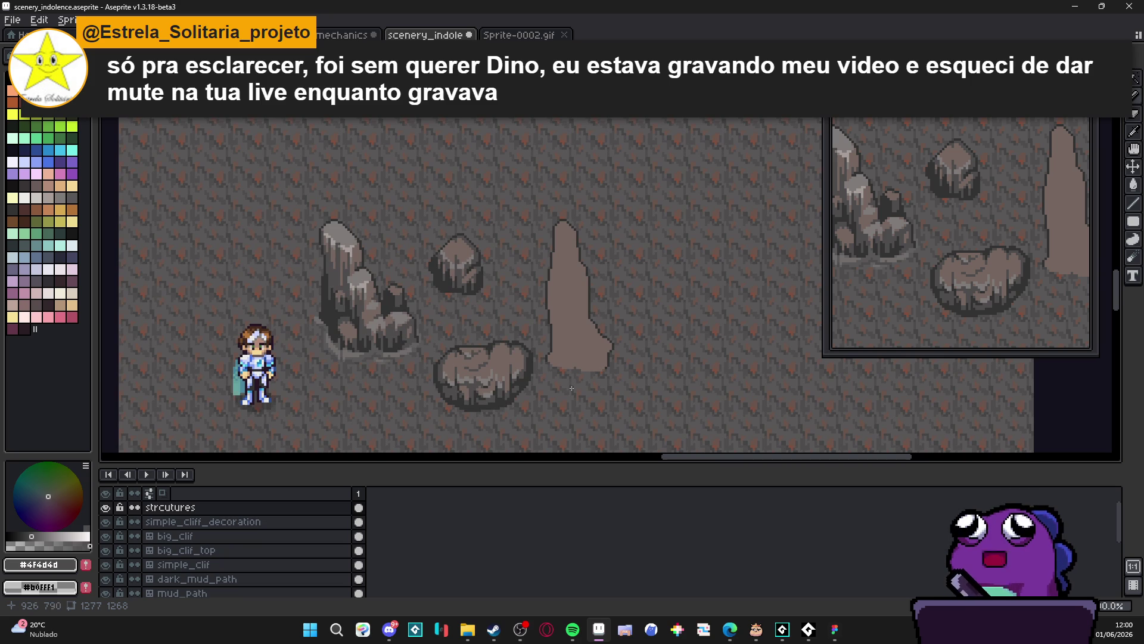
pyautogui.scroll(1, 571, 325)
pyautogui.scroll(-2, 571, 322)
pyautogui.press('w')
pyautogui.click(533, 317)
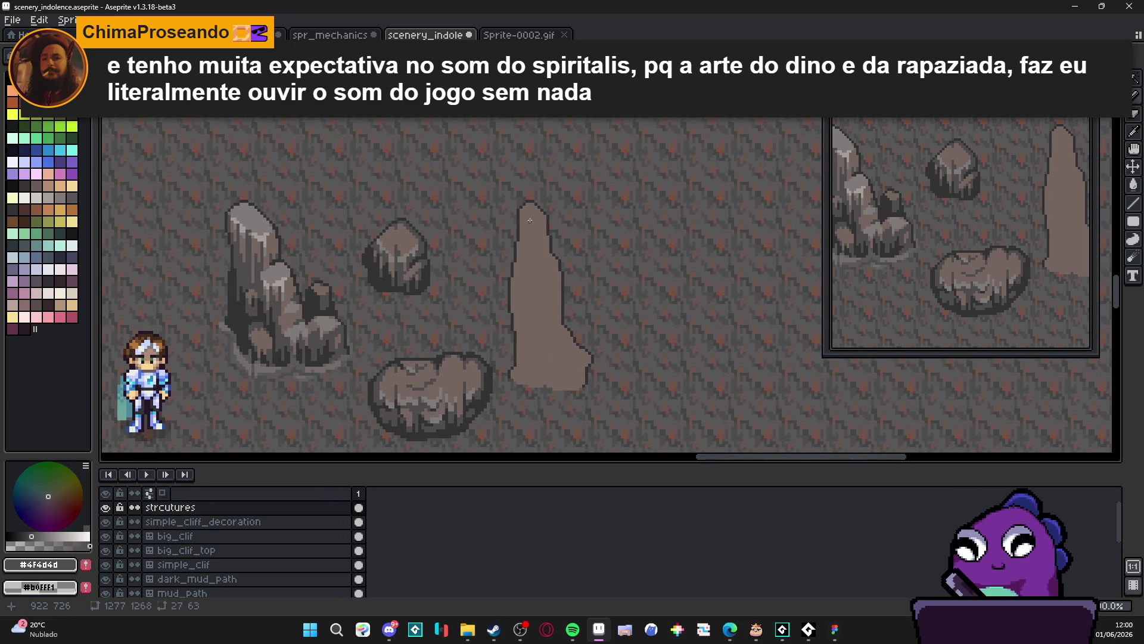
# Return to the Pencil and pick the lighter grey #807b7a from the rock
pyautogui.scroll(1, 528, 217)
pyautogui.scroll(1, 528, 217)
pyautogui.press('b')
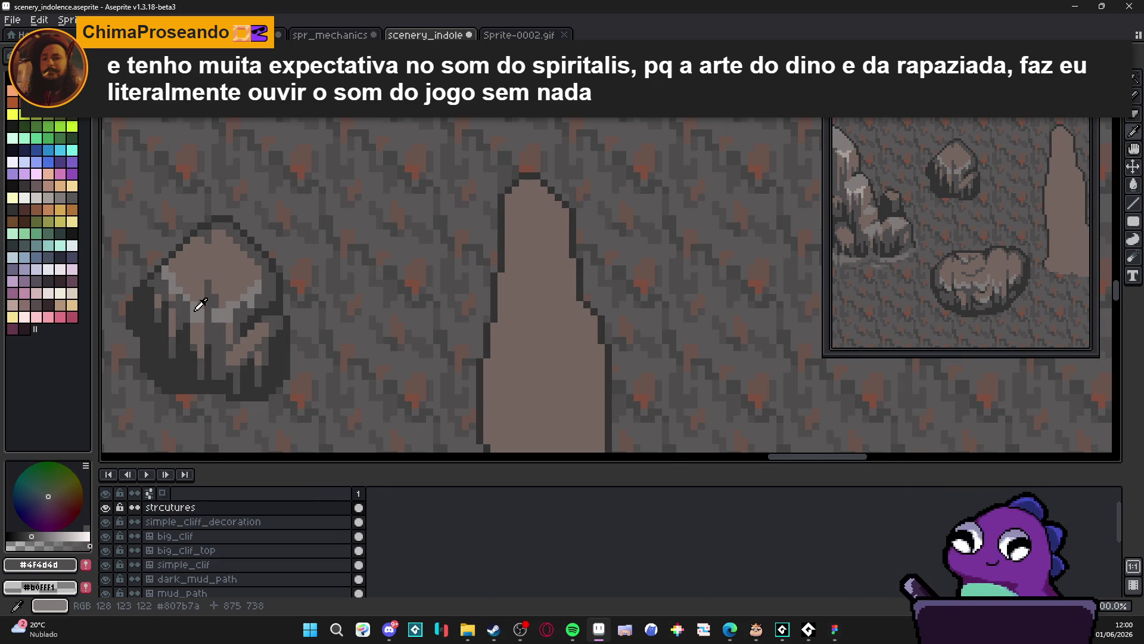
pyautogui.keyDown('alt'); pyautogui.click(199, 307); pyautogui.keyUp('alt')
pyautogui.scroll(-2, 487, 313)
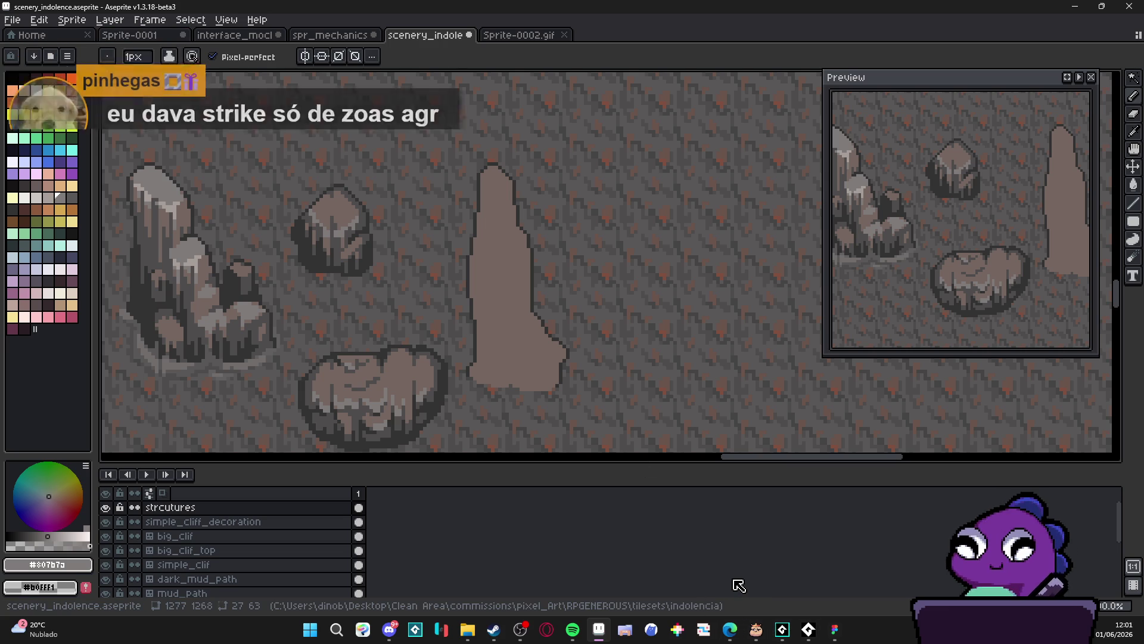
pyautogui.press('XF86AudioRaiseVolume')
pyautogui.press('XF86AudioRaiseVolume')
pyautogui.press('XF86AudioRaiseVolume')
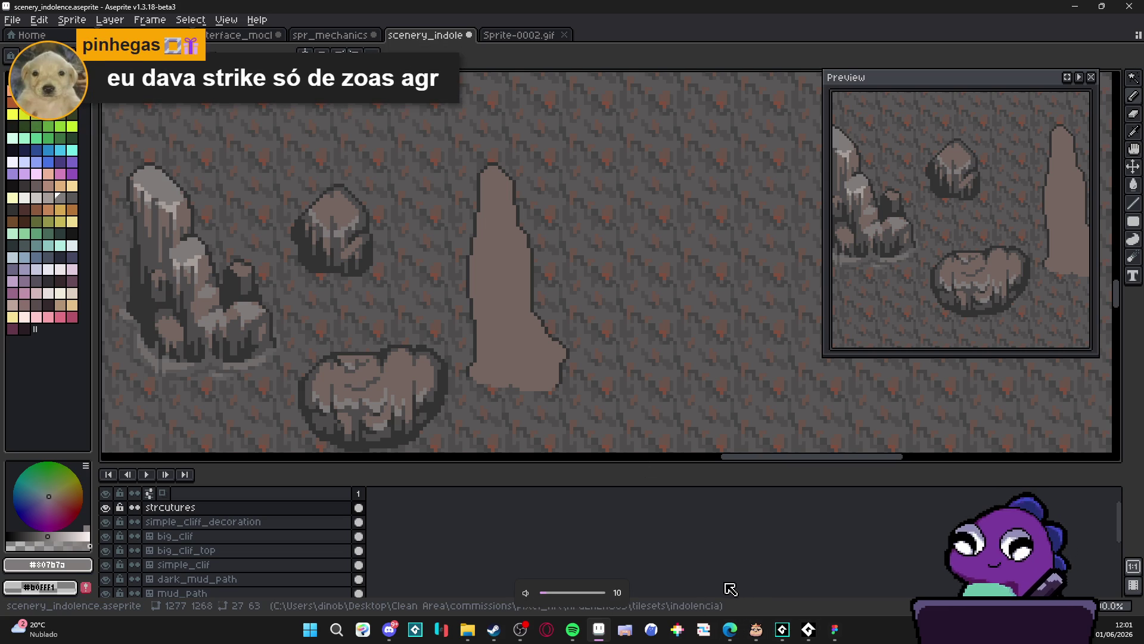
pyautogui.press('XF86AudioRaiseVolume')
pyautogui.press('XF86AudioRaiseVolume')
pyautogui.press('XF86AudioRaiseVolume')
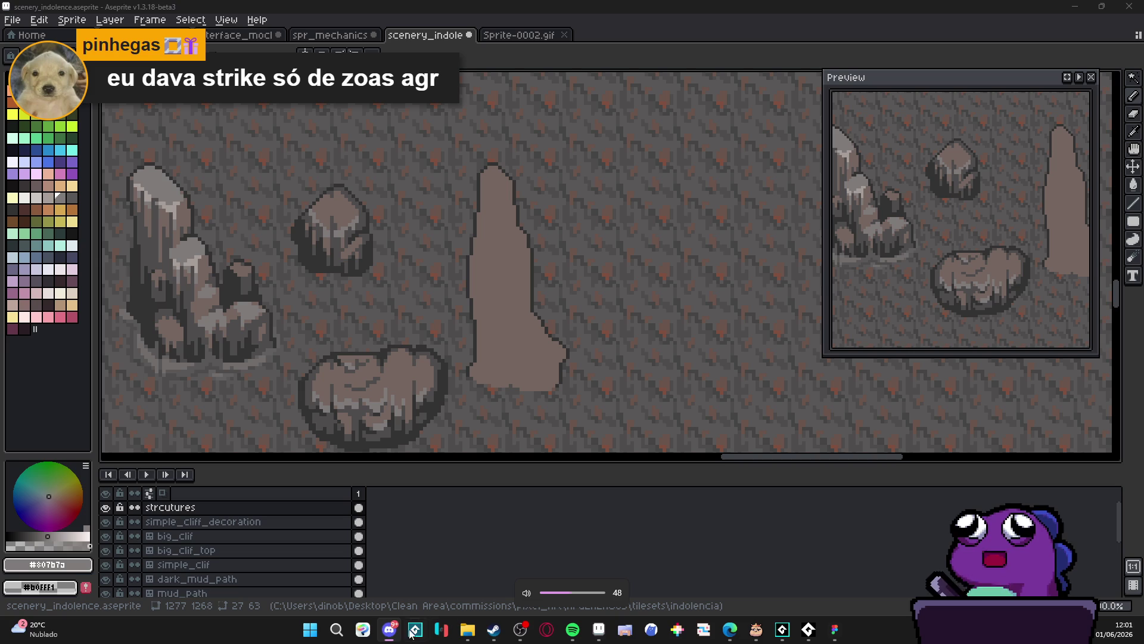
pyautogui.press('XF86AudioRaiseVolume')
pyautogui.press('XF86AudioRaiseVolume')
pyautogui.press('XF86AudioRaiseVolume')
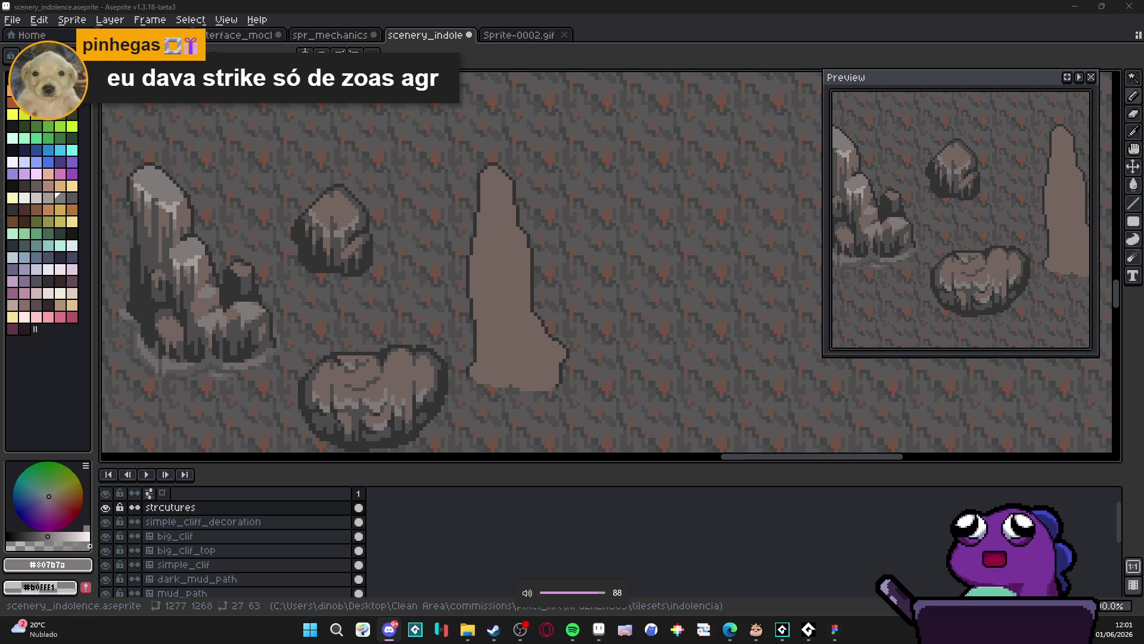
pyautogui.press('XF86AudioRaiseVolume')
pyautogui.press('XF86AudioRaiseVolume')
pyautogui.press('XF86AudioRaiseVolume')
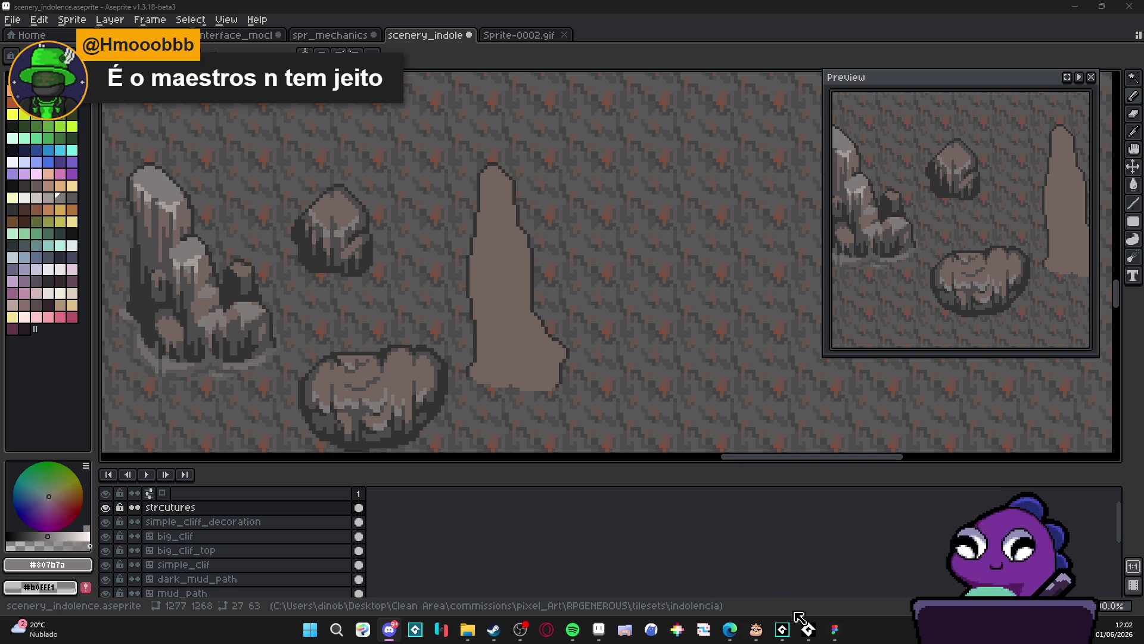
pyautogui.click(781, 630)
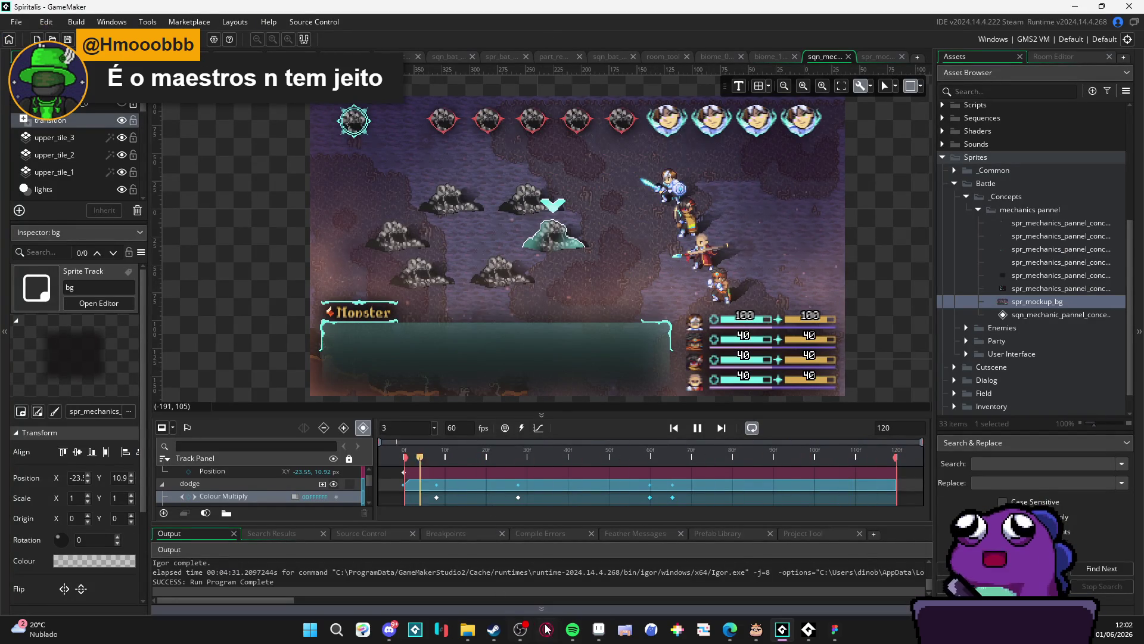
# Switch back to Aseprite and save the scenery file
pyautogui.click(597, 631)
pyautogui.scroll(-4, 463, 287)
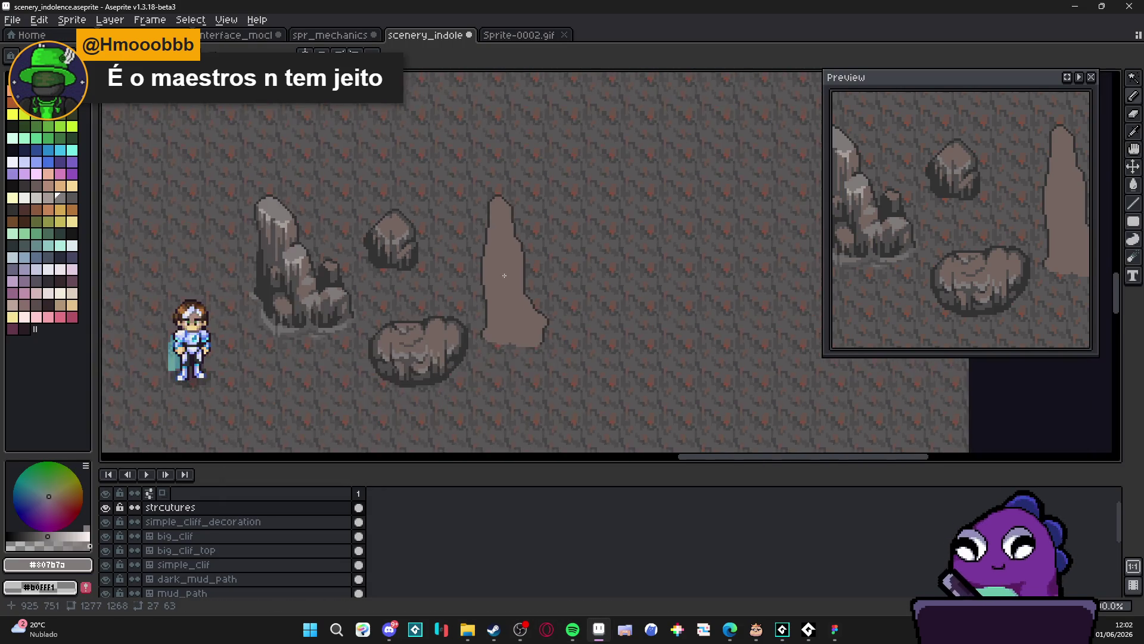
pyautogui.hotkey('ctrl', 's')
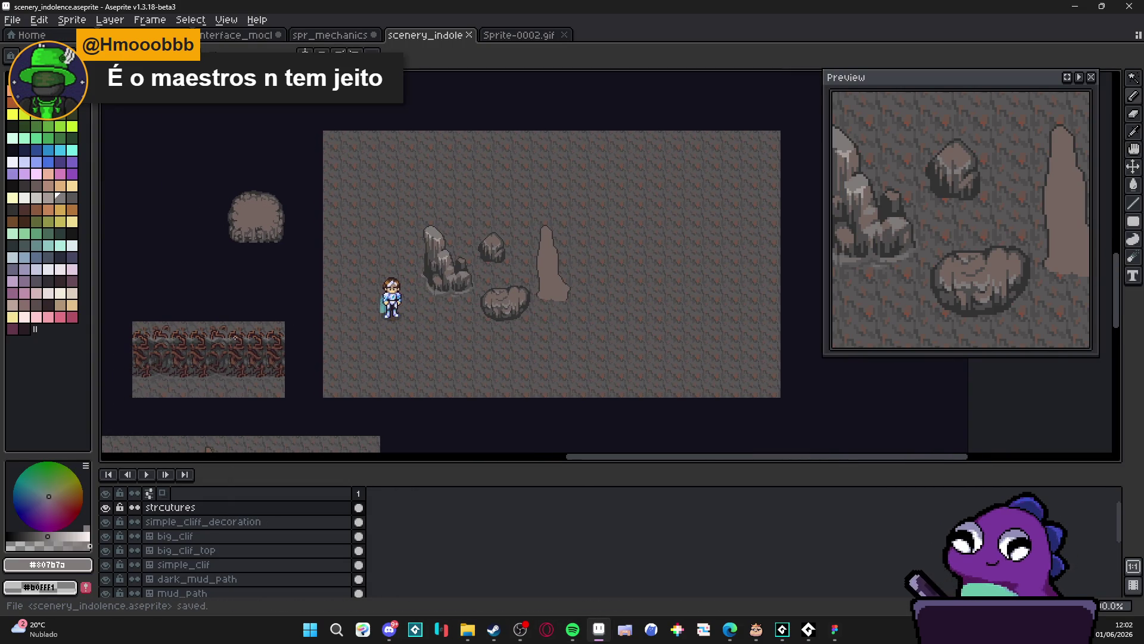
pyautogui.scroll(2, 464, 287)
# Pan over the whole scene, then minimize Aseprite and bring the game test window forward
pyautogui.moveTo(558, 312); pyautogui.dragTo(378, 361)
pyautogui.scroll(1, 581, 307)
pyautogui.scroll(-1, 589, 302)
pyautogui.moveTo(589, 301); pyautogui.dragTo(548, 330)
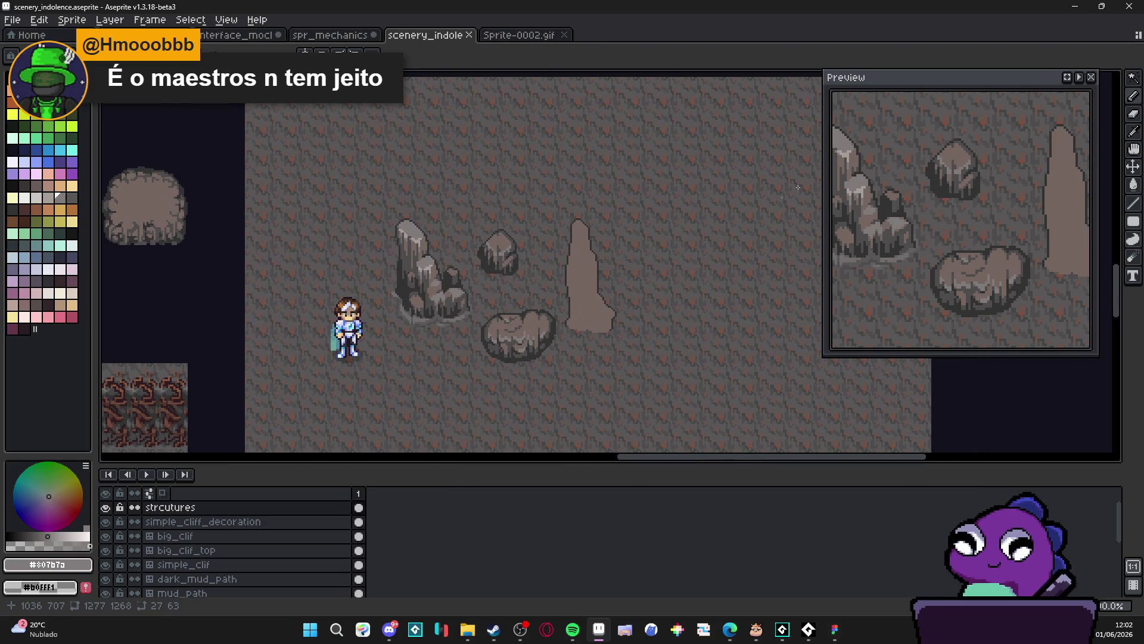
pyautogui.click(1076, 6)
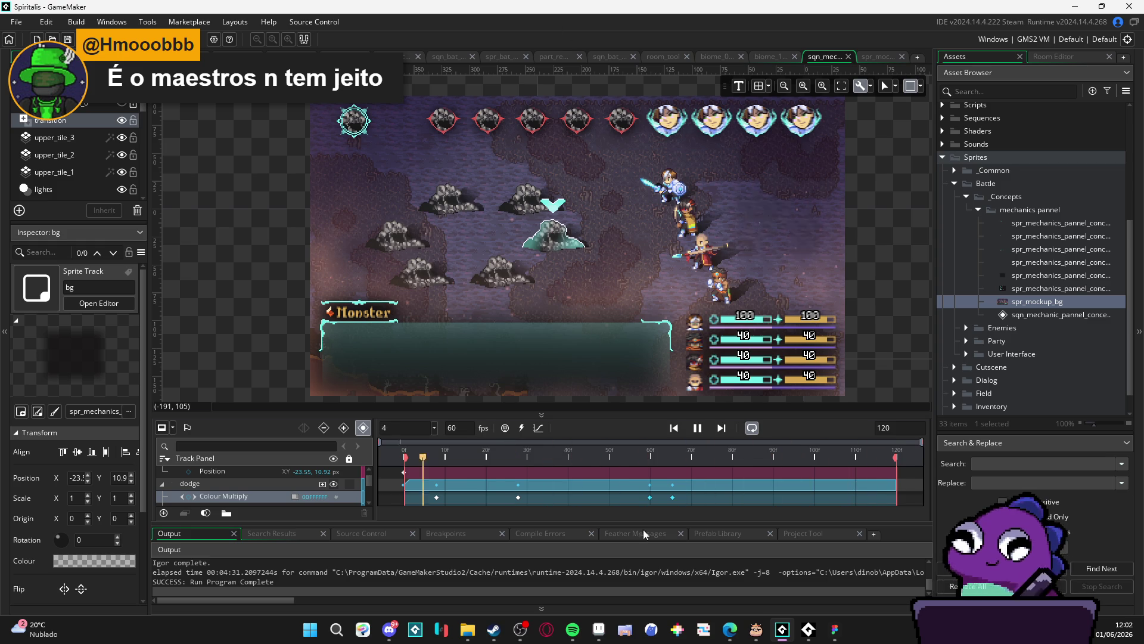
pyautogui.click(809, 630)
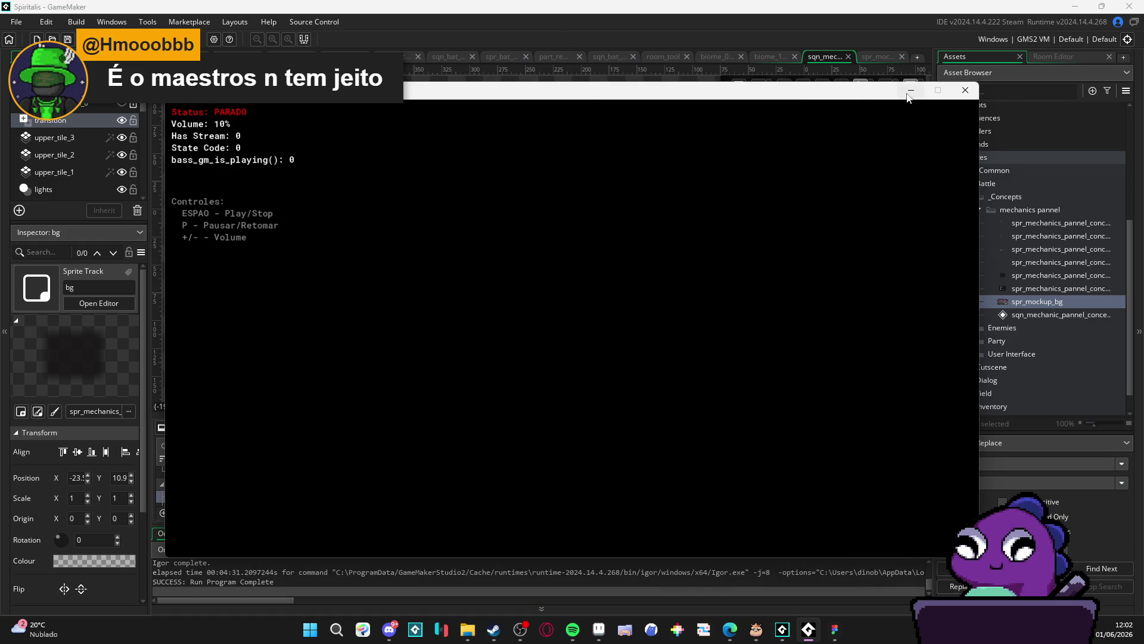
# Hide the test window and rebuild and run the Spiritalis project with F5
pyautogui.click(906, 93)
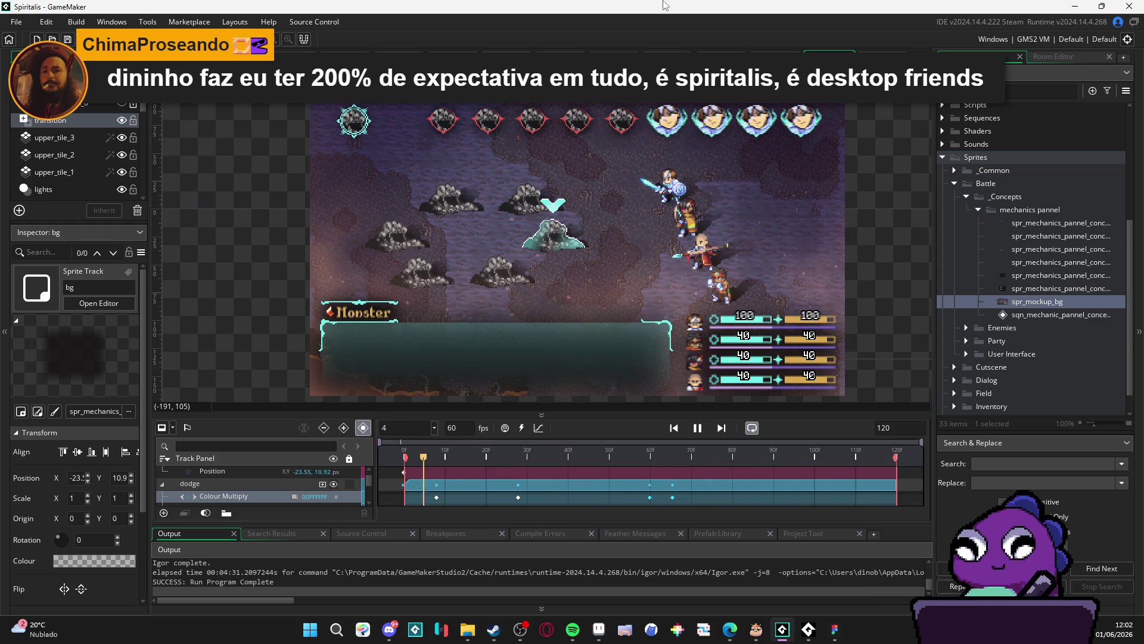
pyautogui.press('F5')
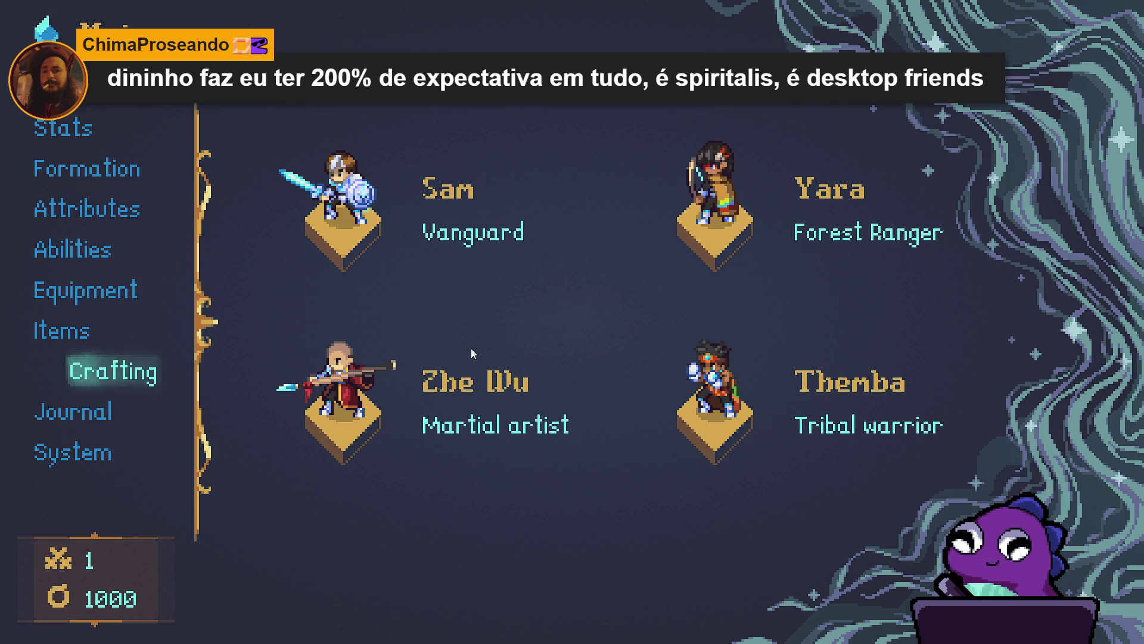
# Browse the game's side menu, open the Crafting entry and back out
pyautogui.press('Up')
pyautogui.press('Down')
pyautogui.press('Down')
pyautogui.press('Down')
pyautogui.press('Up')
pyautogui.press('Up')
pyautogui.press('Up')
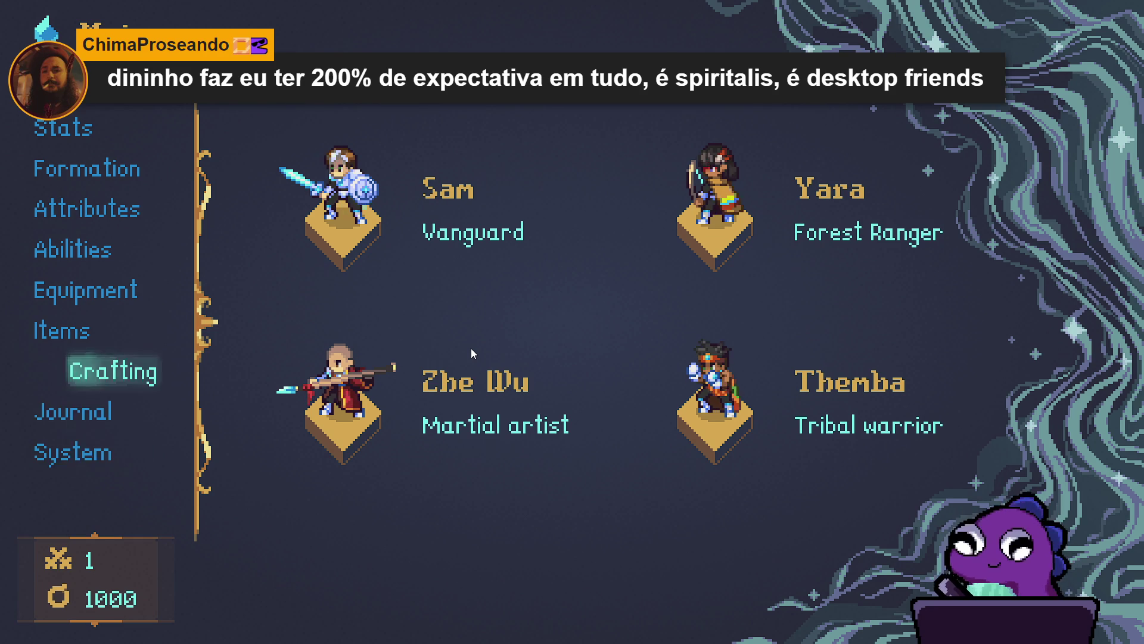
pyautogui.press('Up')
pyautogui.press('Up')
pyautogui.press('Up')
pyautogui.press('Down')
pyautogui.press('Down')
pyautogui.press('Down')
pyautogui.press('Down')
pyautogui.press('Down')
pyautogui.press('Up')
pyautogui.press('Down')
pyautogui.press('Up')
pyautogui.press('Down')
pyautogui.press('Up')
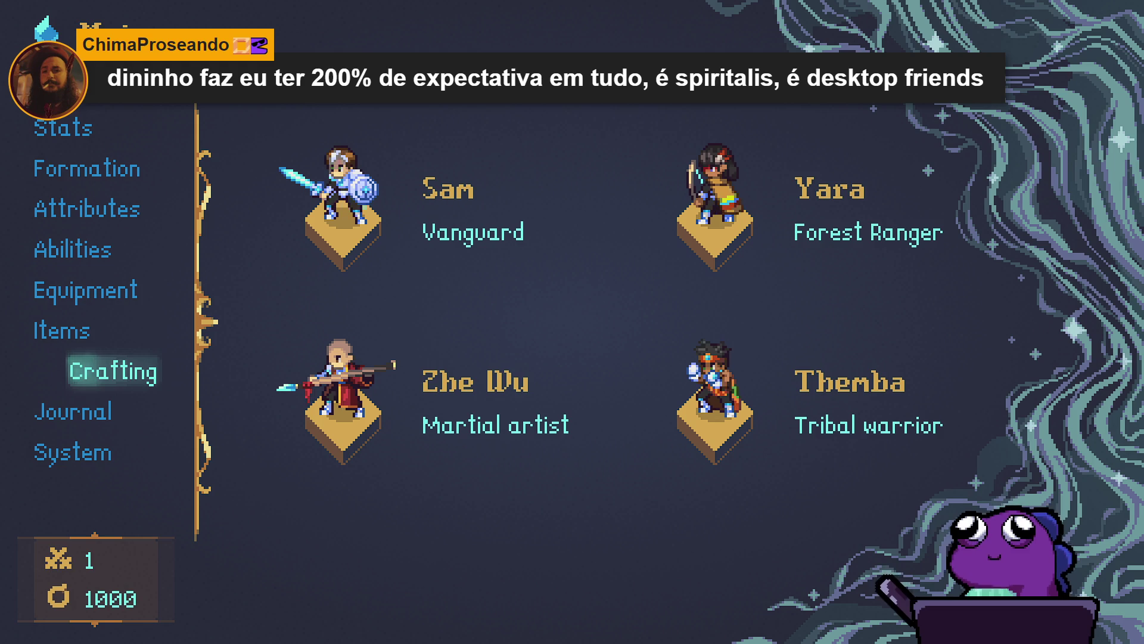
pyautogui.press('Return')
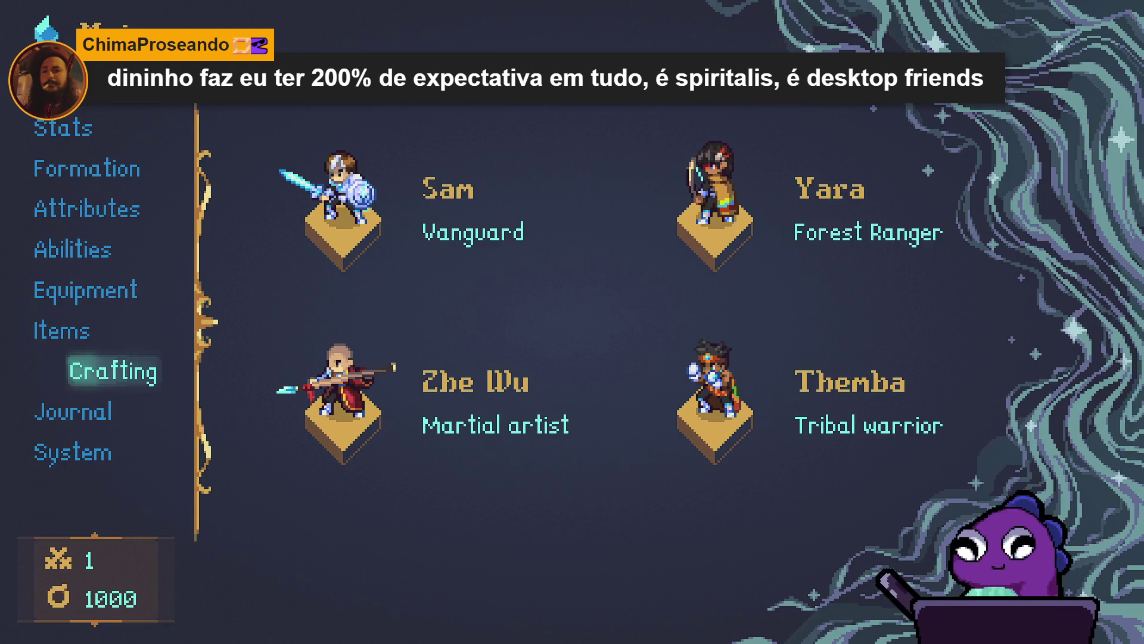
pyautogui.press('Return')
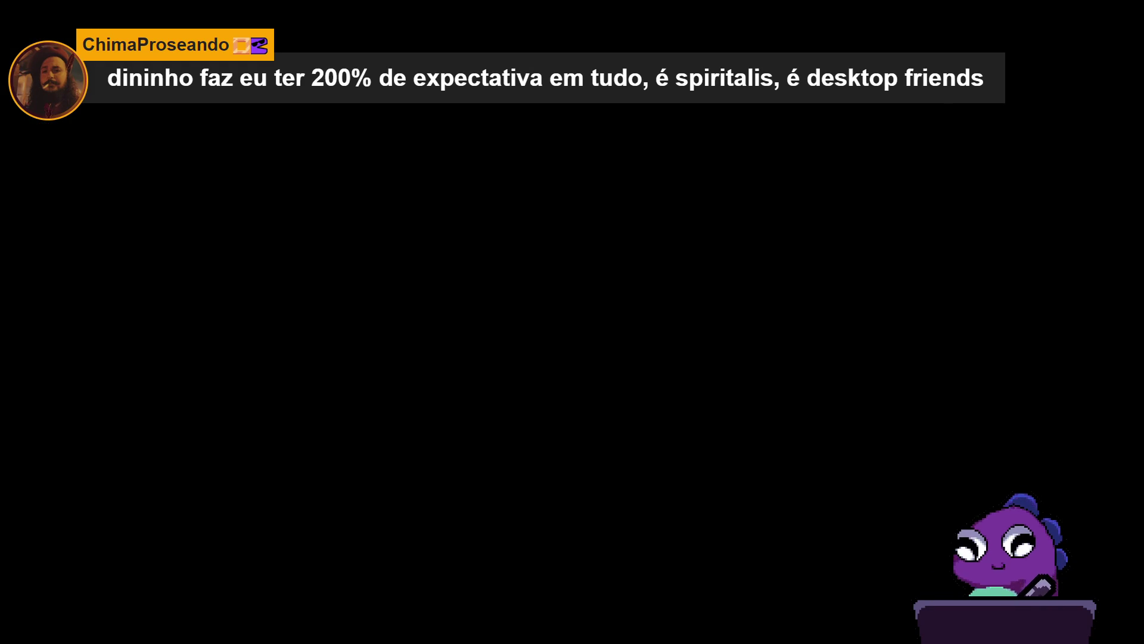
# Open the System save/load screen and switch to its Configs settings
pyautogui.press('Down')
pyautogui.press('Down')
pyautogui.press('Down')
pyautogui.press('Down')
pyautogui.press('Down')
pyautogui.press('Return')
pyautogui.press('Down')
pyautogui.press('Up')
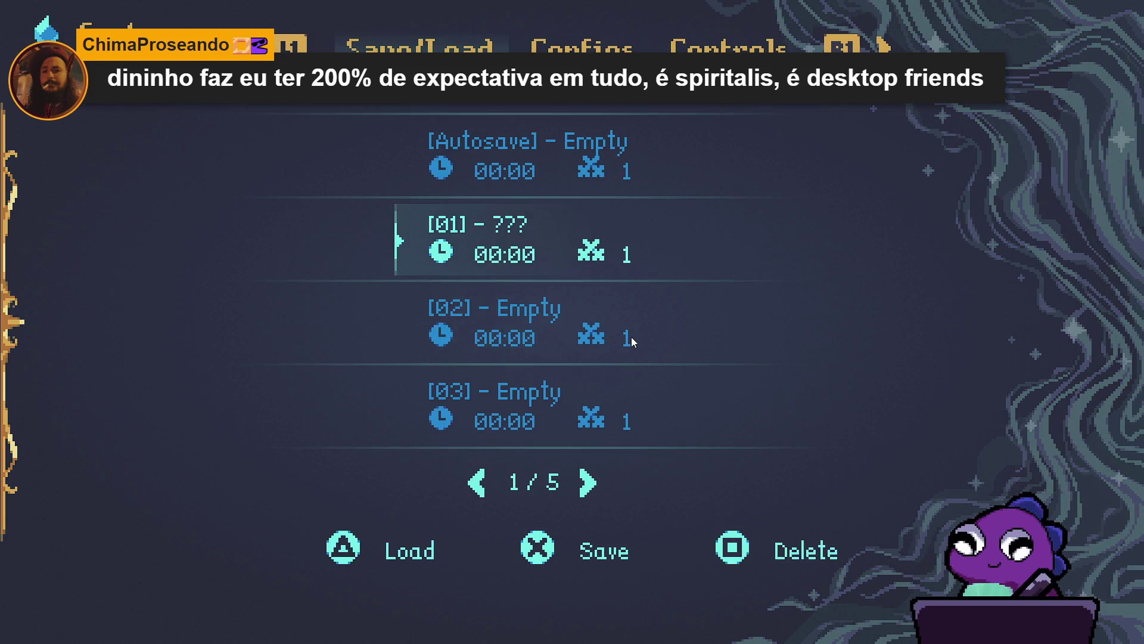
pyautogui.press('e')
pyautogui.press('Down')
pyautogui.press('Down')
# Raise the master and music volumes, then leave the menus to resume exploring
pyautogui.press('Down')
pyautogui.press('Down')
pyautogui.press('Up')
pyautogui.press('Right')
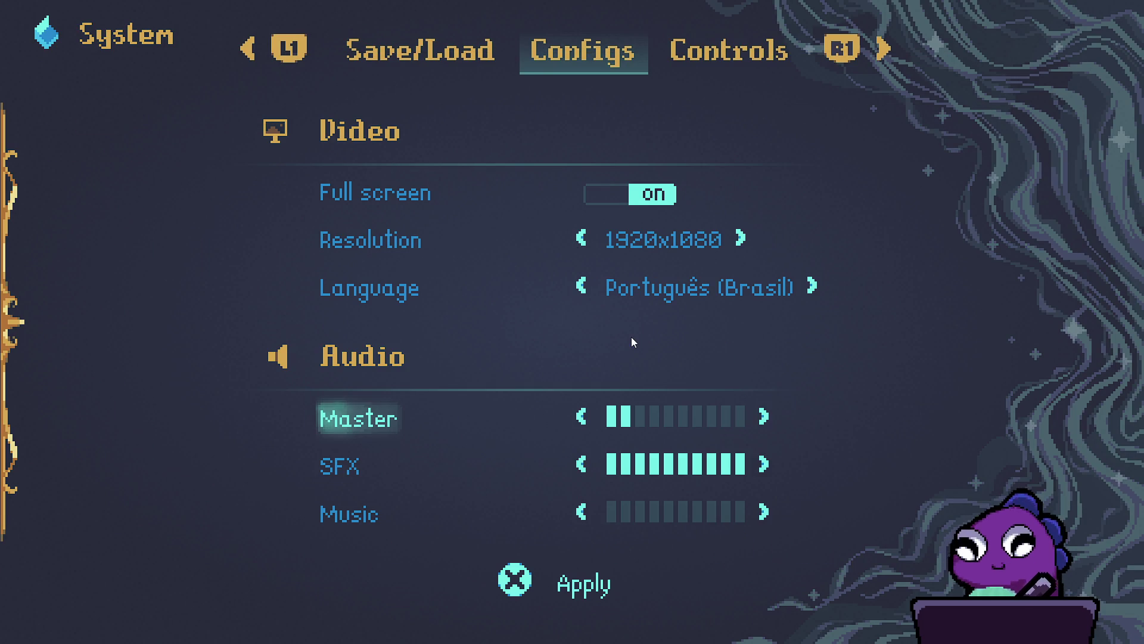
pyautogui.press('Right')
pyautogui.press('Right')
pyautogui.press('Left')
pyautogui.press('Down')
pyautogui.press('Down')
pyautogui.press('Right')
pyautogui.press('Right')
pyautogui.press('Escape')
pyautogui.press('Up')
pyautogui.press('Escape')
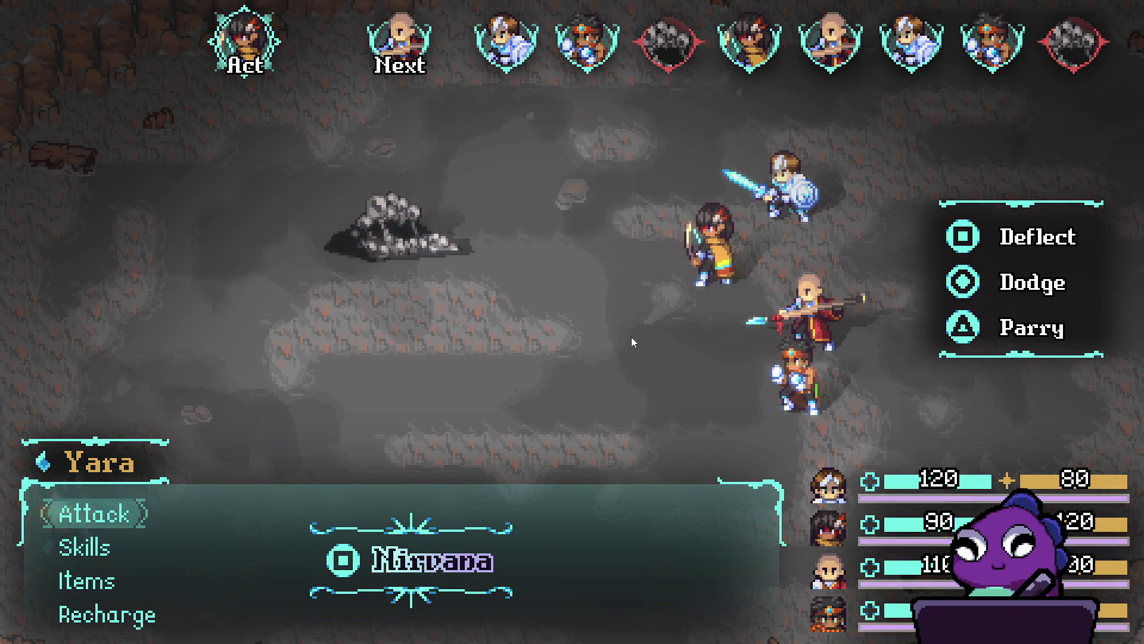
# Have Yara cast Aqua sphere on the rock enemy
pyautogui.press('Down')
pyautogui.press('Down')
pyautogui.press('Up')
pyautogui.press('Return')
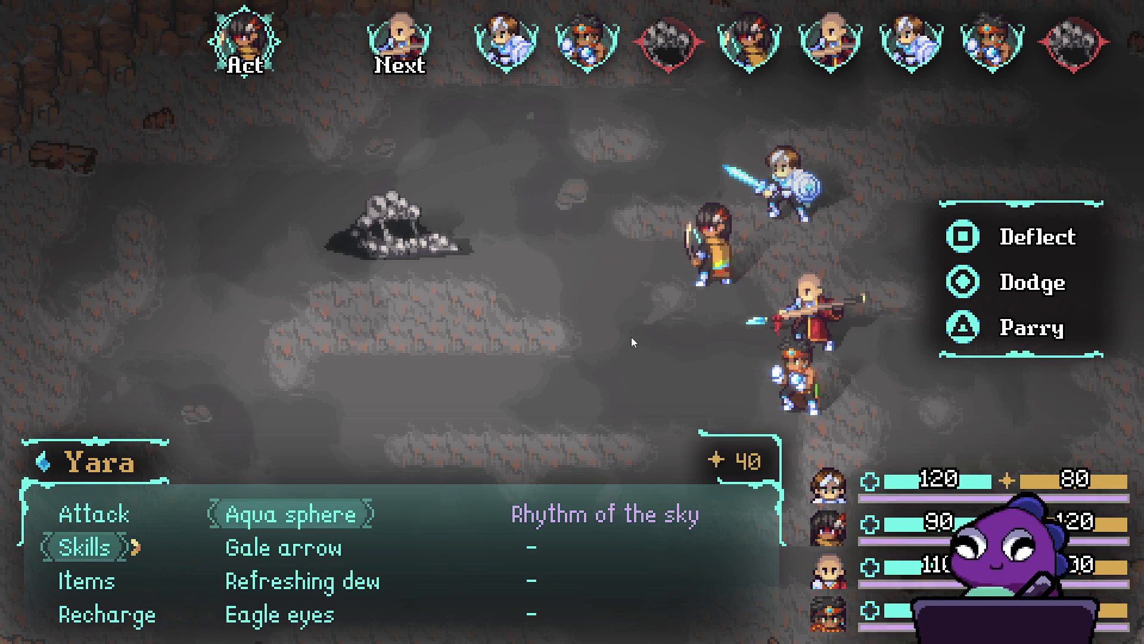
pyautogui.press('Return')
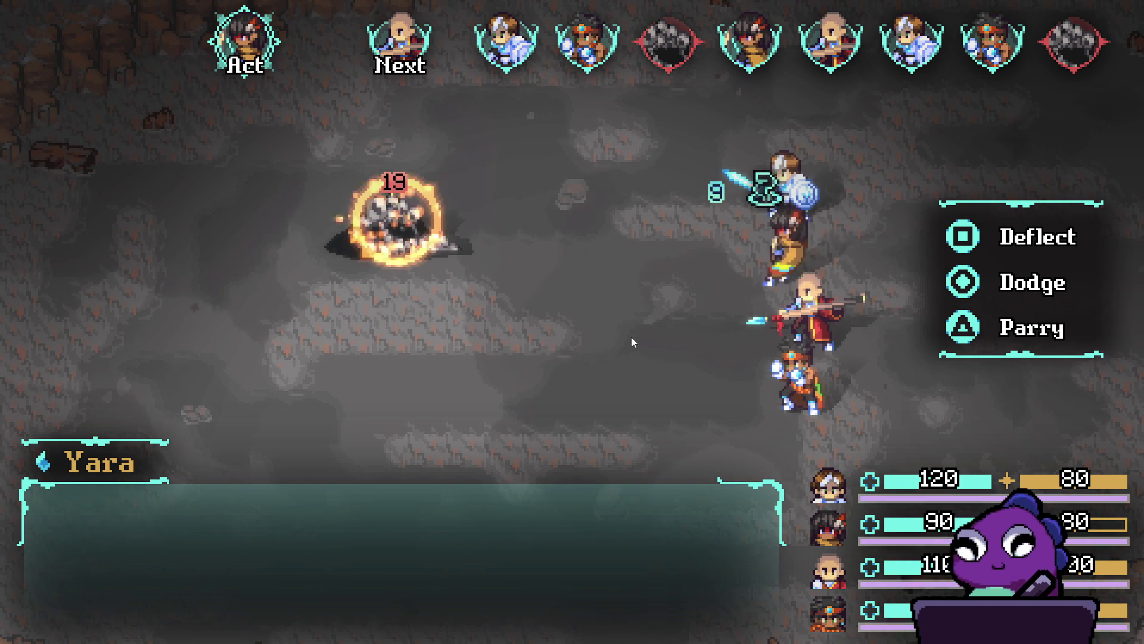
# Have Zhe Wu use Dark thrust on the rock enemy
pyautogui.press('Down')
pyautogui.press('Down')
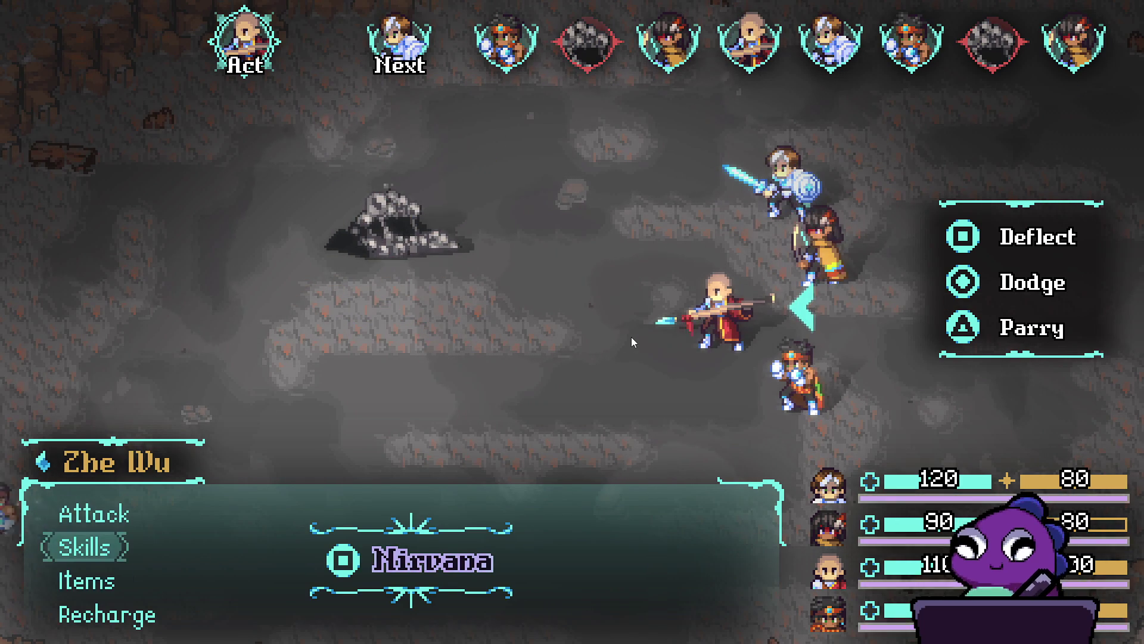
pyautogui.press('Up')
pyautogui.press('Down')
pyautogui.press('Up')
pyautogui.press('Return')
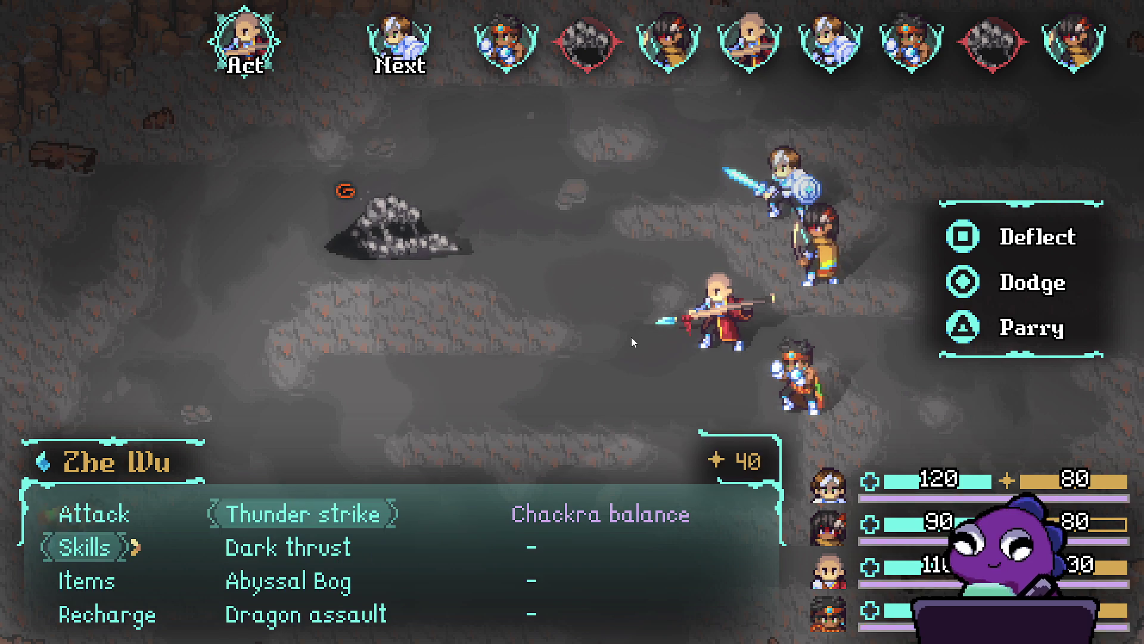
pyautogui.press('Down')
pyautogui.press('Return')
pyautogui.press('Return')
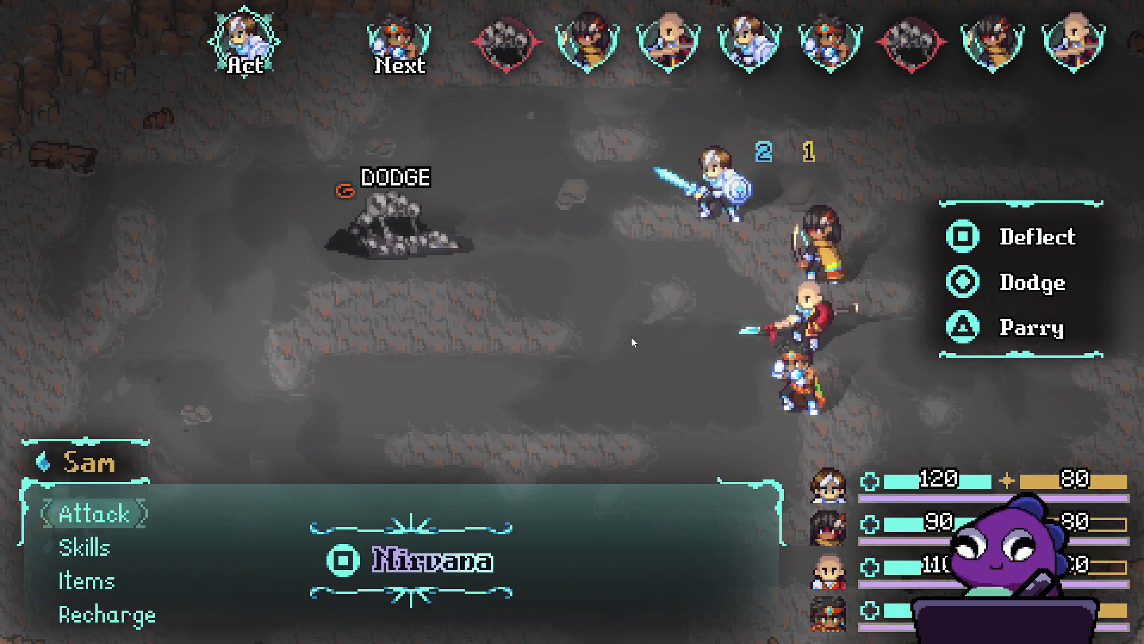
# Have Sam attack with Cryoslash, then acquire the spoils and return to the cave
pyautogui.press('Down')
pyautogui.press('Return')
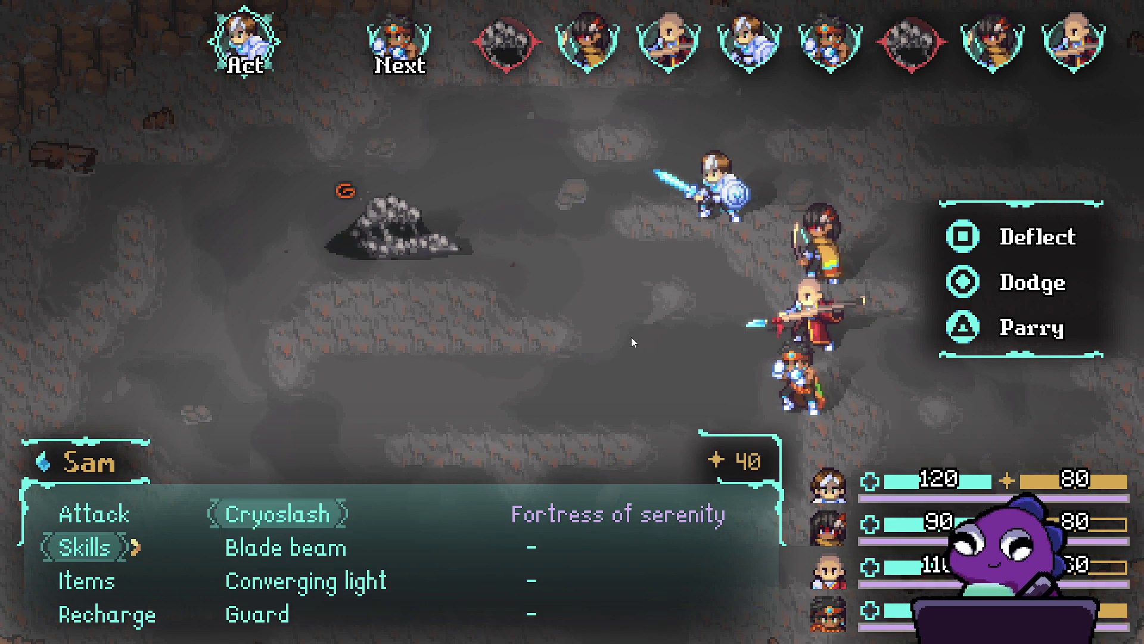
pyautogui.press('Return')
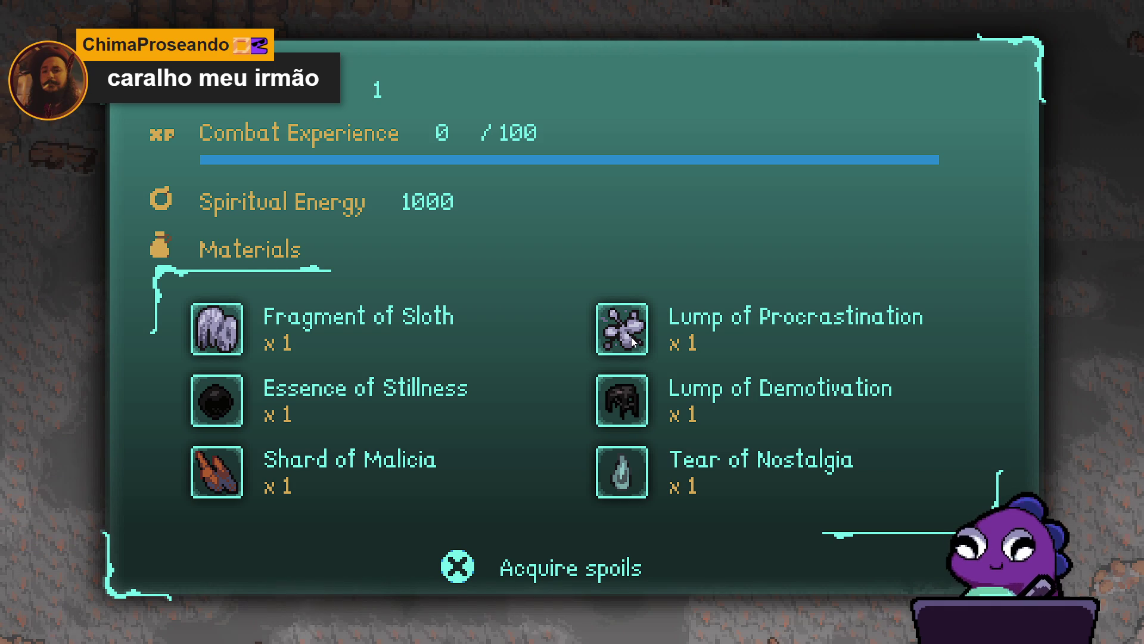
pyautogui.press('Return')
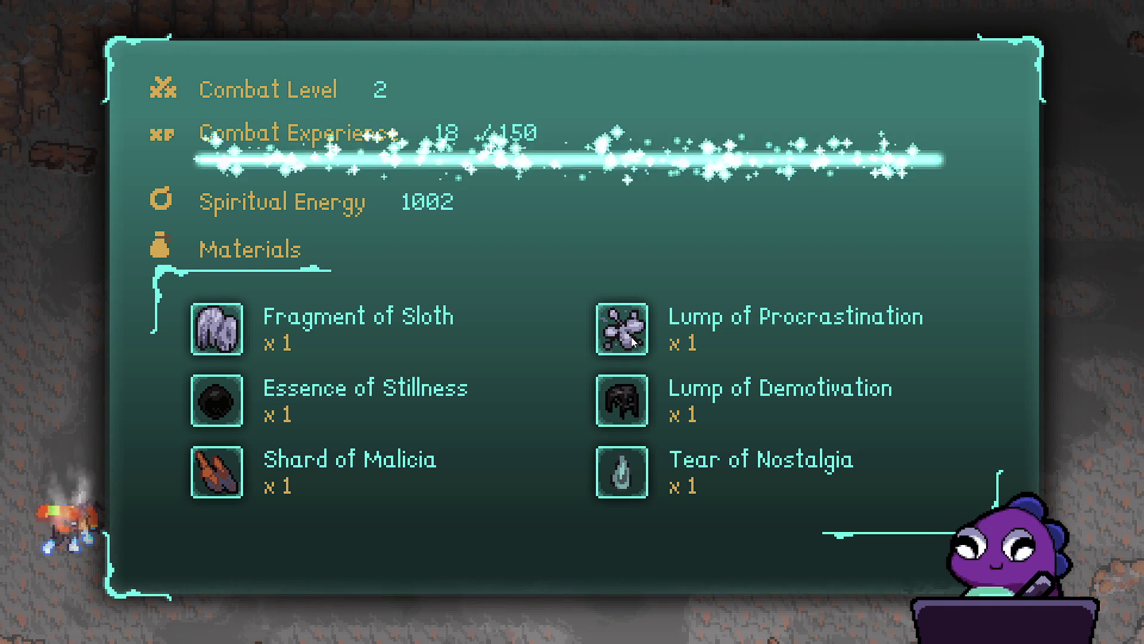
pyautogui.press('Return')
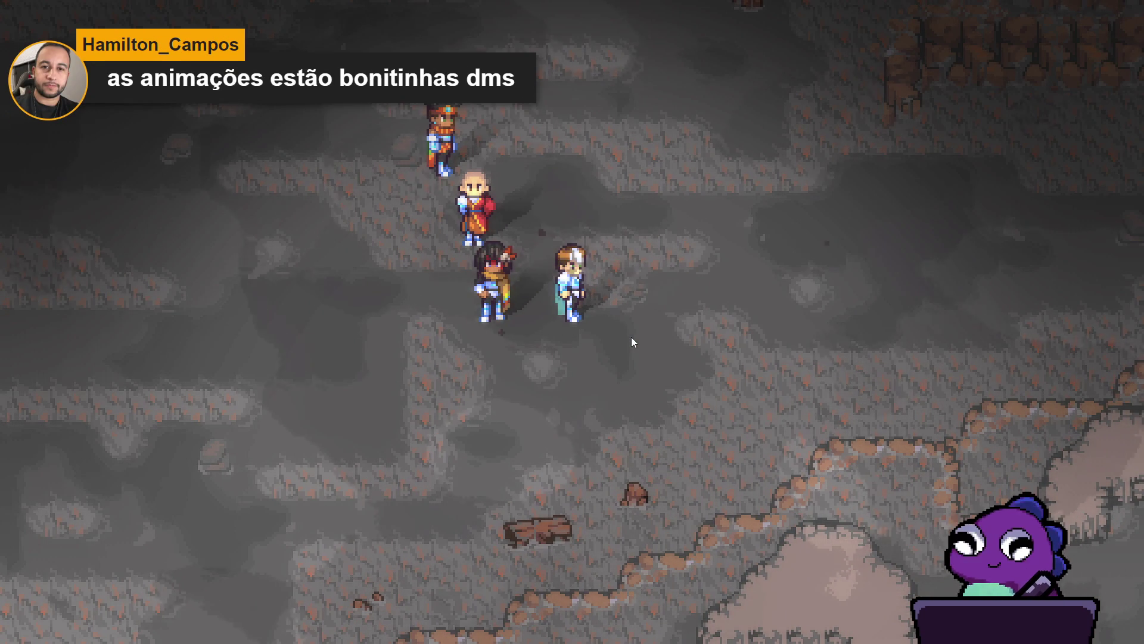
# Walk the party down, left and up through the cave, then open the party menu
pyautogui.press('Down')
pyautogui.press('Left')
pyautogui.press('Up')
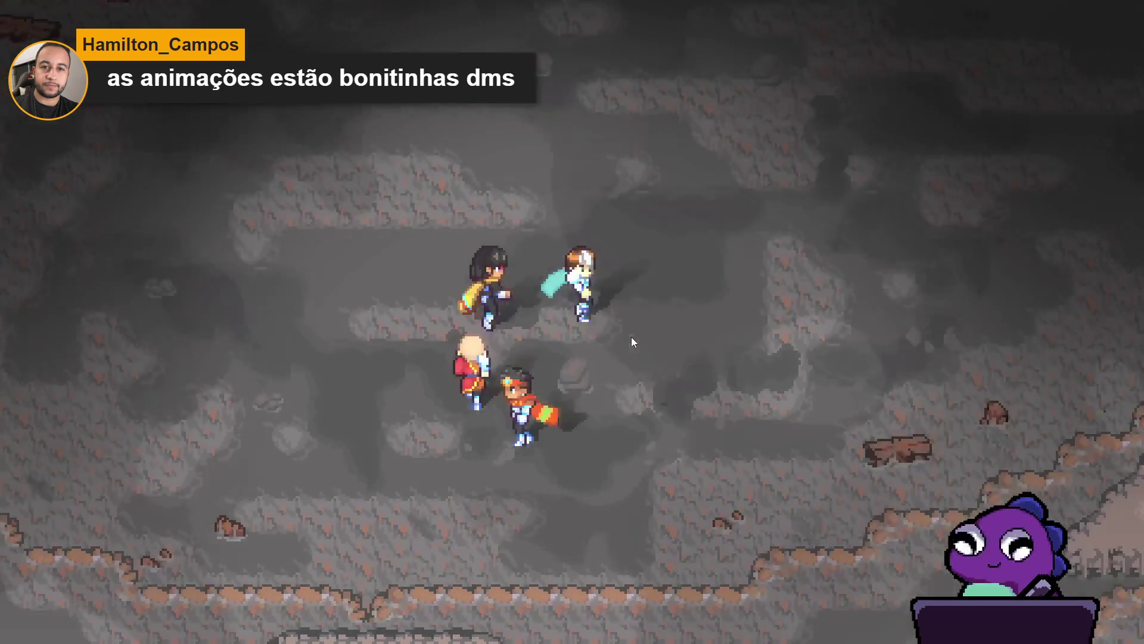
pyautogui.press('Down')
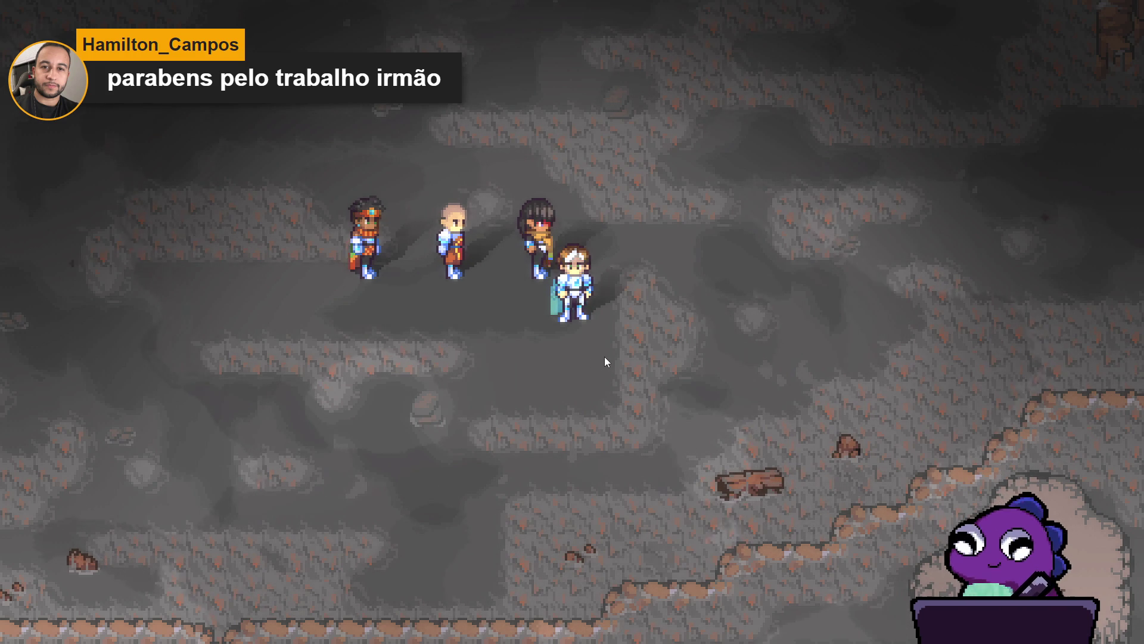
pyautogui.press('Escape')
pyautogui.press('Down')
pyautogui.press('Down')
pyautogui.press('Down')
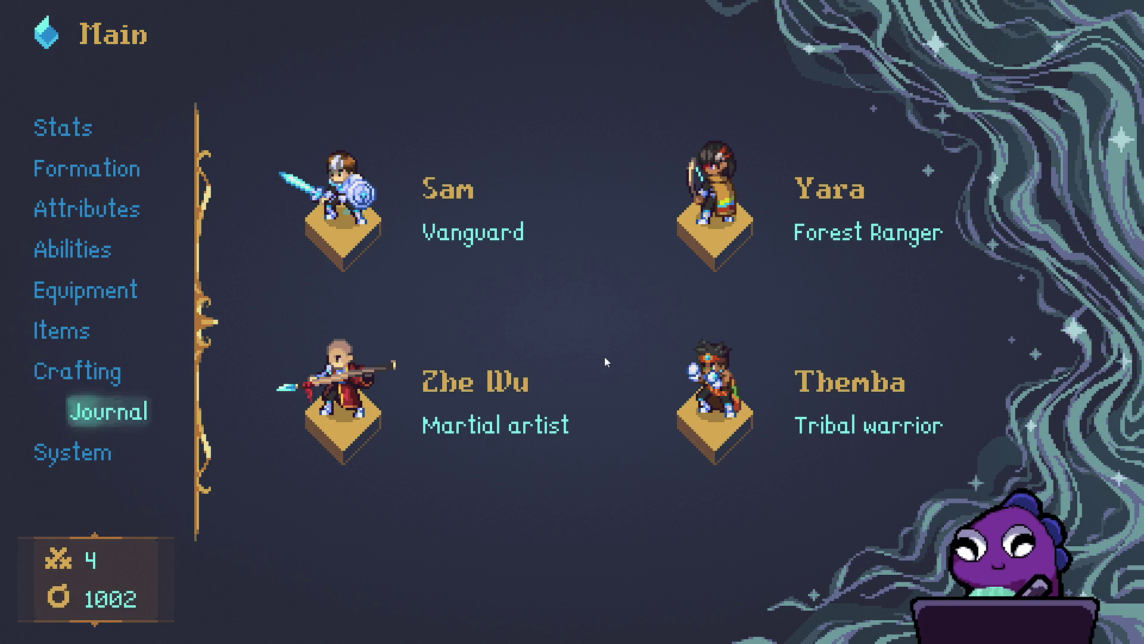
# In System > Configs, raise the master volume to five bars and turn up the music volume
pyautogui.press('Return')
pyautogui.press('e')
pyautogui.press('Down')
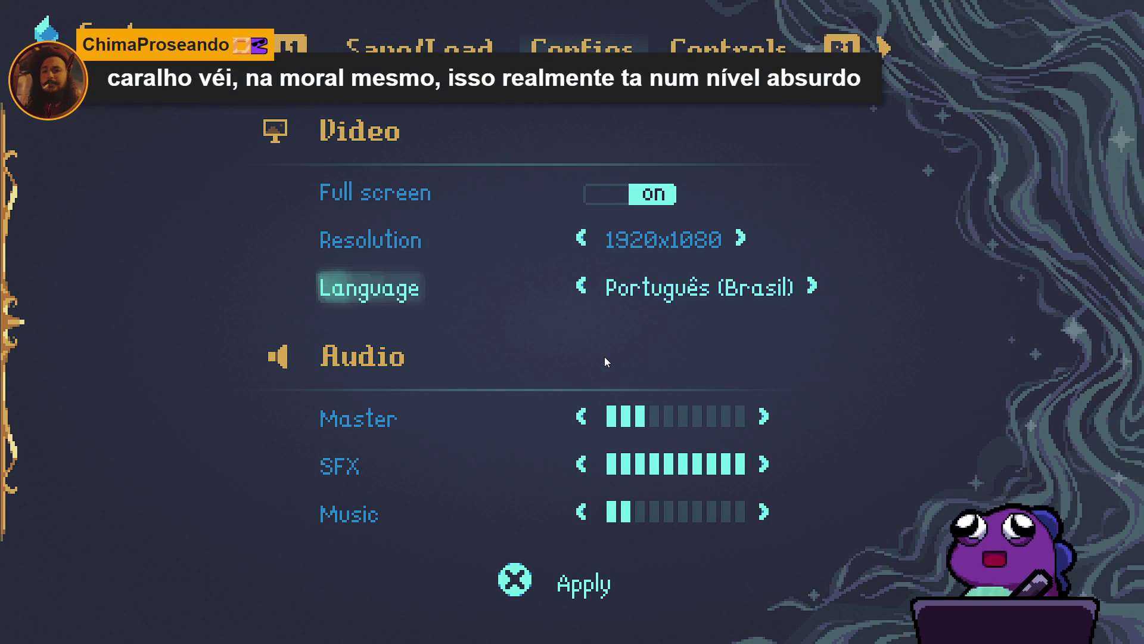
pyautogui.press('Down')
pyautogui.press('Right')
pyautogui.press('Right')
pyautogui.press('Left')
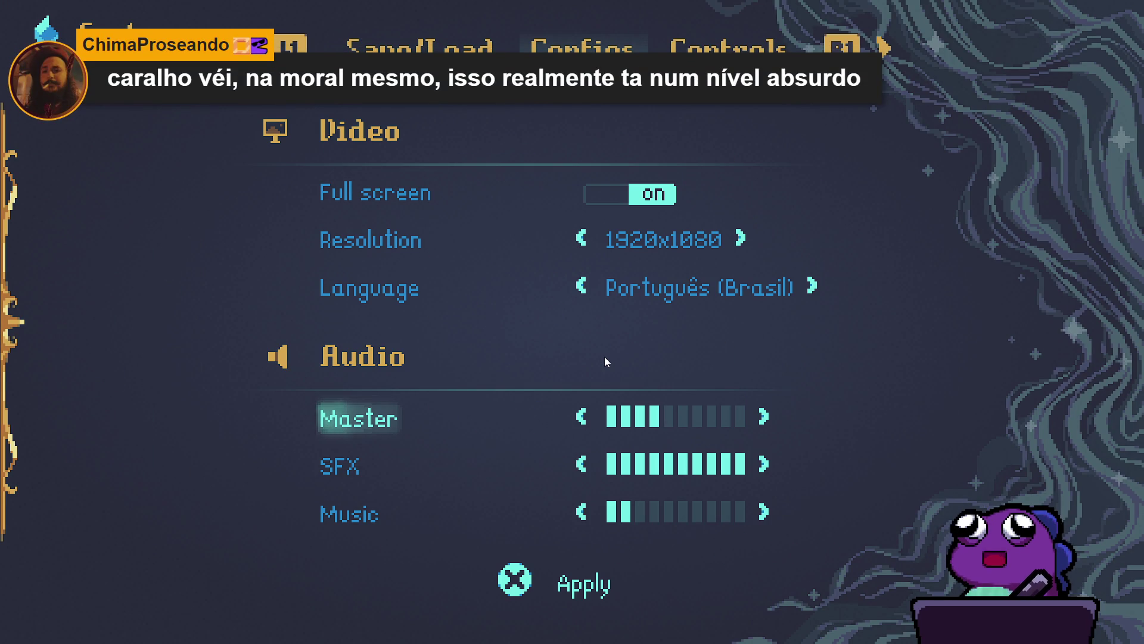
pyautogui.press('Right')
pyautogui.press('Down')
pyautogui.press('Down')
pyautogui.press('Right')
pyautogui.press('Right')
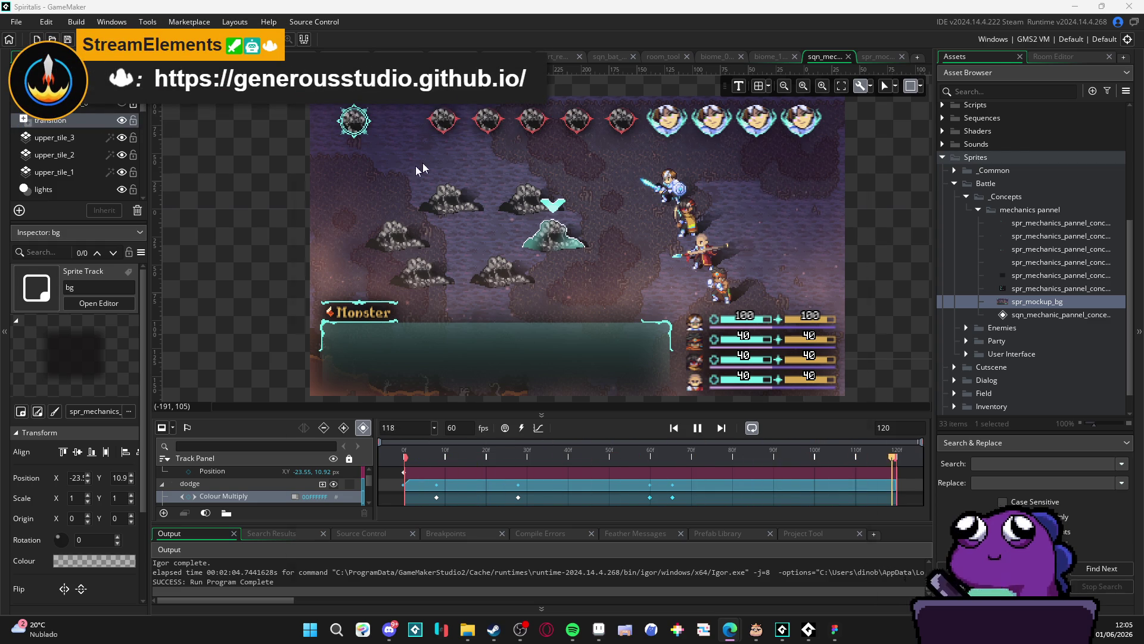
# Open the generous_studio Instagram profile from the links page, scroll its posts, then switch to Discord
pyautogui.hotkey('alt', 'Tab')
pyautogui.click(577, 360)
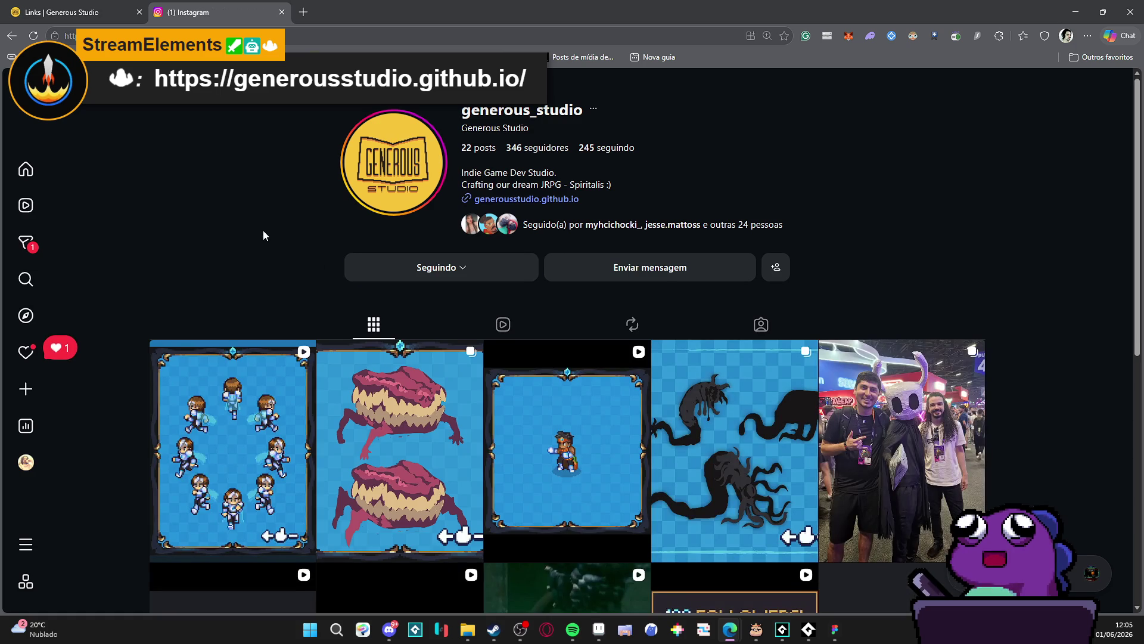
pyautogui.scroll(-3, 263, 233)
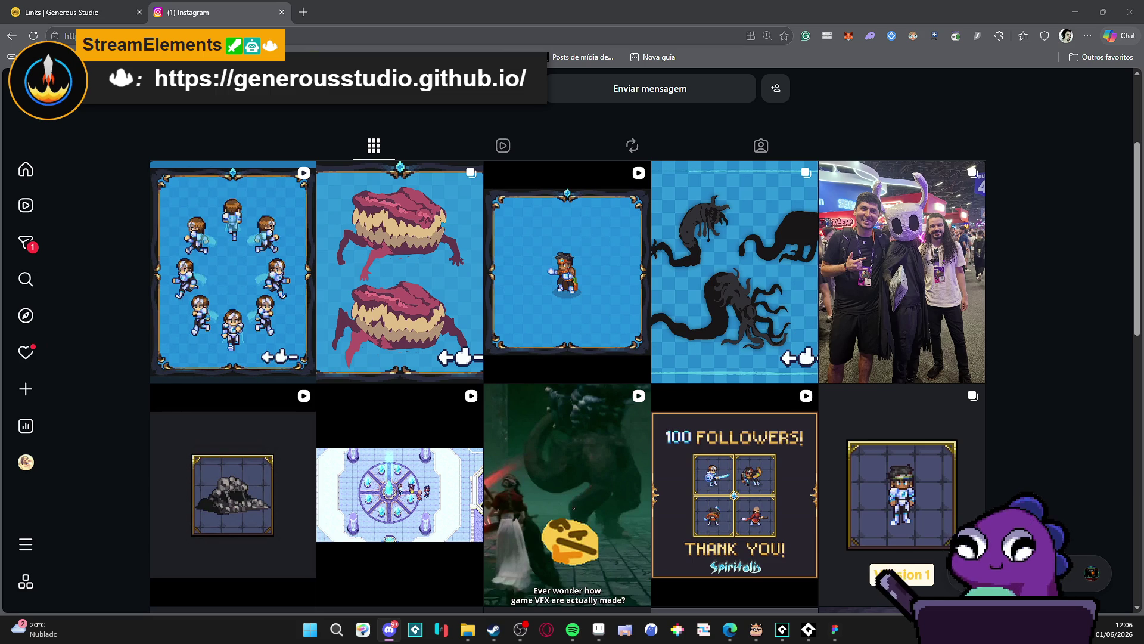
pyautogui.click(389, 628)
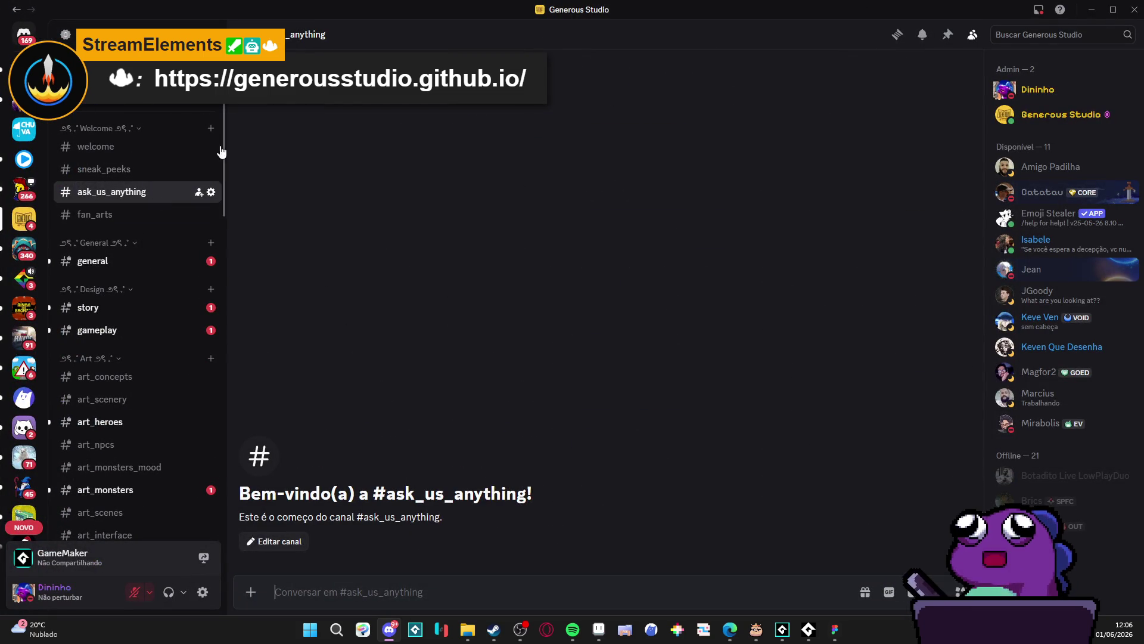
# View #sneak_peeks, glance at #fan_arts and back, then return to the Instagram profile
pyautogui.click(171, 170)
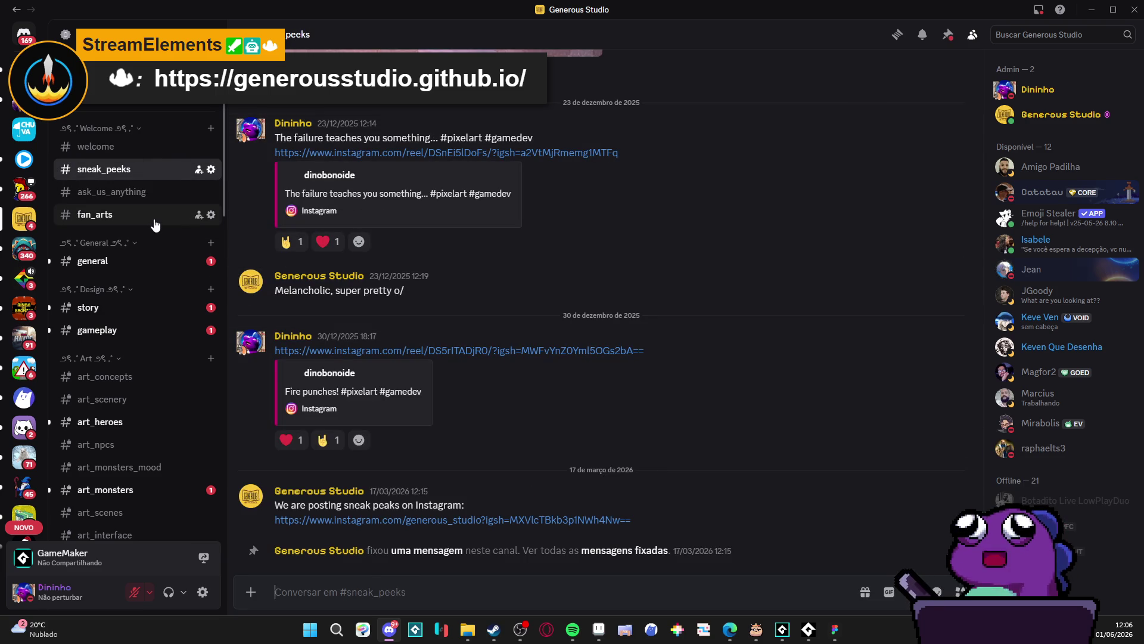
pyautogui.click(149, 216)
pyautogui.click(145, 175)
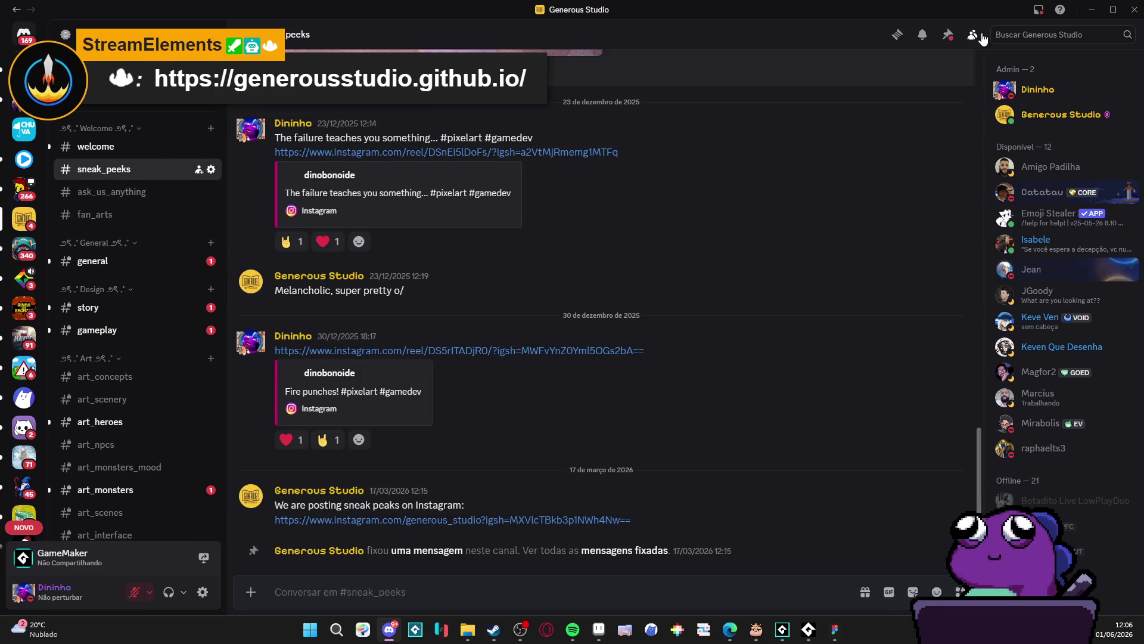
pyautogui.hotkey('alt', 'Tab')
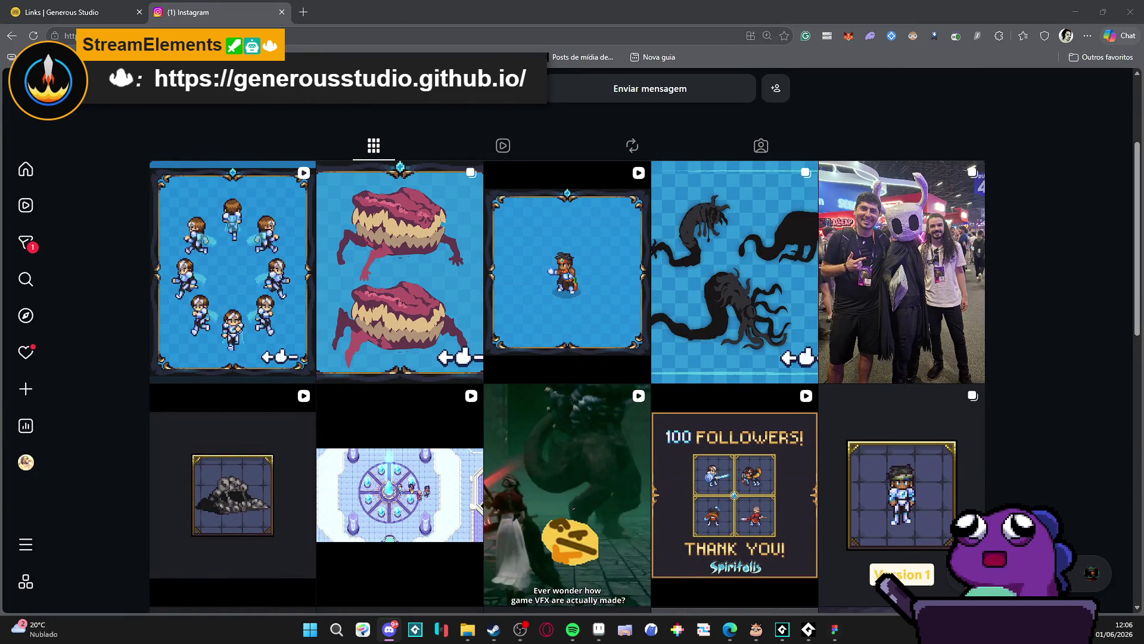
# Scroll back up to the studio profile header and minimize the browser
pyautogui.scroll(2, 1142, 341)
pyautogui.scroll(3, 1038, 282)
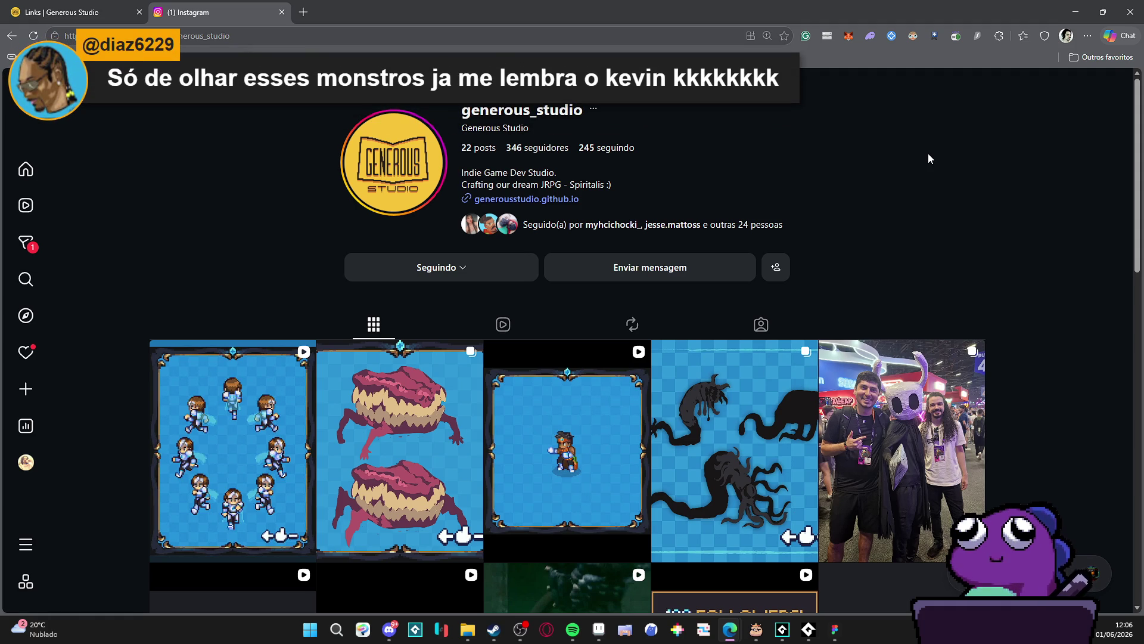
pyautogui.click(1077, 6)
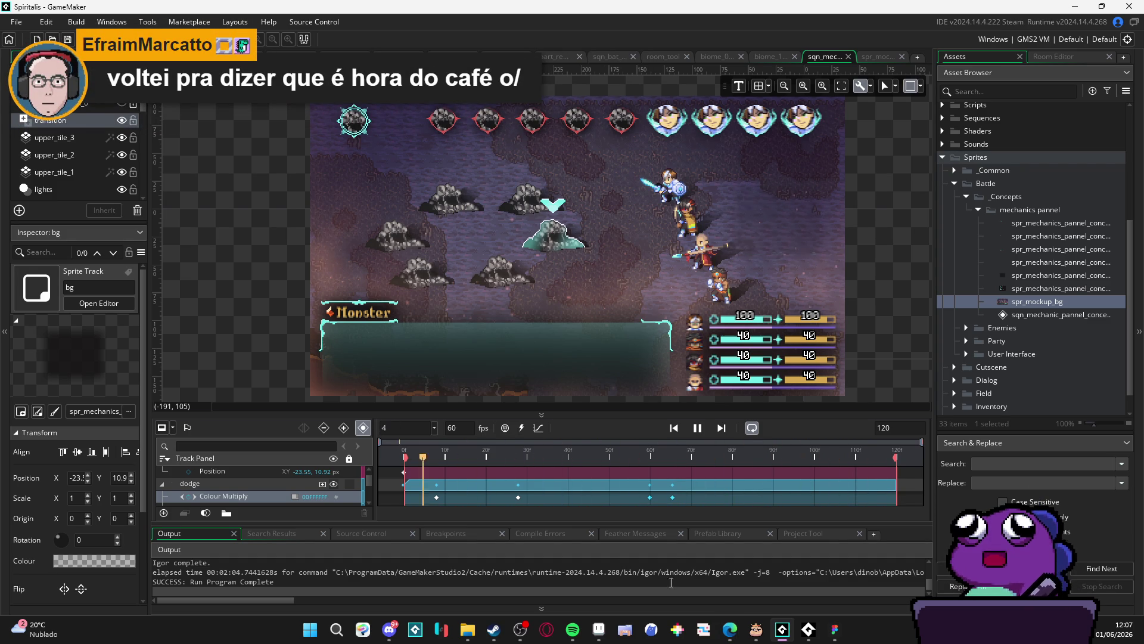
# Bring up Aseprite with the scenery_indolence cave map from the taskbar
pyautogui.click(599, 630)
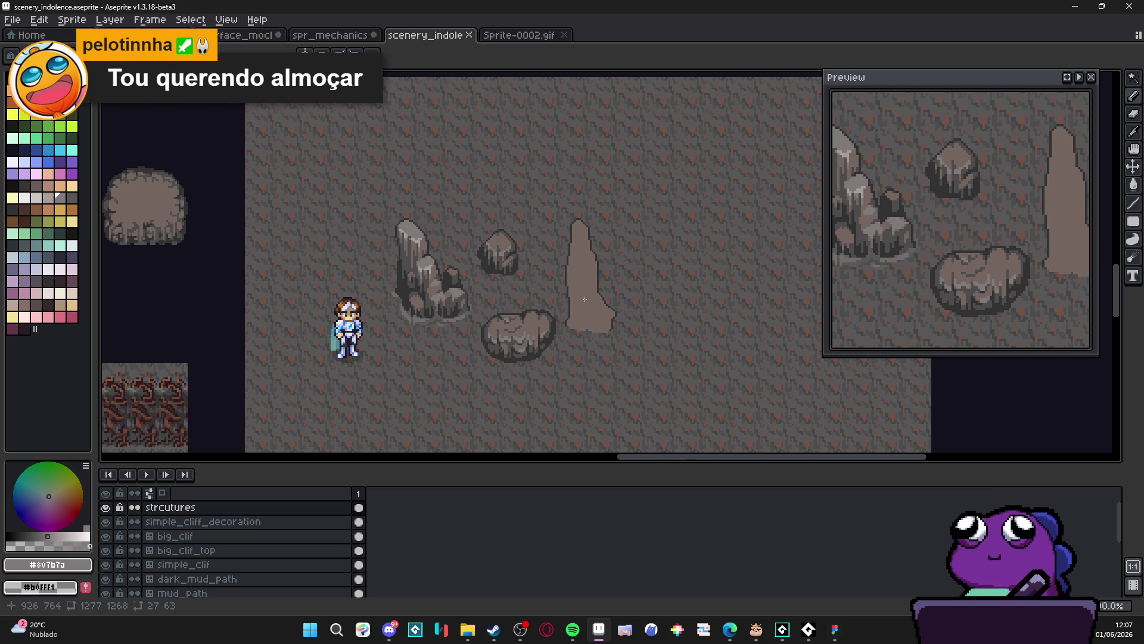
# Zoom and pan the view in close on the round boulder on the cave floor
pyautogui.scroll(1, 599, 248)
pyautogui.scroll(1, 593, 247)
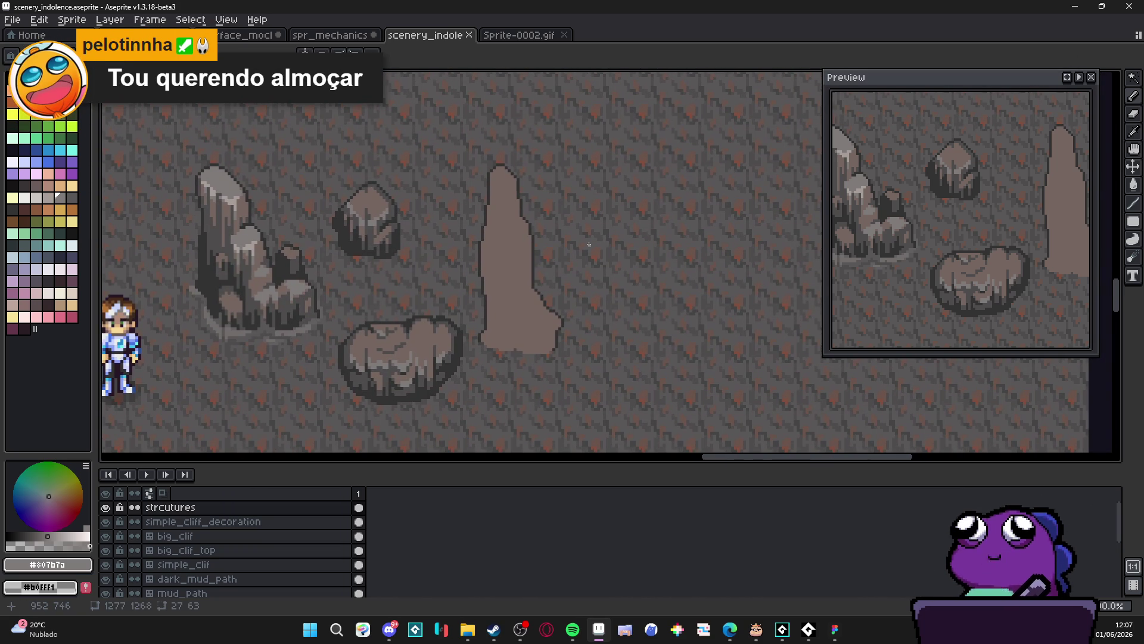
pyautogui.hscroll(2, 476, 197)
pyautogui.scroll(-1, 477, 197)
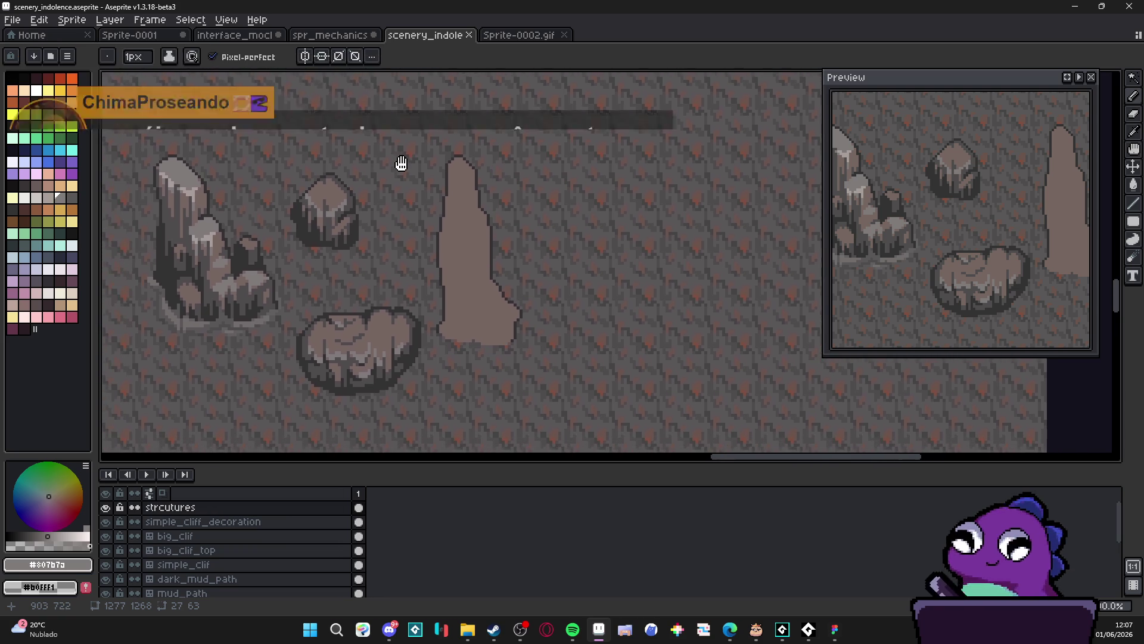
pyautogui.moveTo(418, 164); pyautogui.dragTo(468, 168)
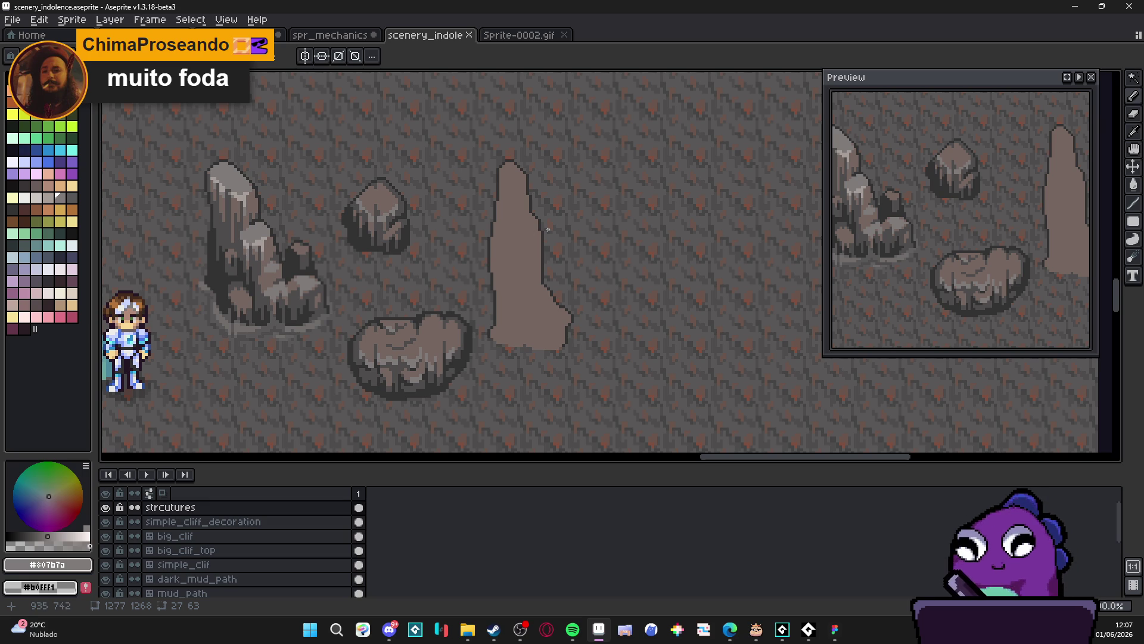
pyautogui.moveTo(402, 307)
pyautogui.mouseDown()
pyautogui.moveTo(467, 286)
pyautogui.moveTo(499, 292)
pyautogui.mouseUp()
pyautogui.scroll(-1, 498, 292)
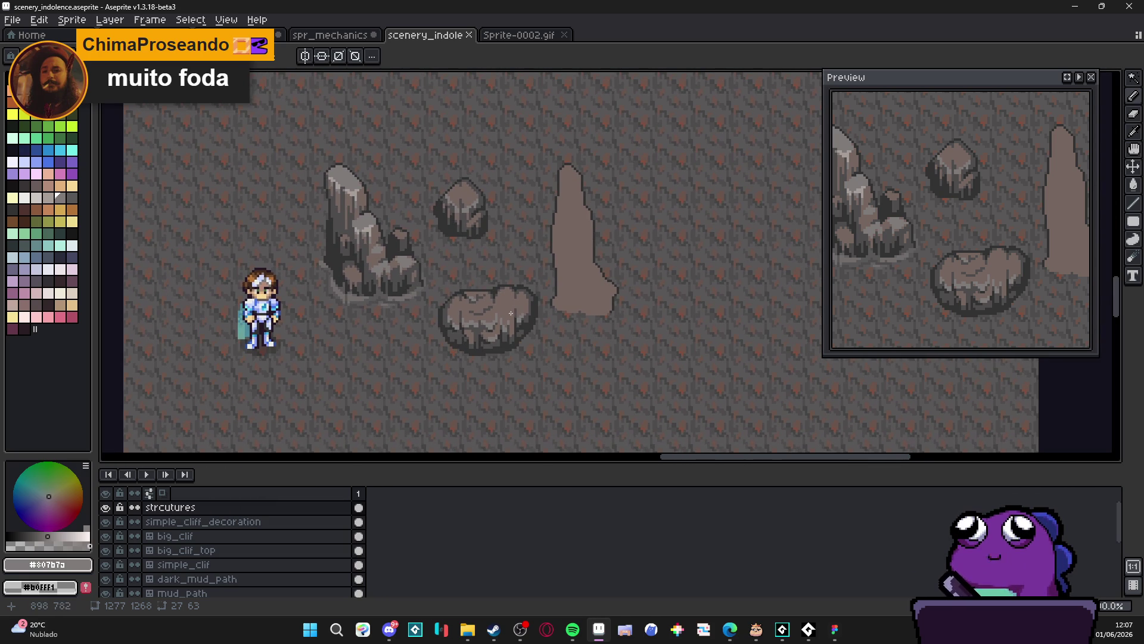
pyautogui.scroll(5, 511, 307)
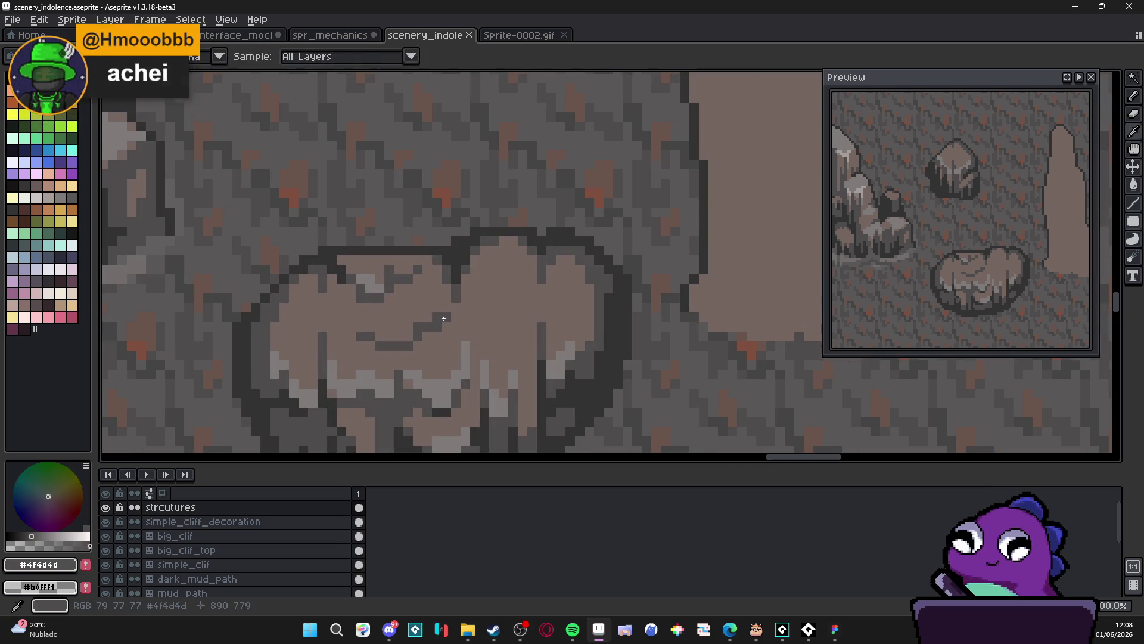
# Draw dark pixels and short crack lines across the lower round boulder
pyautogui.click(414, 344)
pyautogui.click(455, 308)
pyautogui.scroll(-3, 455, 308)
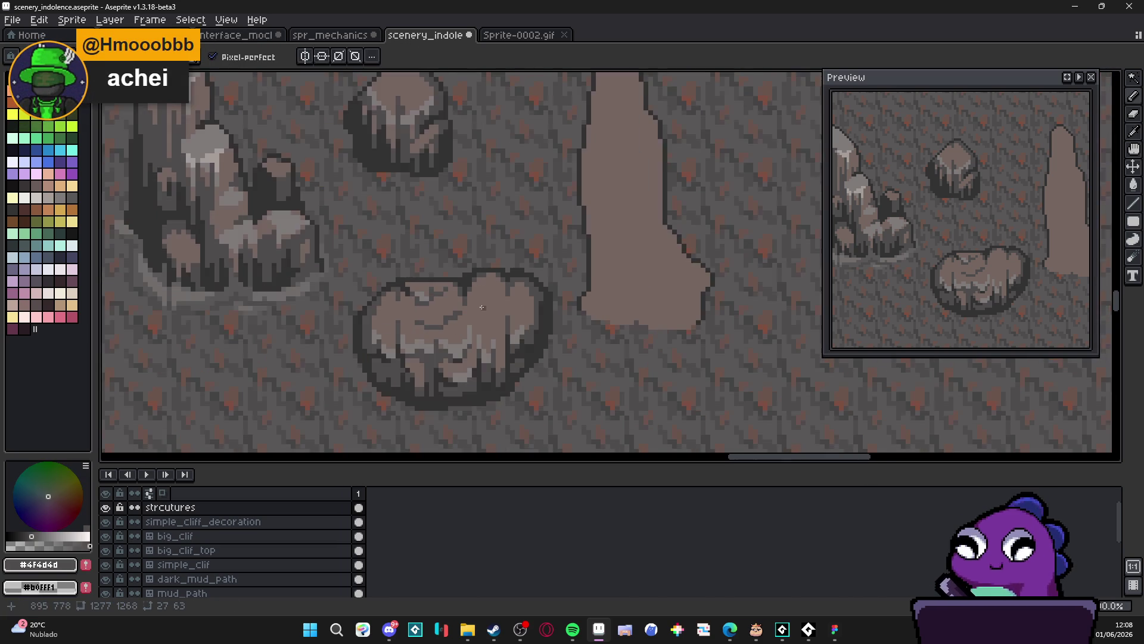
pyautogui.scroll(3, 491, 316)
pyautogui.click(476, 312)
pyautogui.moveTo(477, 317); pyautogui.dragTo(487, 324)
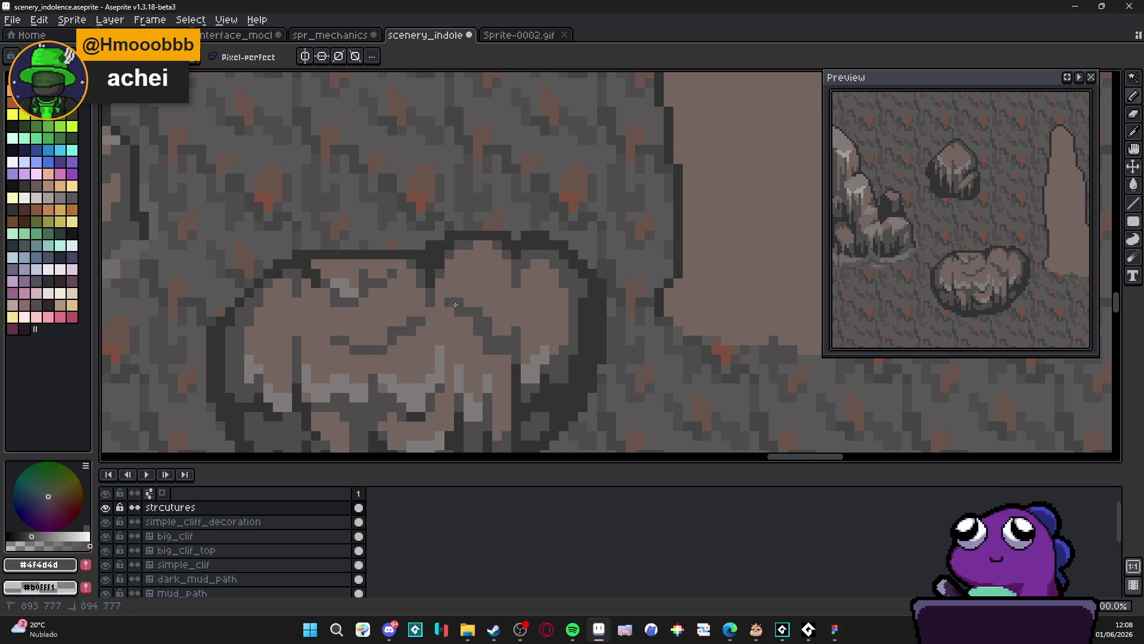
pyautogui.moveTo(507, 322)
pyautogui.mouseDown()
pyautogui.moveTo(516, 322)
pyautogui.moveTo(512, 282)
pyautogui.mouseUp()
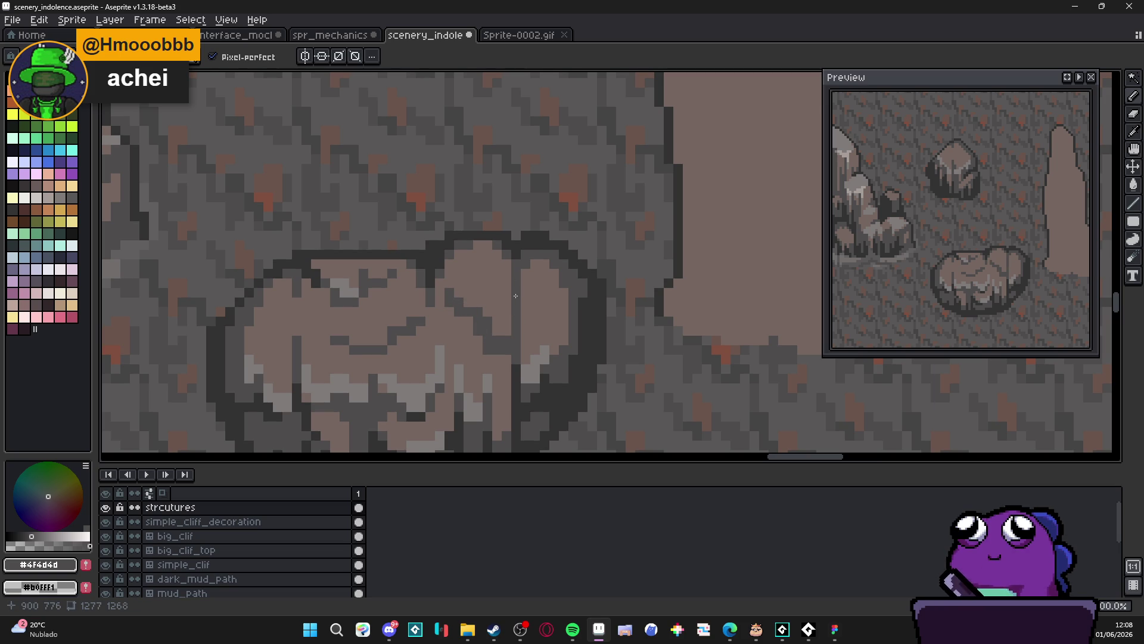
# Touch up the boulder's outline, extend the crack in #323232, then sample grey #4f4d4d
pyautogui.keyDown('alt'); pyautogui.click(539, 340); pyautogui.keyUp('alt')
pyautogui.click(538, 340)
pyautogui.click(526, 332)
pyautogui.keyDown('alt'); pyautogui.click(523, 332); pyautogui.keyUp('alt')
pyautogui.click(523, 332)
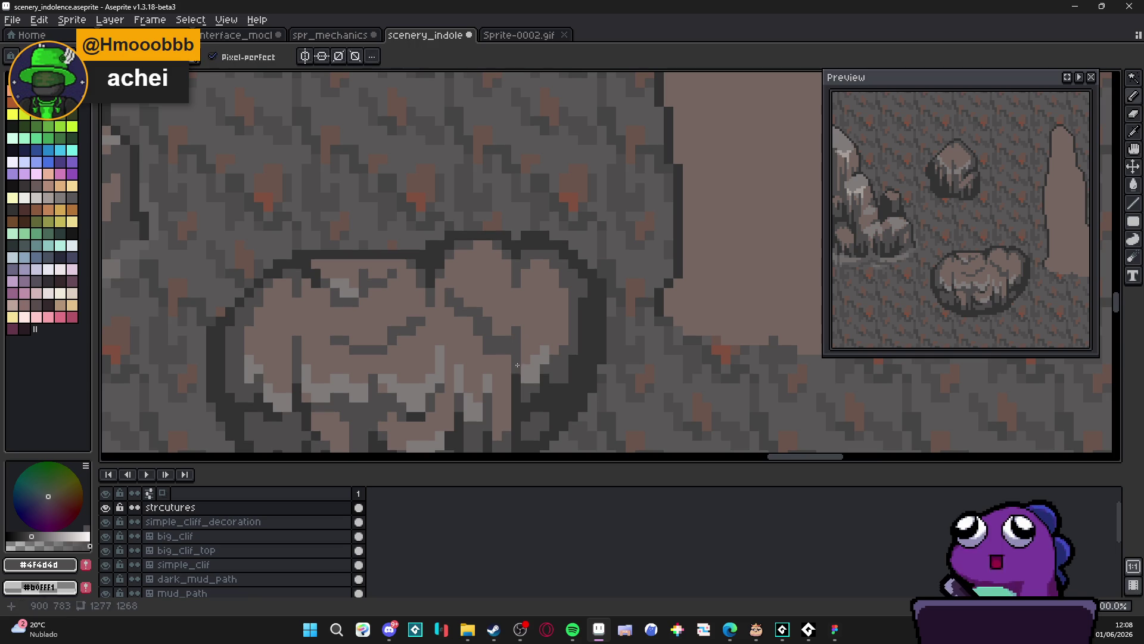
pyautogui.keyDown('alt'); pyautogui.click(513, 358); pyautogui.keyUp('alt')
pyautogui.click(514, 357)
pyautogui.click(500, 343)
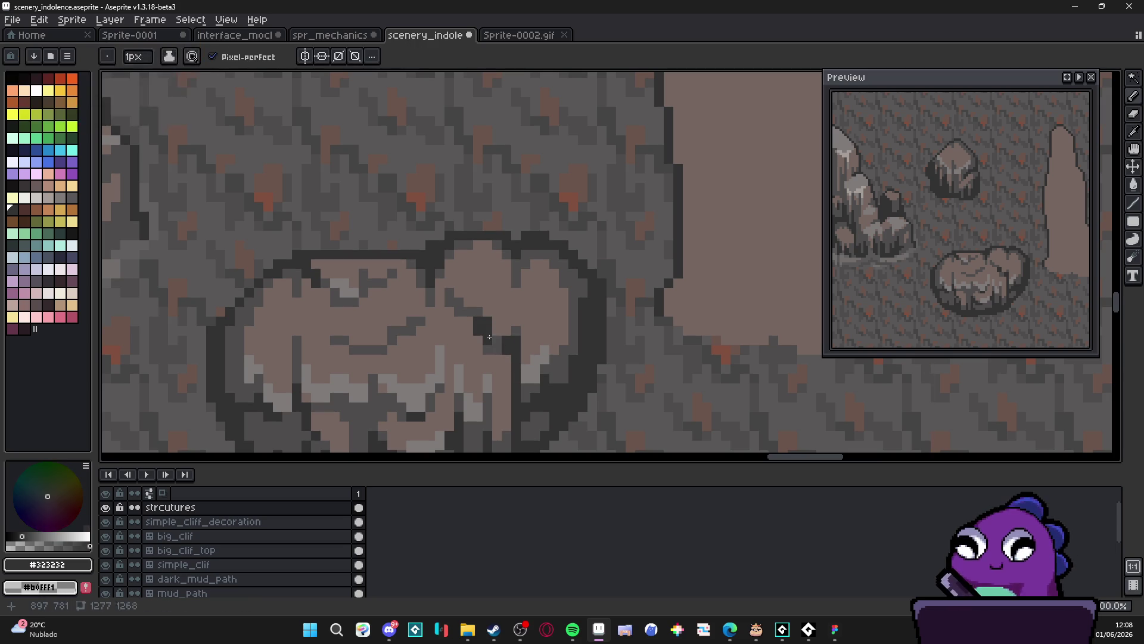
pyautogui.scroll(-3, 509, 349)
pyautogui.scroll(-1, 509, 349)
pyautogui.scroll(4, 509, 348)
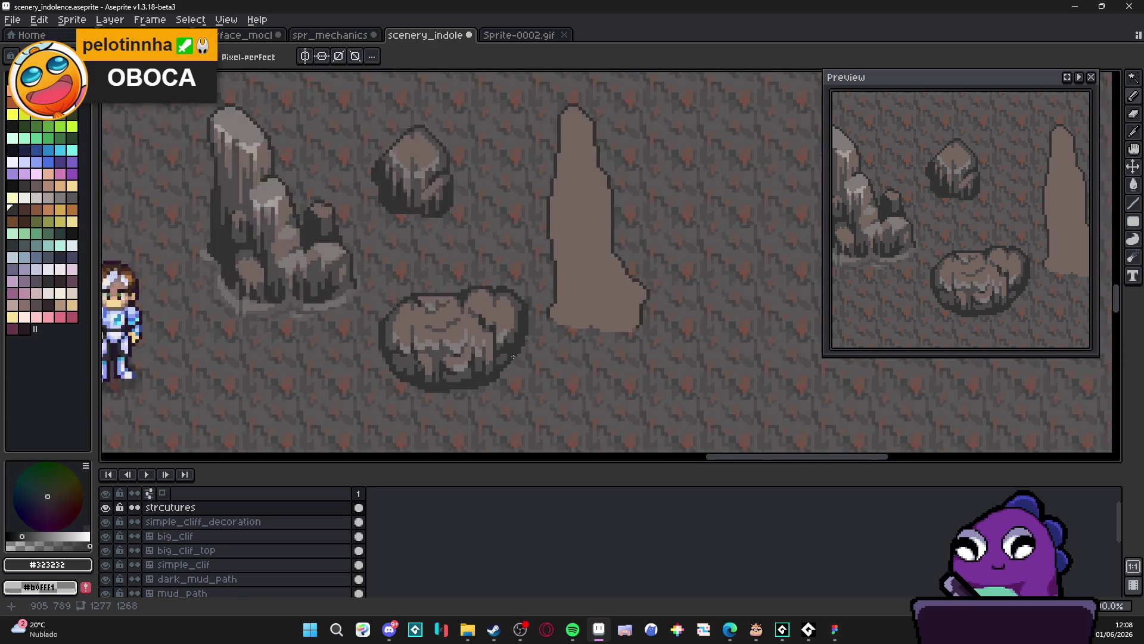
pyautogui.keyDown('alt'); pyautogui.click(488, 373); pyautogui.keyUp('alt')
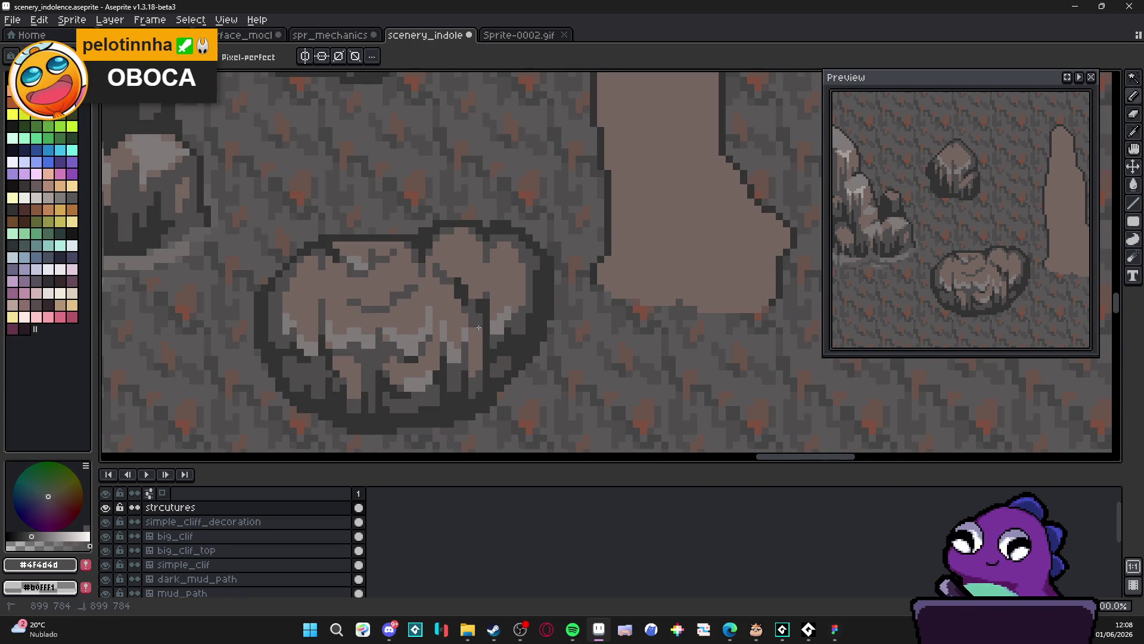
# Deselect, save scenery_indolence.aseprite, and pick the dark outline grey #323232
pyautogui.hotkey('ctrl', 'd')
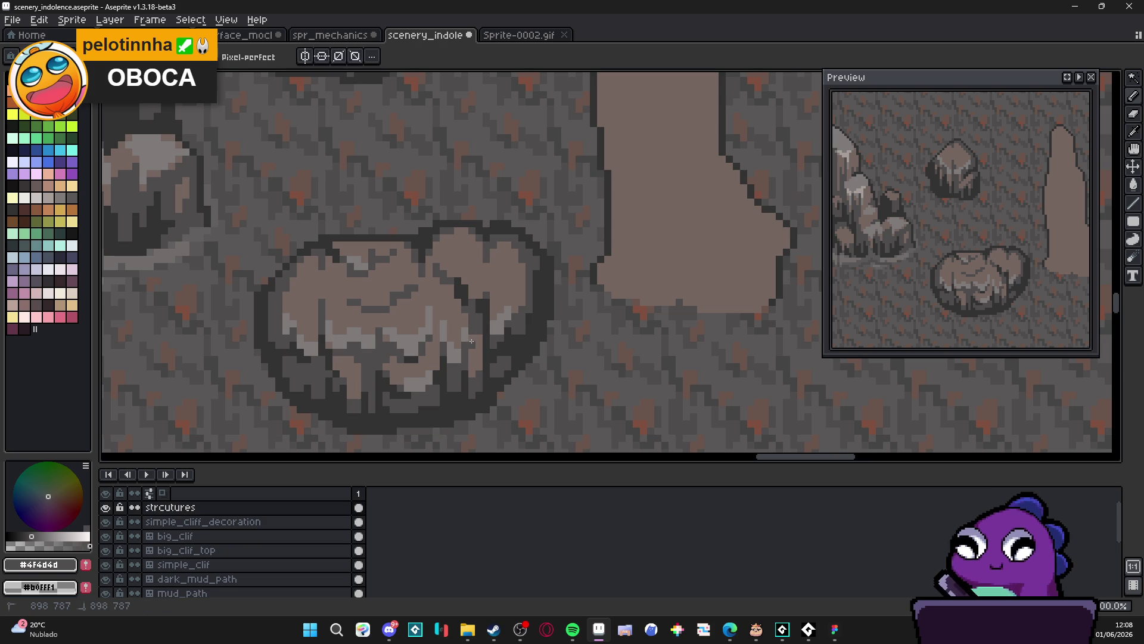
pyautogui.scroll(-5, 472, 350)
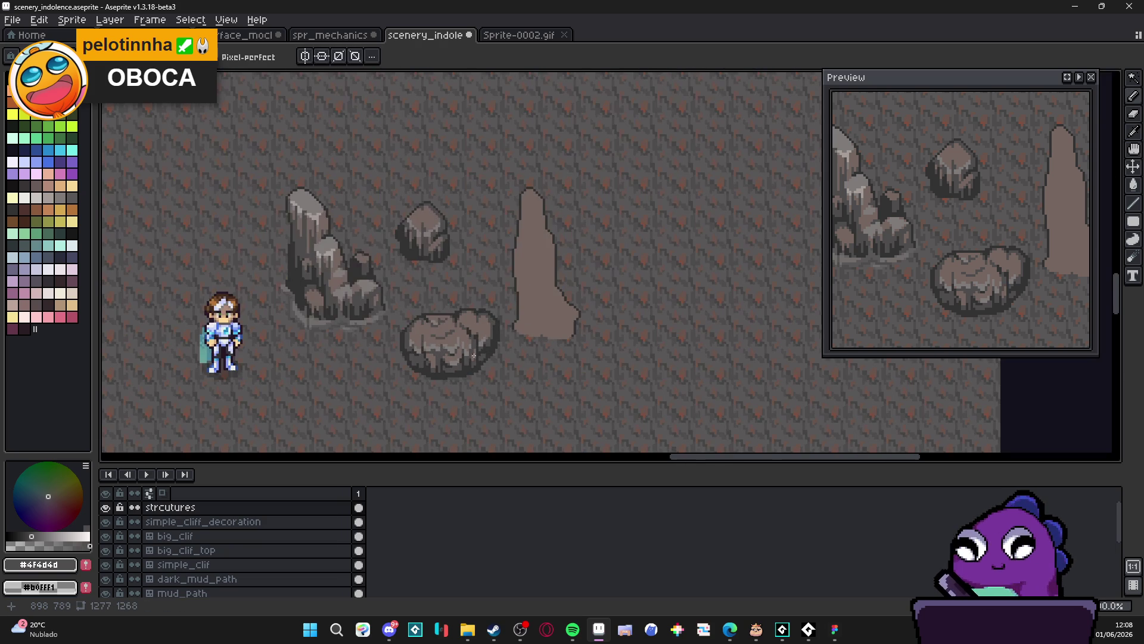
pyautogui.scroll(1, 487, 365)
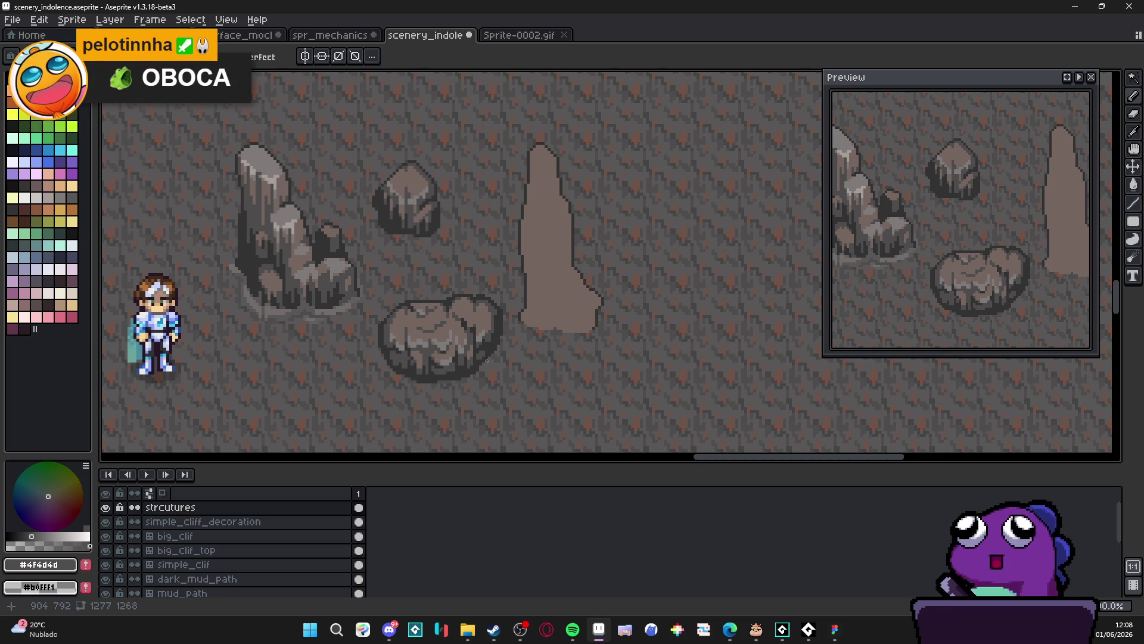
pyautogui.hotkey('ctrl', 's')
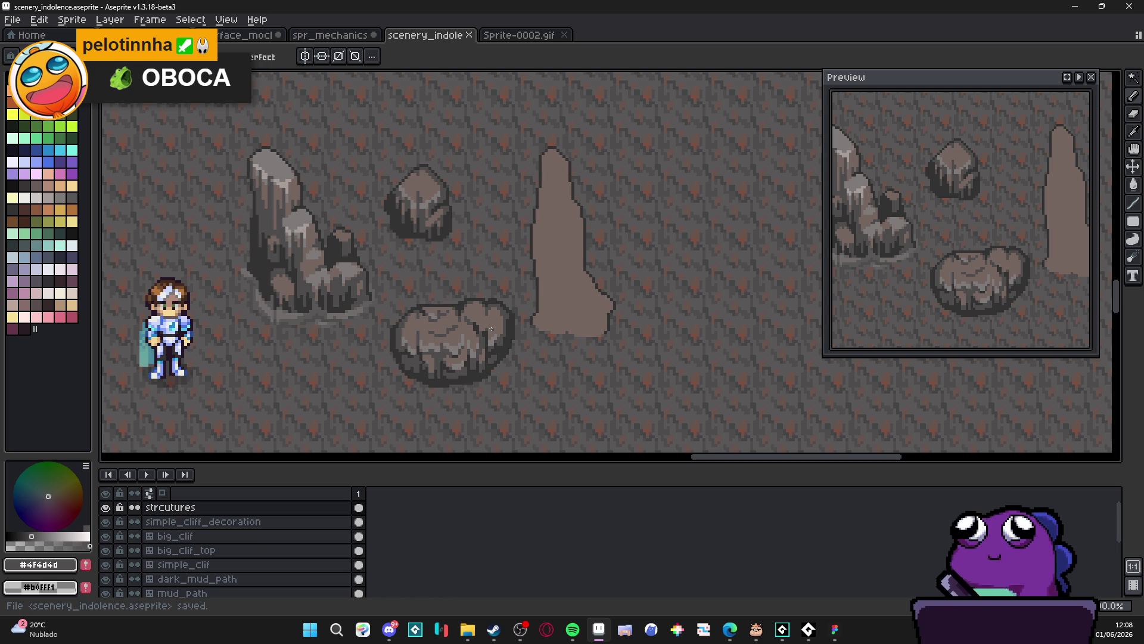
pyautogui.scroll(2, 491, 329)
pyautogui.keyDown('alt'); pyautogui.click(441, 307); pyautogui.keyUp('alt')
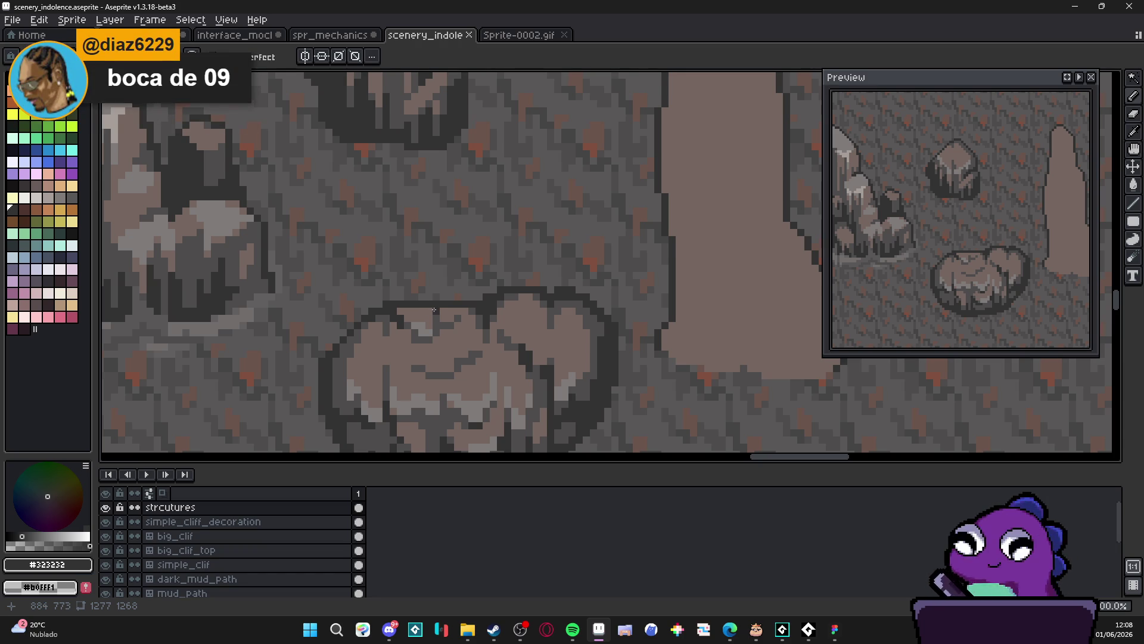
# Paint a dark pixel on the boulder's top edge with the Pencil
pyautogui.press('b')
pyautogui.click(429, 304)
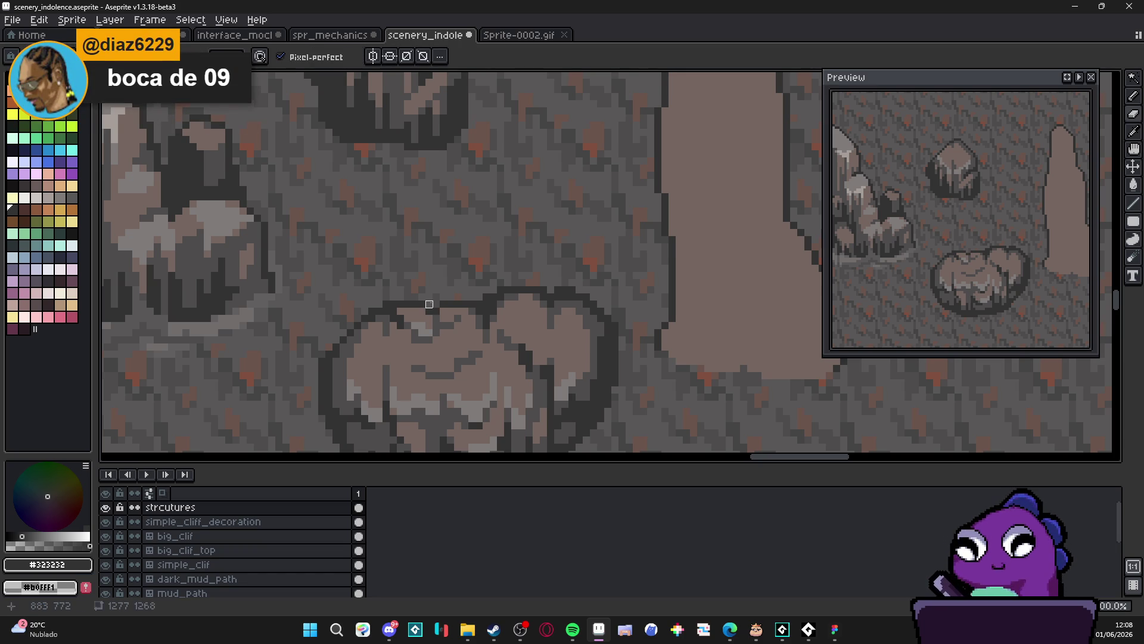
pyautogui.press('e')
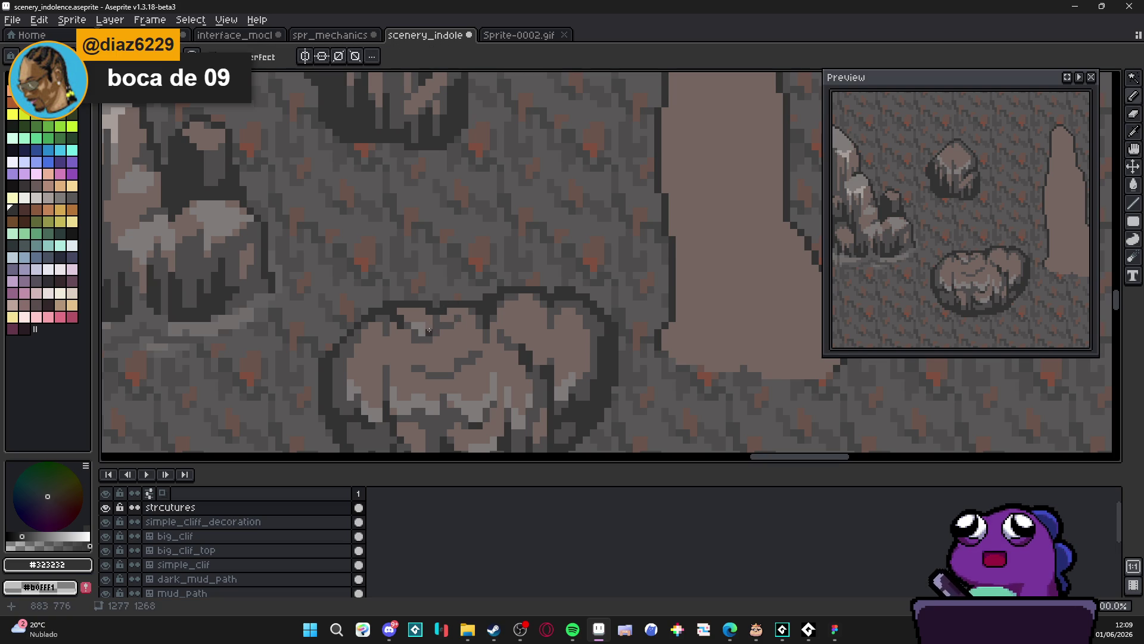
pyautogui.scroll(-1, 423, 320)
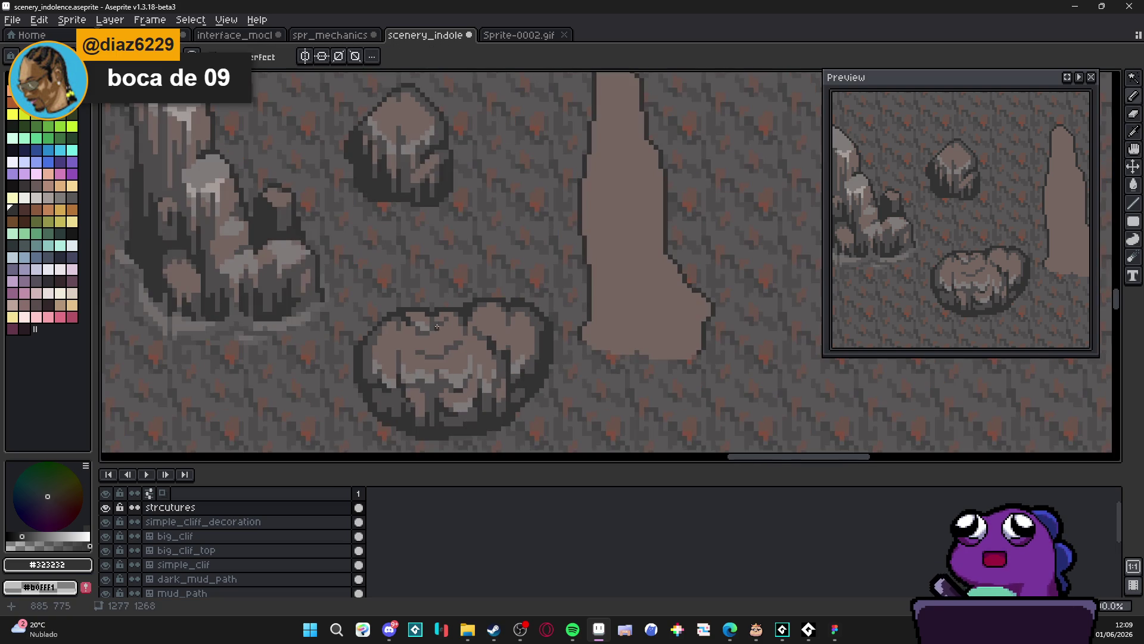
pyautogui.scroll(3, 441, 332)
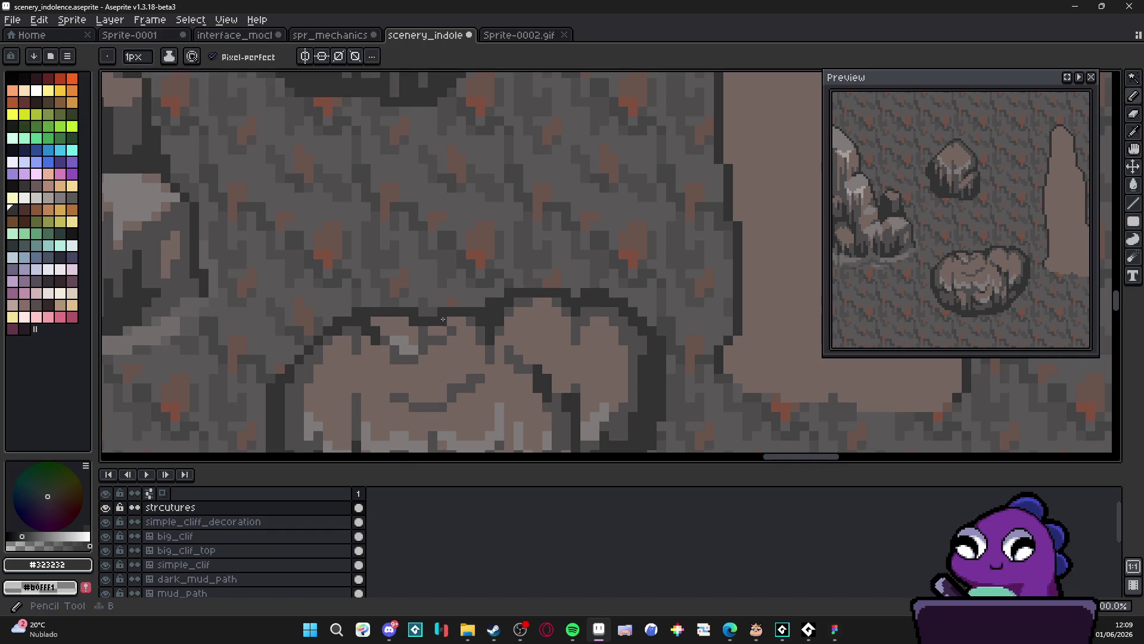
pyautogui.scroll(-3, 441, 328)
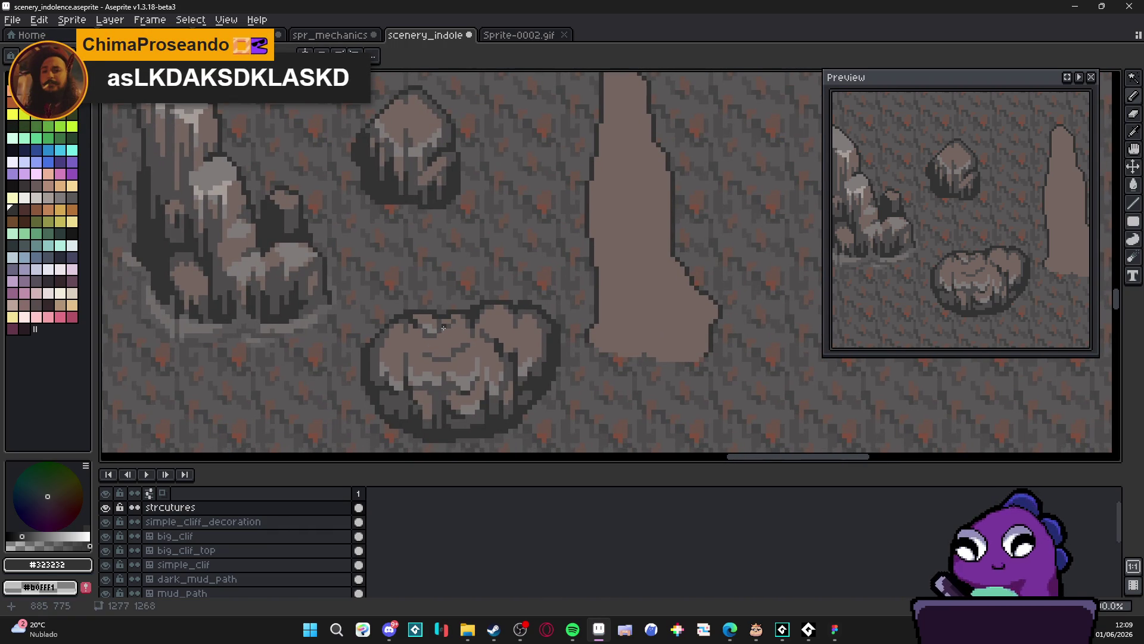
pyautogui.scroll(2, 445, 326)
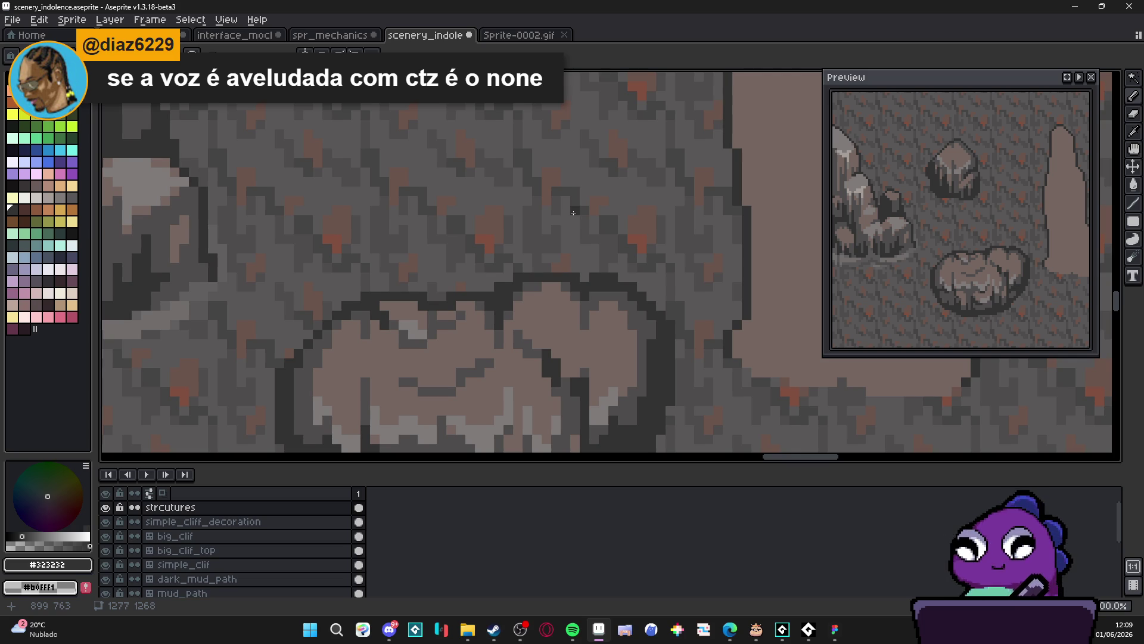
pyautogui.scroll(-2, 493, 268)
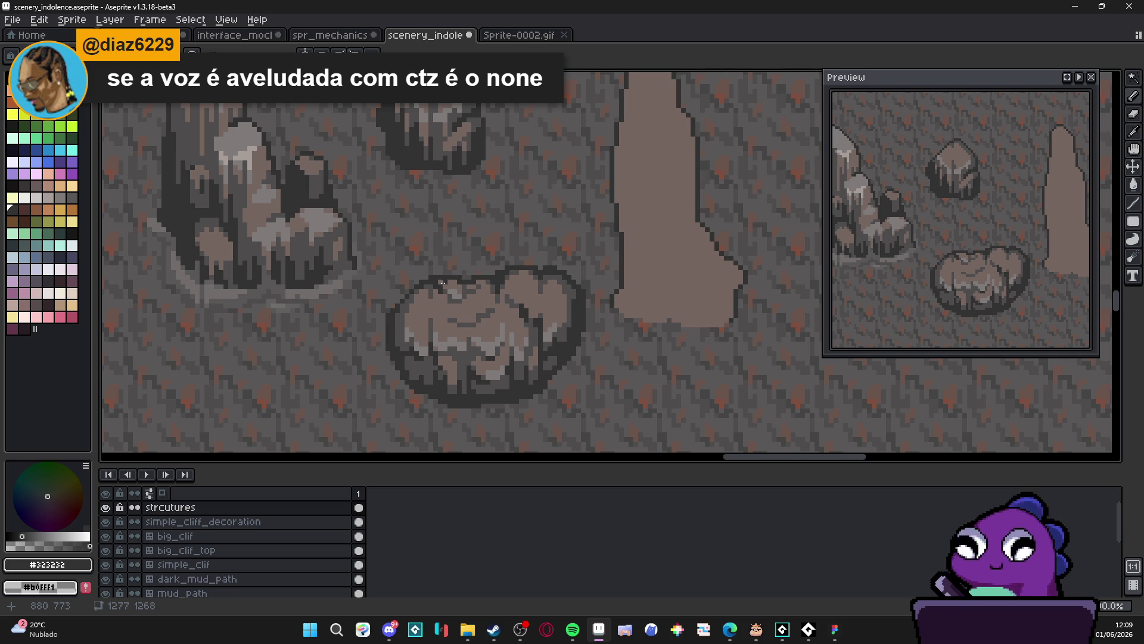
pyautogui.scroll(-1, 476, 304)
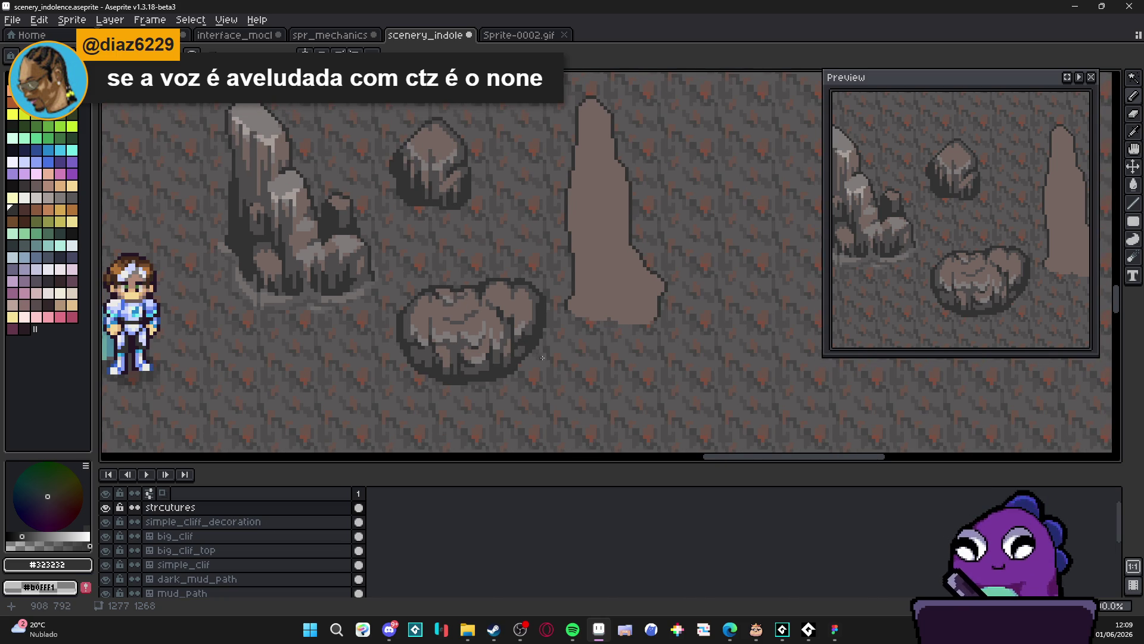
pyautogui.scroll(1, 540, 358)
pyautogui.scroll(1, 512, 363)
# Switch to the Eraser, pan across the scene, and sample mid-grey #4f4d4d from the rock
pyautogui.press('e')
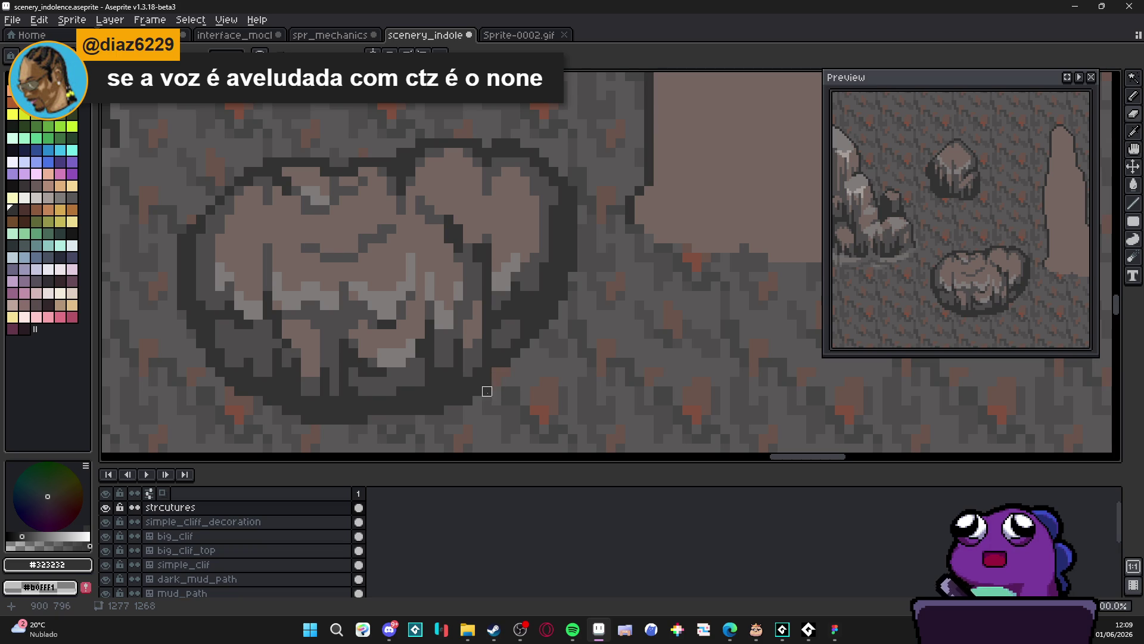
pyautogui.scroll(-1, 507, 373)
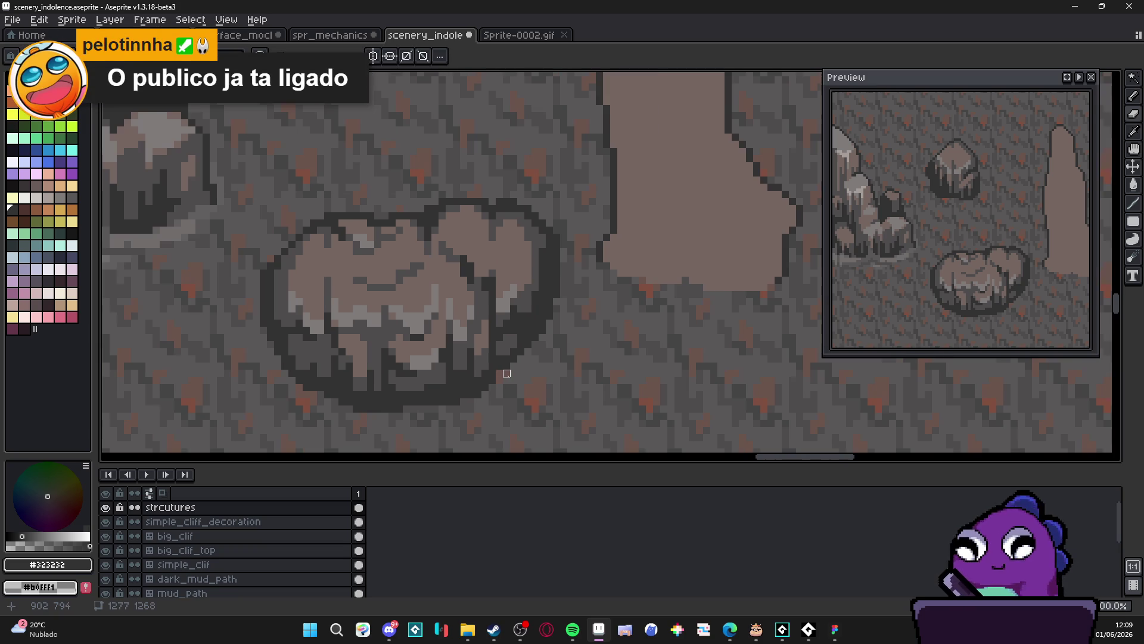
pyautogui.scroll(-1, 514, 373)
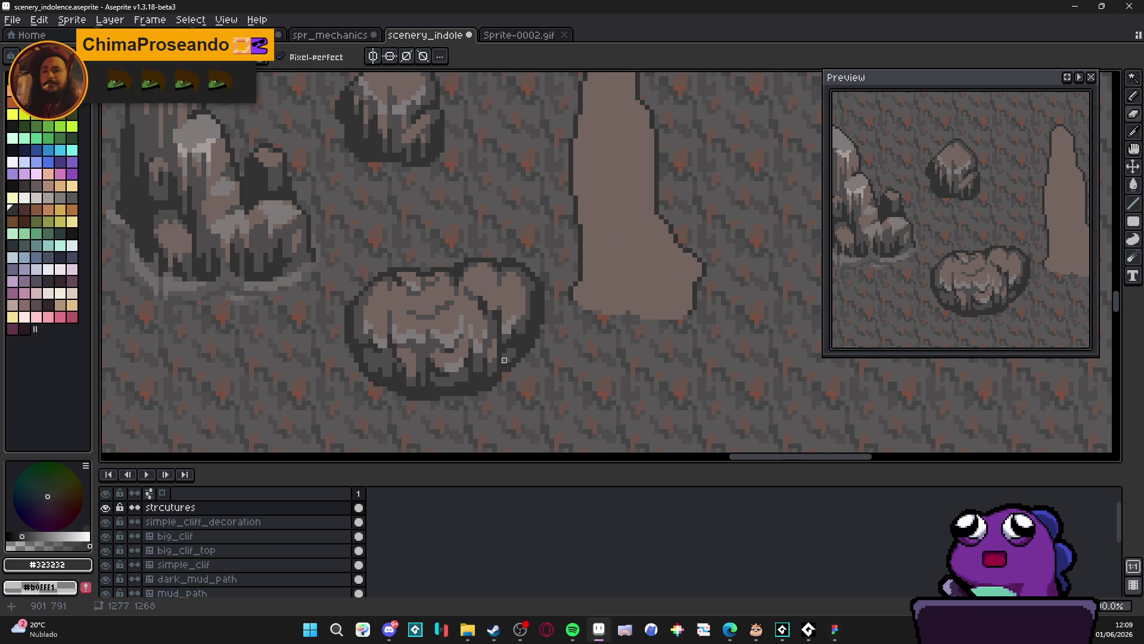
pyautogui.scroll(2, 501, 372)
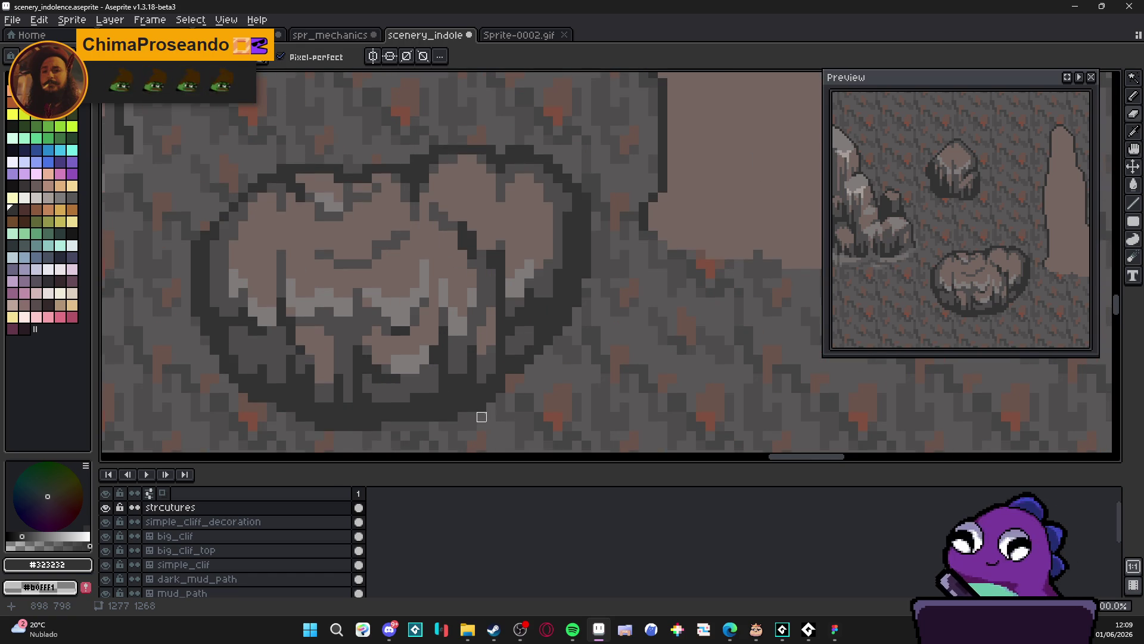
pyautogui.scroll(-2, 521, 441)
pyautogui.scroll(2, 519, 444)
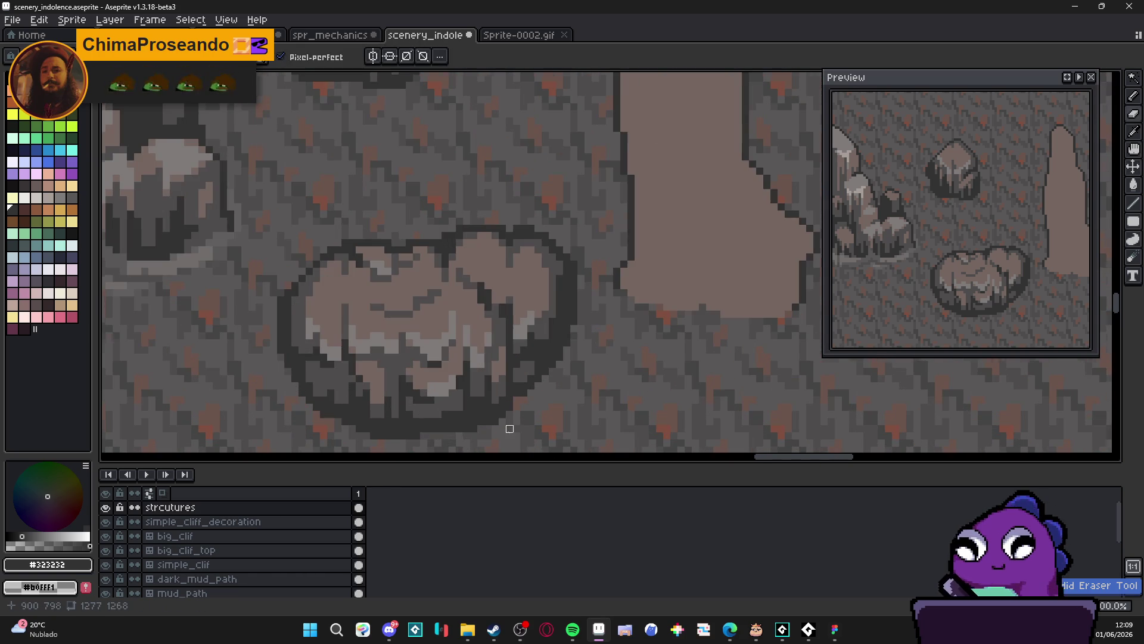
pyautogui.scroll(-2, 480, 428)
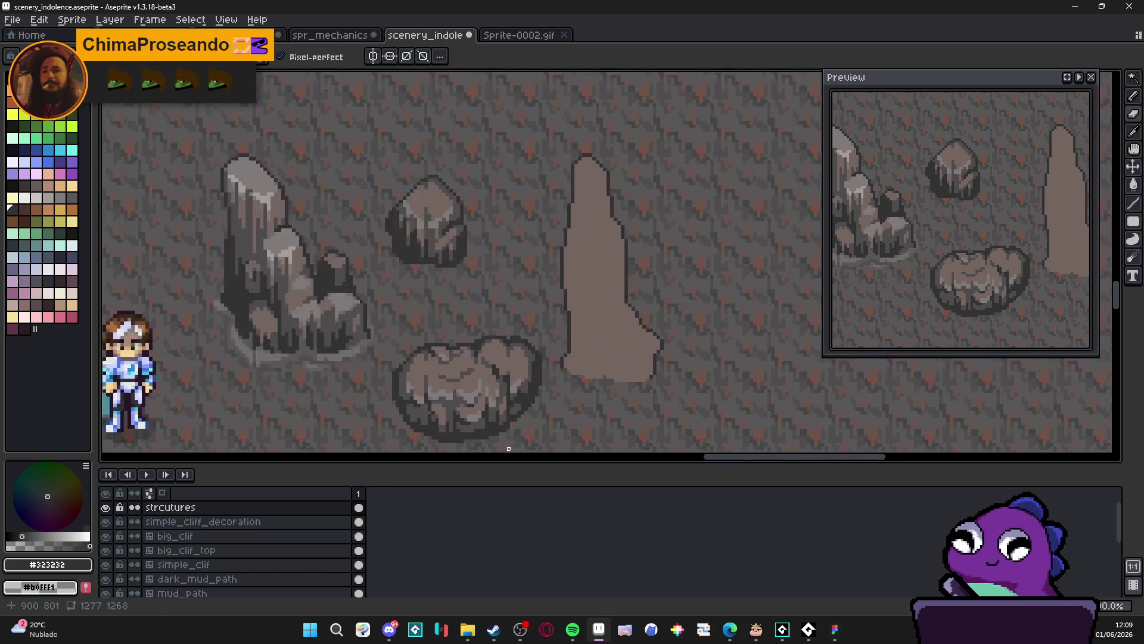
pyautogui.scroll(2, 506, 413)
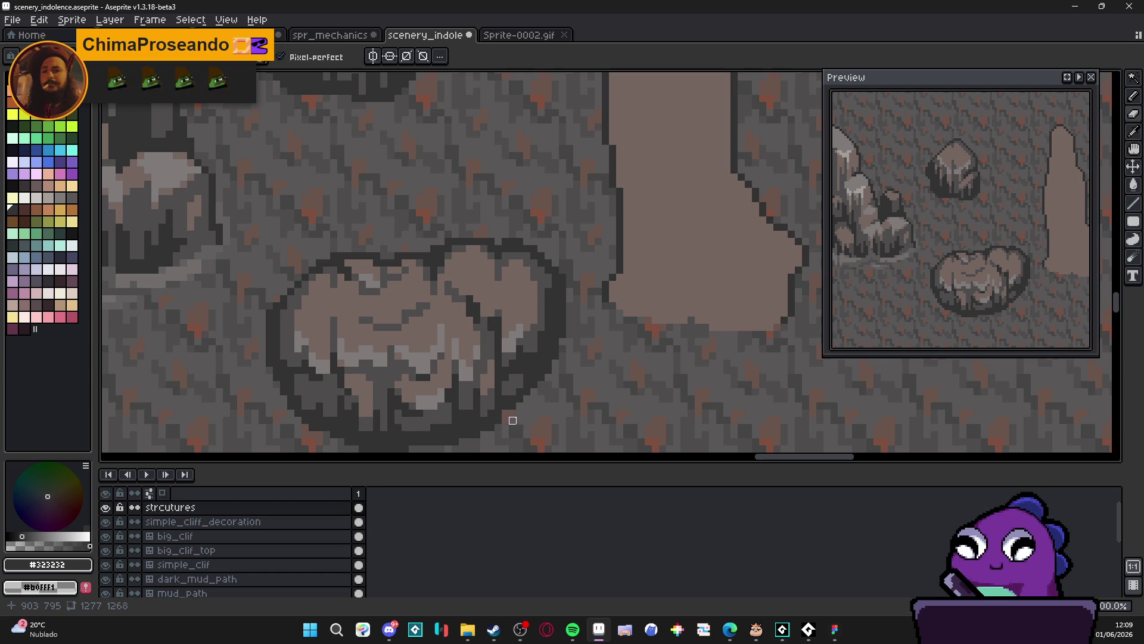
pyautogui.scroll(1, 327, 434)
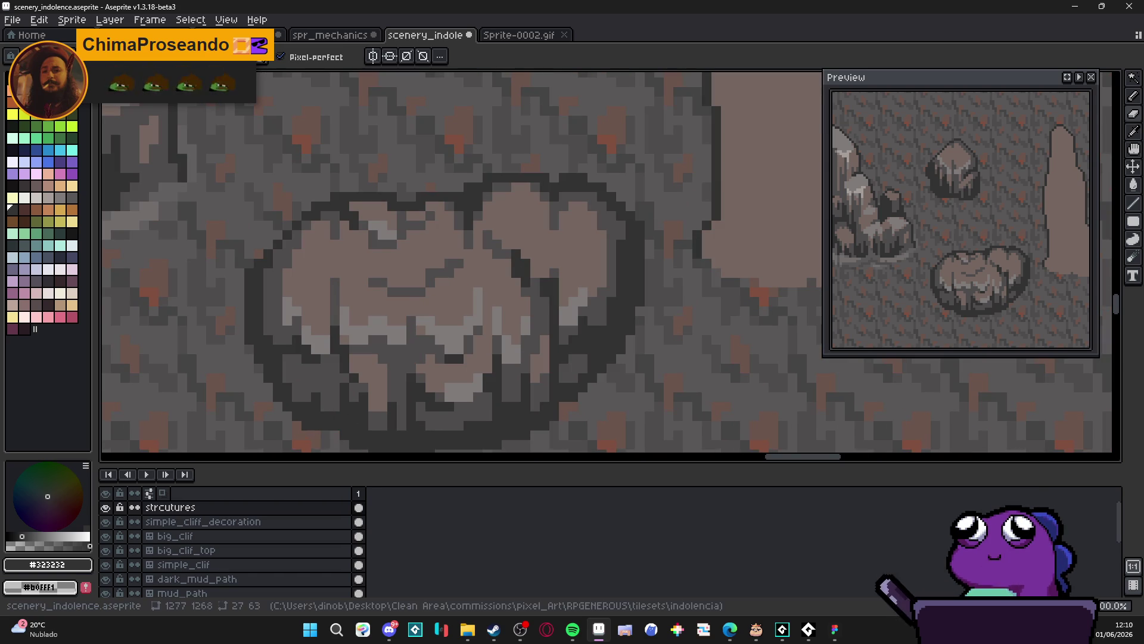
pyautogui.scroll(1, 358, 232)
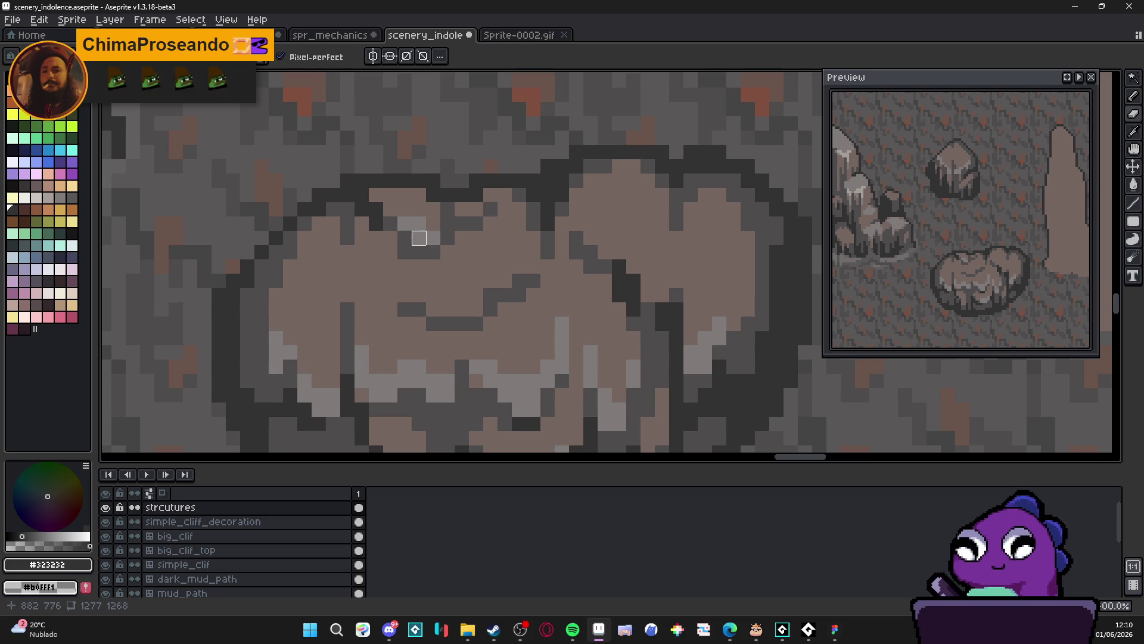
pyautogui.scroll(-4, 419, 237)
pyautogui.moveTo(626, 342); pyautogui.dragTo(553, 356)
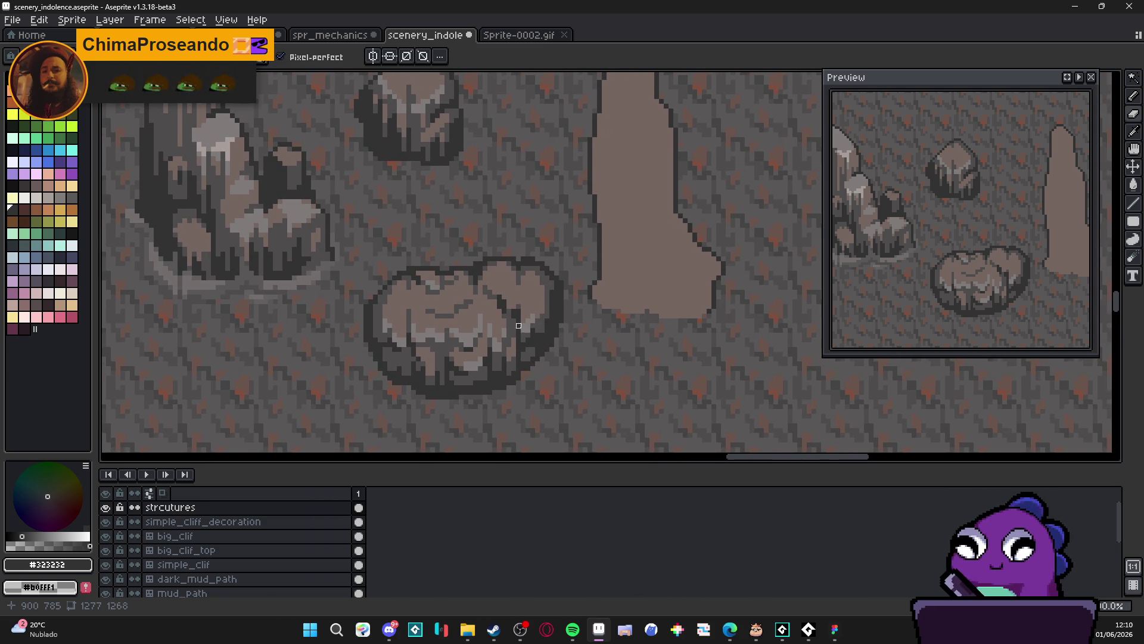
pyautogui.scroll(1, 538, 325)
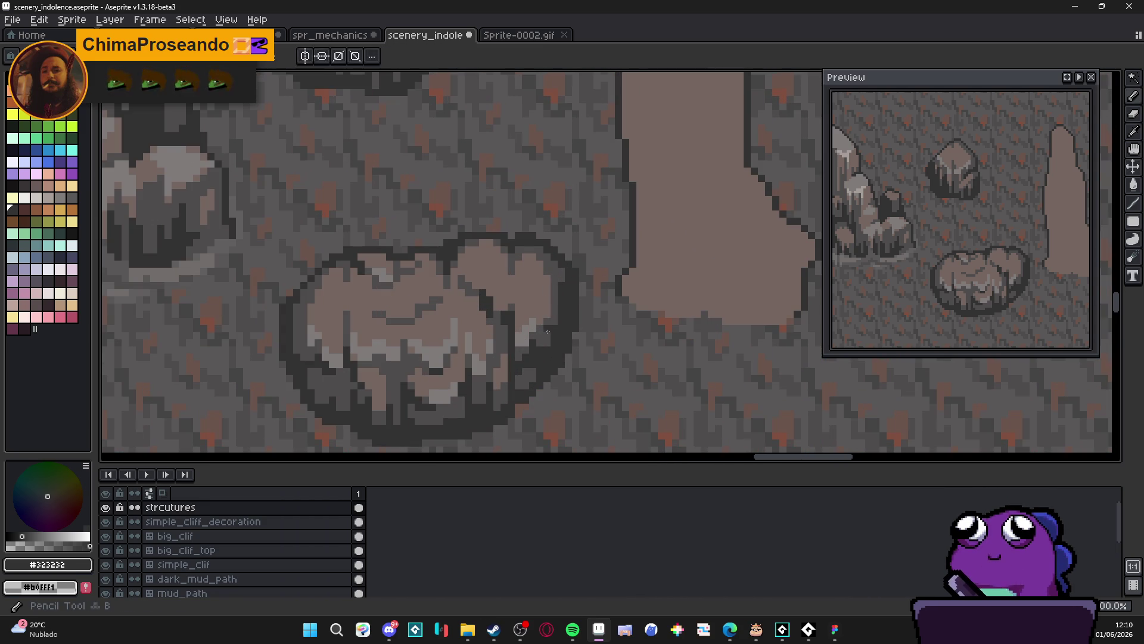
pyautogui.keyDown('alt'); pyautogui.click(542, 325); pyautogui.keyUp('alt')
# Save the cave tileset, then paint a short row of dark pixels on the rock edge
pyautogui.scroll(-2, 522, 341)
pyautogui.scroll(-2, 522, 341)
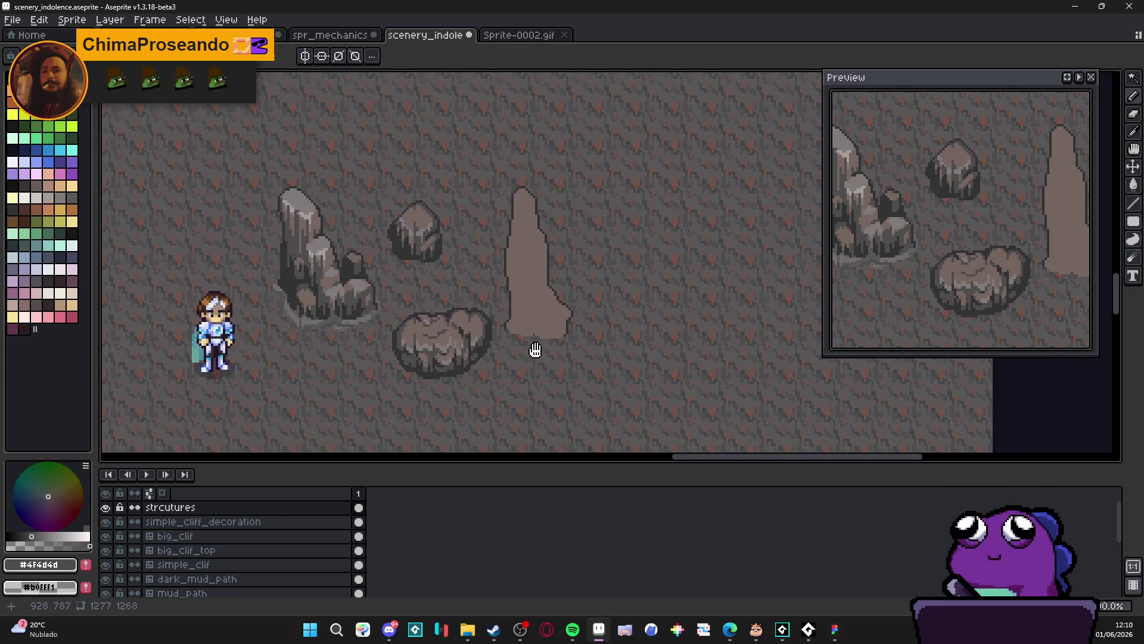
pyautogui.hotkey('ctrl', 's')
pyautogui.scroll(5, 463, 324)
pyautogui.moveTo(377, 363)
pyautogui.mouseDown()
pyautogui.moveTo(413, 366)
pyautogui.moveTo(427, 352)
pyautogui.moveTo(432, 364)
pyautogui.moveTo(447, 349)
pyautogui.moveTo(445, 367)
pyautogui.mouseUp()
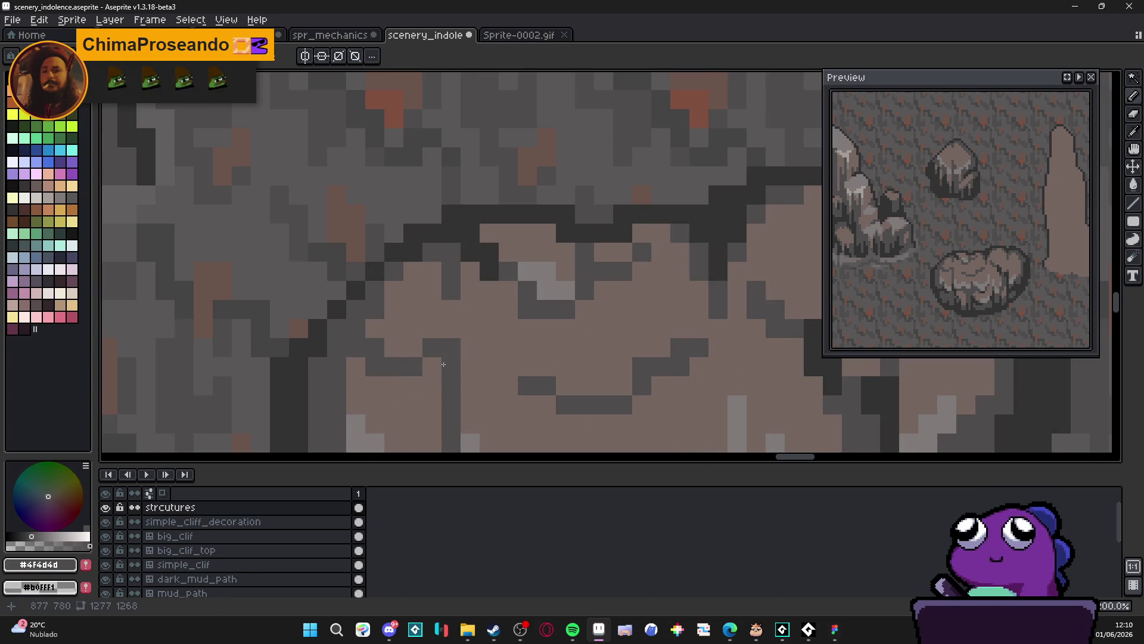
pyautogui.scroll(-5, 445, 367)
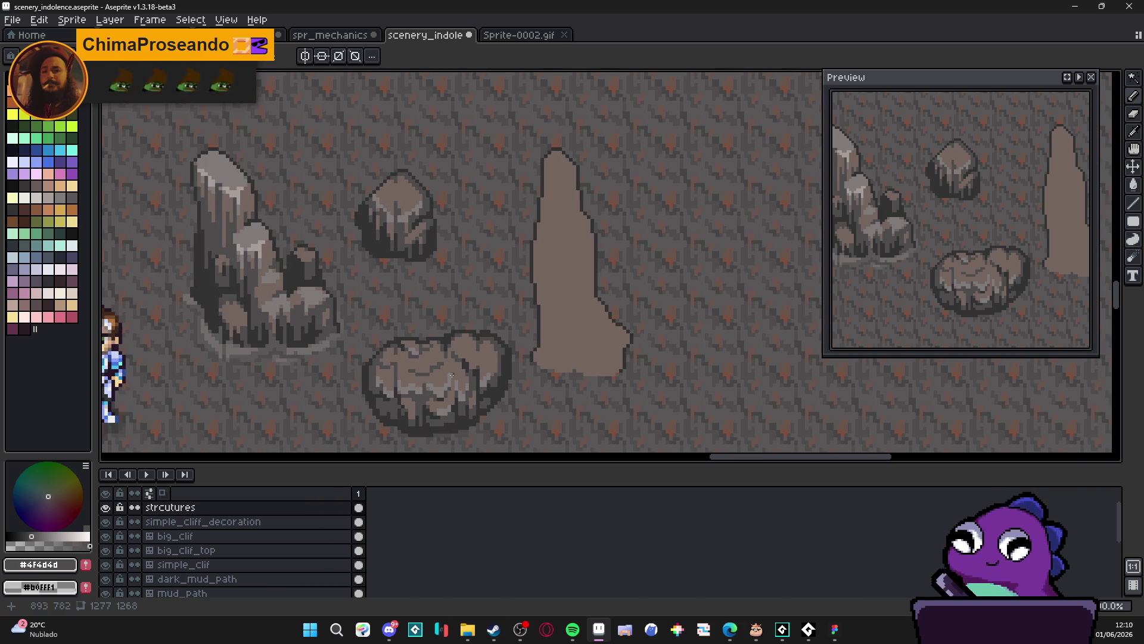
pyautogui.scroll(2, 453, 378)
pyautogui.scroll(-2, 459, 394)
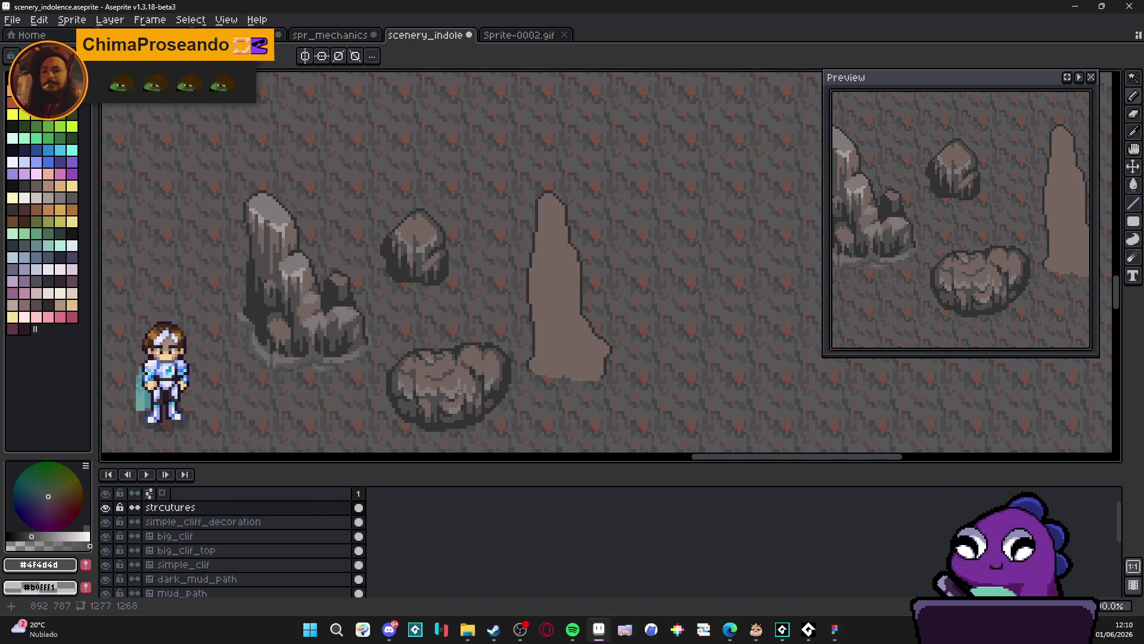
pyautogui.hscroll(2, 455, 391)
pyautogui.hscroll(2, 503, 345)
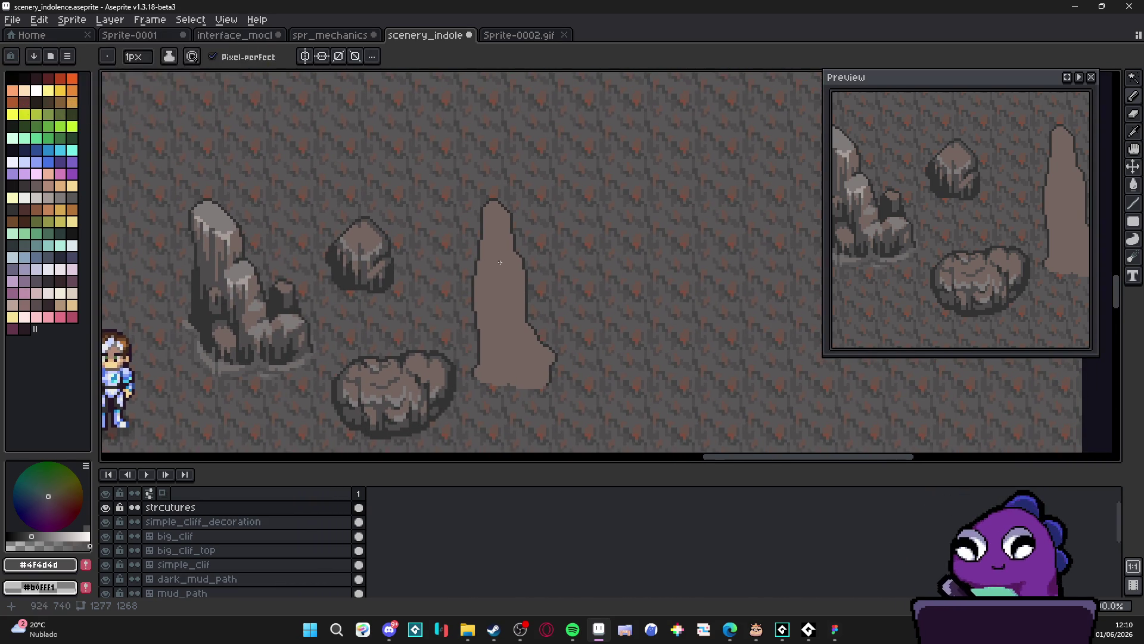
pyautogui.hscroll(1, 498, 262)
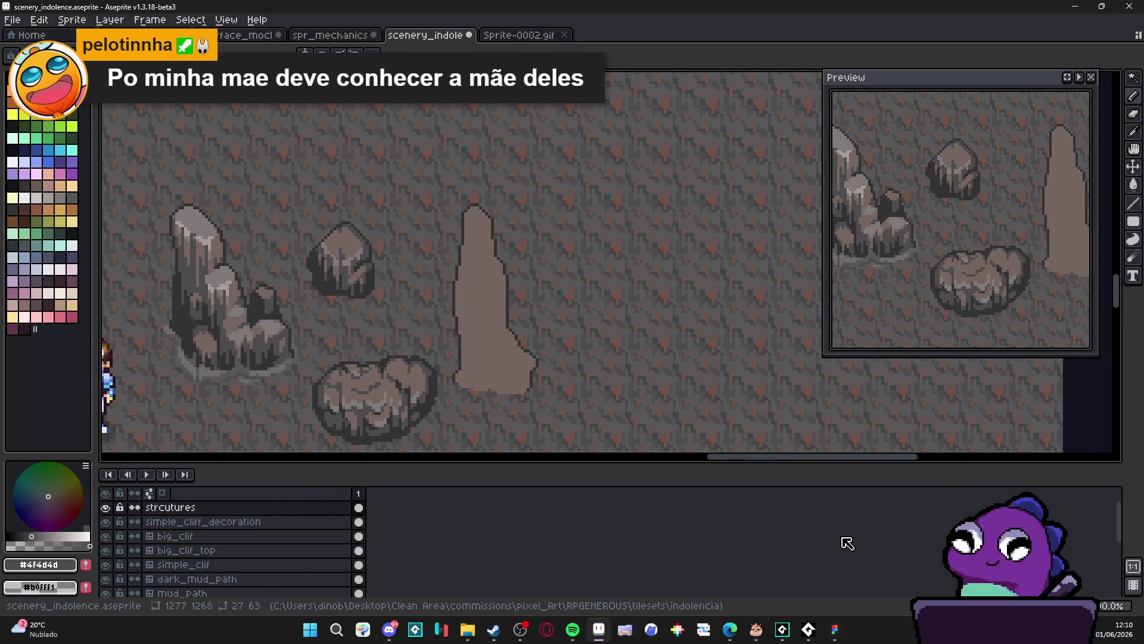
pyautogui.moveTo(813, 636)
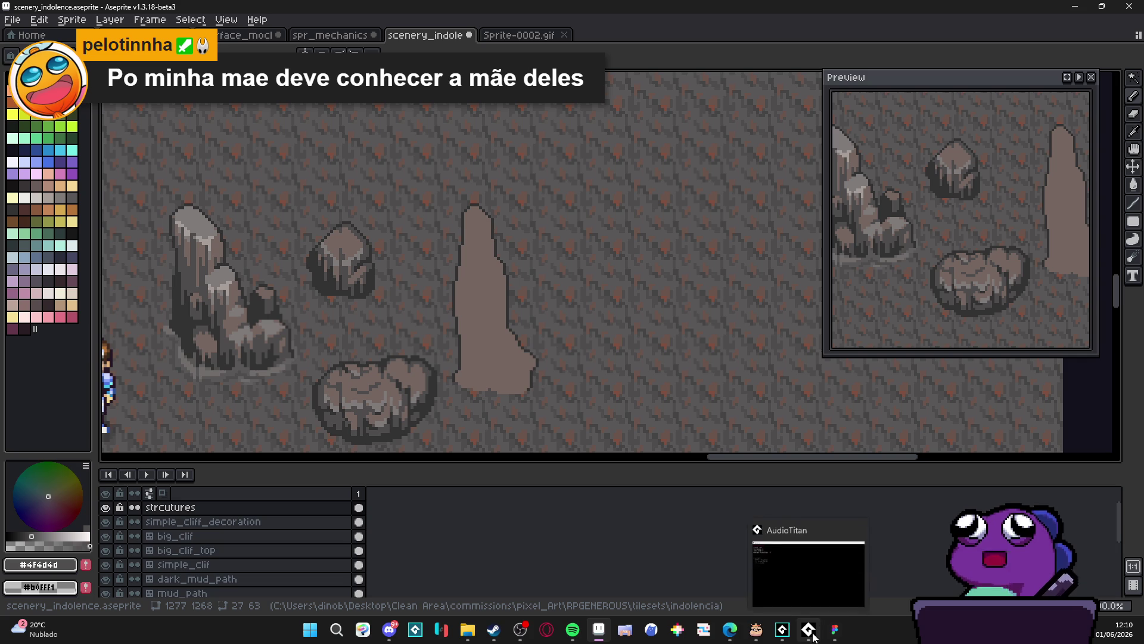
pyautogui.click(796, 590)
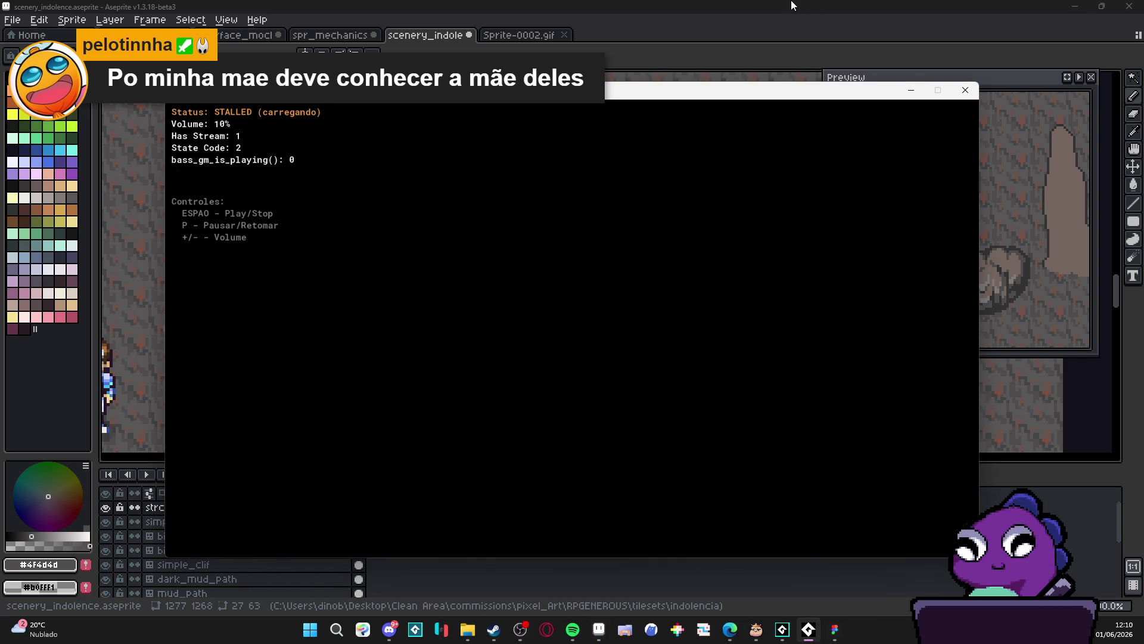
pyautogui.click(791, 5)
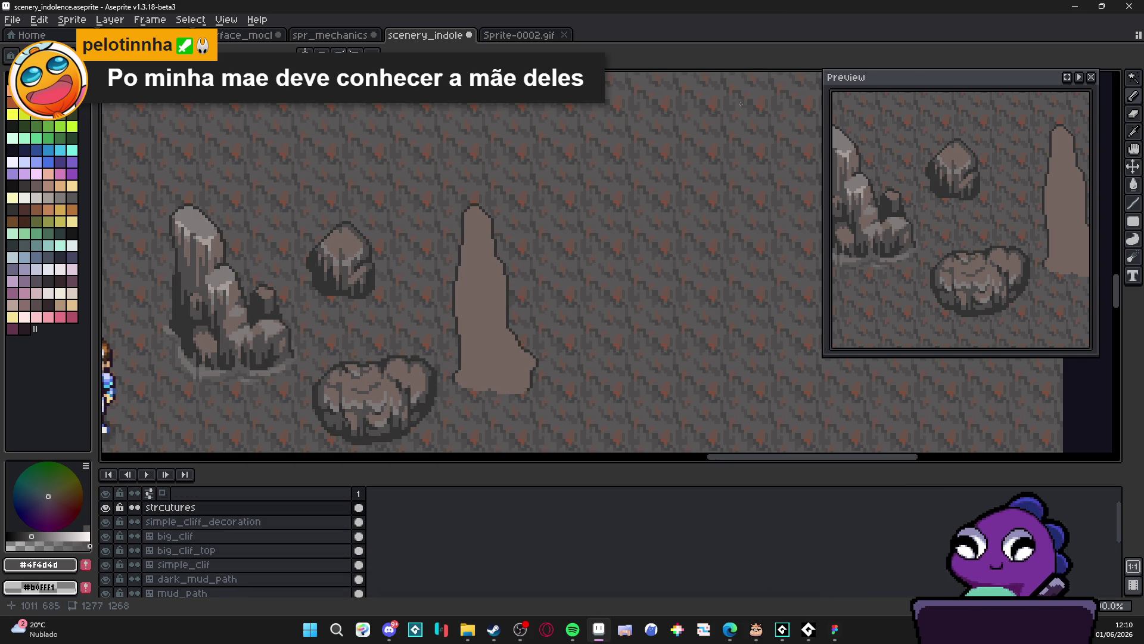
pyautogui.press('XF86AudioRaiseVolume')
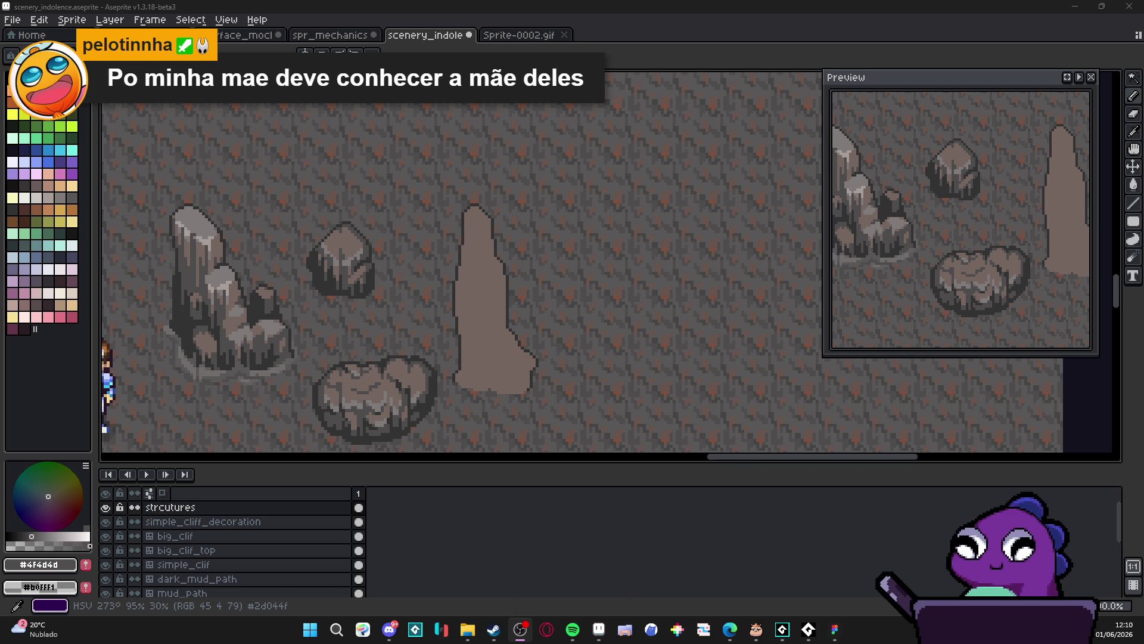
pyautogui.click(617, 12)
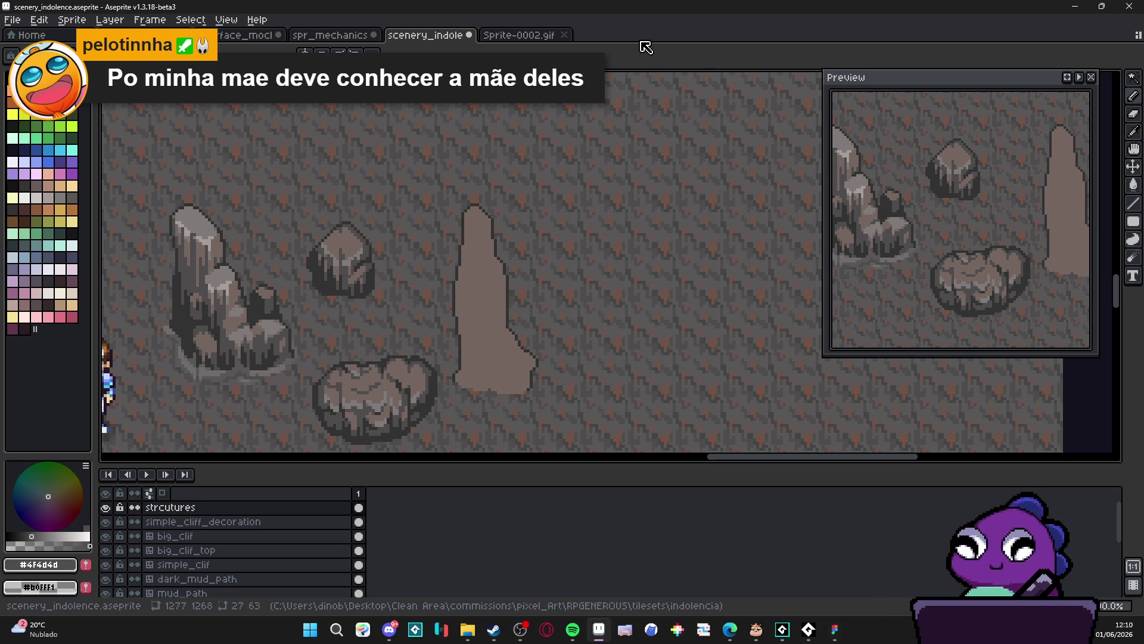
pyautogui.press('XF86AudioLowerVolume')
pyautogui.press('XF86AudioLowerVolume')
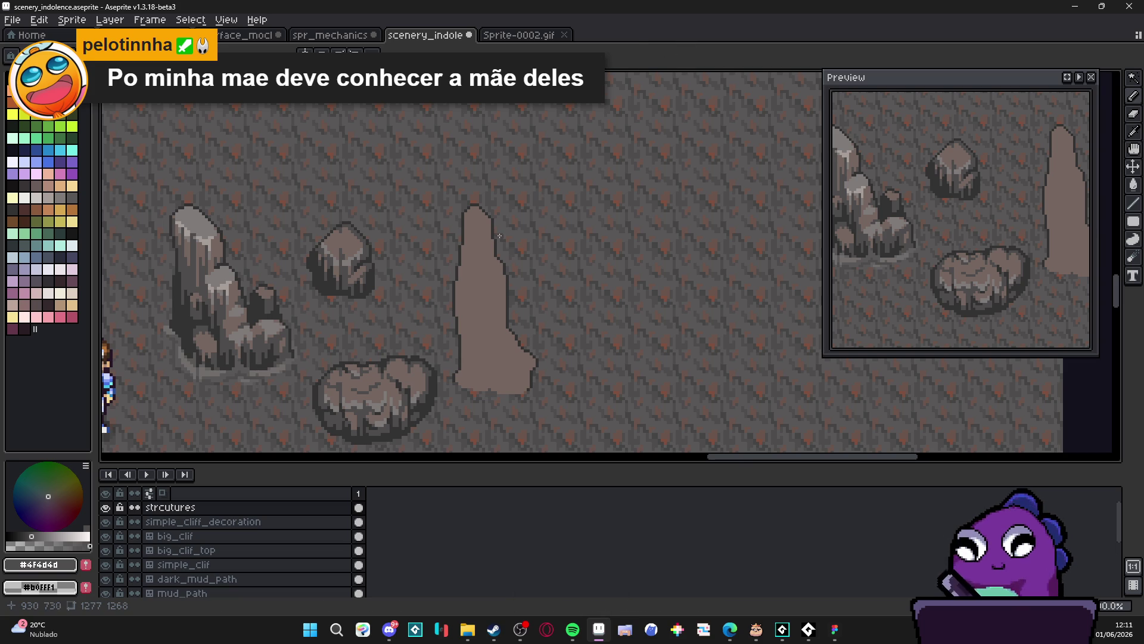
# Sample light grey #807b7a and highlight the stalagmite's tip and top
pyautogui.scroll(2, 412, 311)
pyautogui.scroll(1, 374, 366)
pyautogui.keyDown('alt'); pyautogui.click(378, 376); pyautogui.keyUp('alt')
pyautogui.scroll(4, 508, 123)
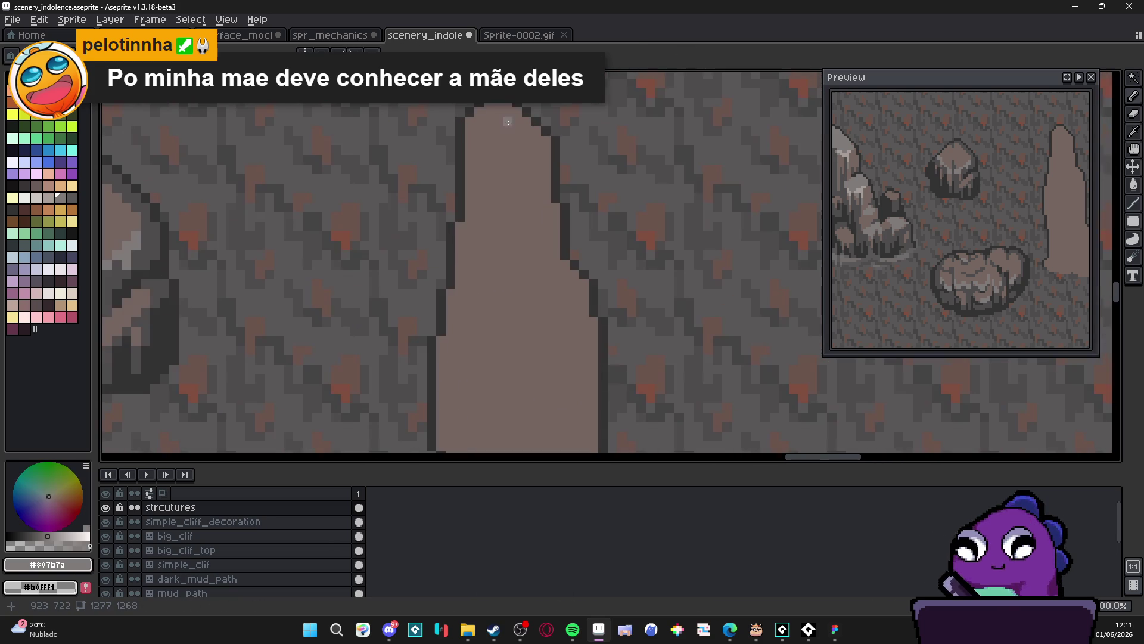
pyautogui.moveTo(509, 123)
pyautogui.mouseDown()
pyautogui.moveTo(499, 112)
pyautogui.moveTo(549, 153)
pyautogui.mouseUp()
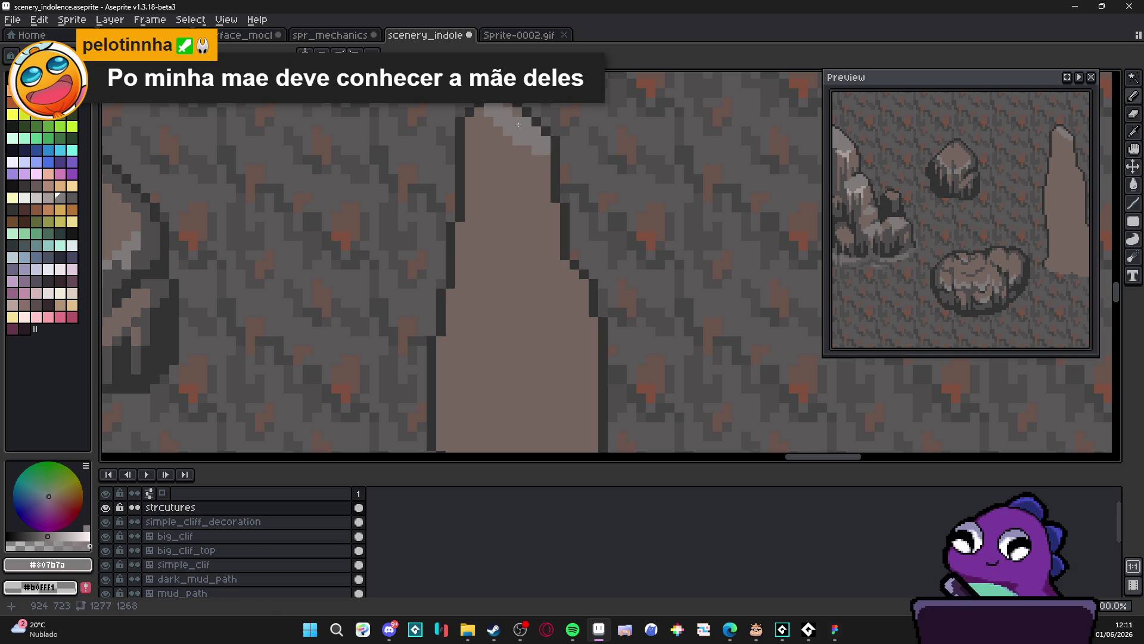
pyautogui.moveTo(492, 127)
pyautogui.mouseDown()
pyautogui.moveTo(478, 122)
pyautogui.moveTo(500, 155)
pyautogui.moveTo(525, 170)
pyautogui.moveTo(543, 163)
pyautogui.mouseUp()
# Paint a light grey band across the stalagmite, redoing its misplaced edge
pyautogui.scroll(-5, 522, 190)
pyautogui.scroll(4, 521, 220)
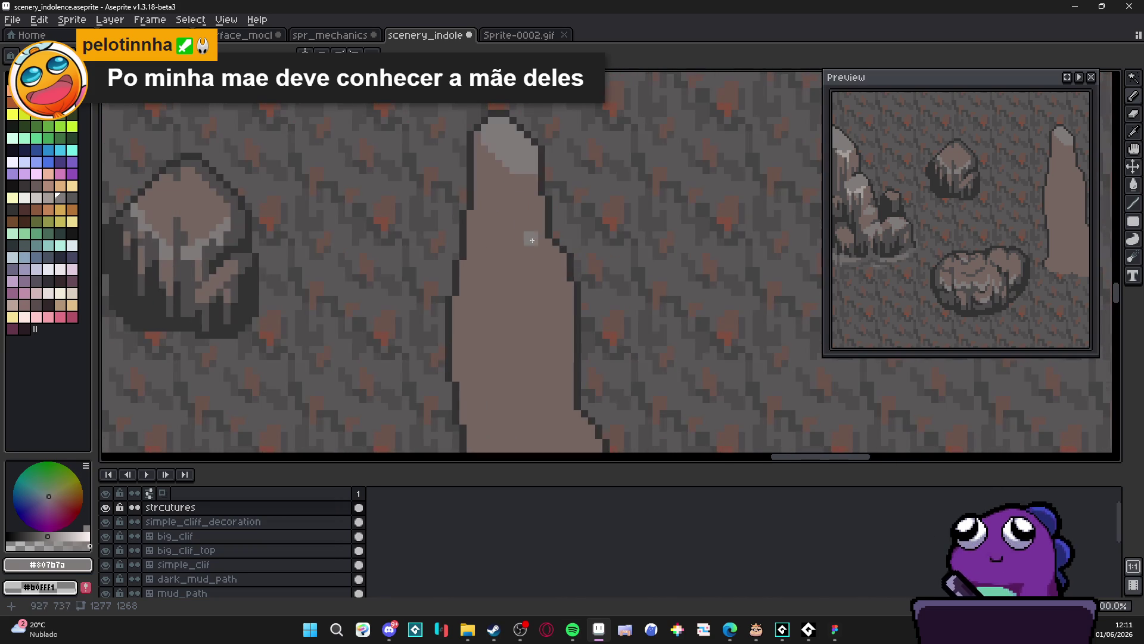
pyautogui.scroll(1, 553, 263)
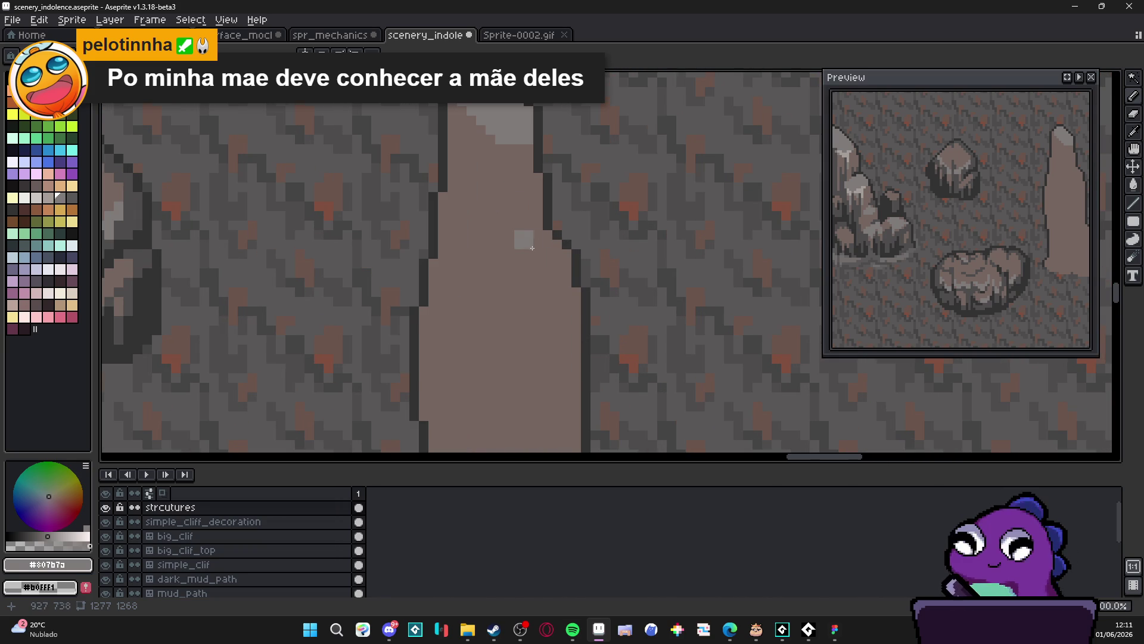
pyautogui.moveTo(545, 246)
pyautogui.mouseDown()
pyautogui.moveTo(462, 239)
pyautogui.moveTo(459, 265)
pyautogui.moveTo(571, 267)
pyautogui.moveTo(473, 256)
pyautogui.mouseUp()
pyautogui.hotkey('ctrl', 'z')
pyautogui.click(452, 269)
pyautogui.click(554, 255)
pyautogui.scroll(-2, 477, 256)
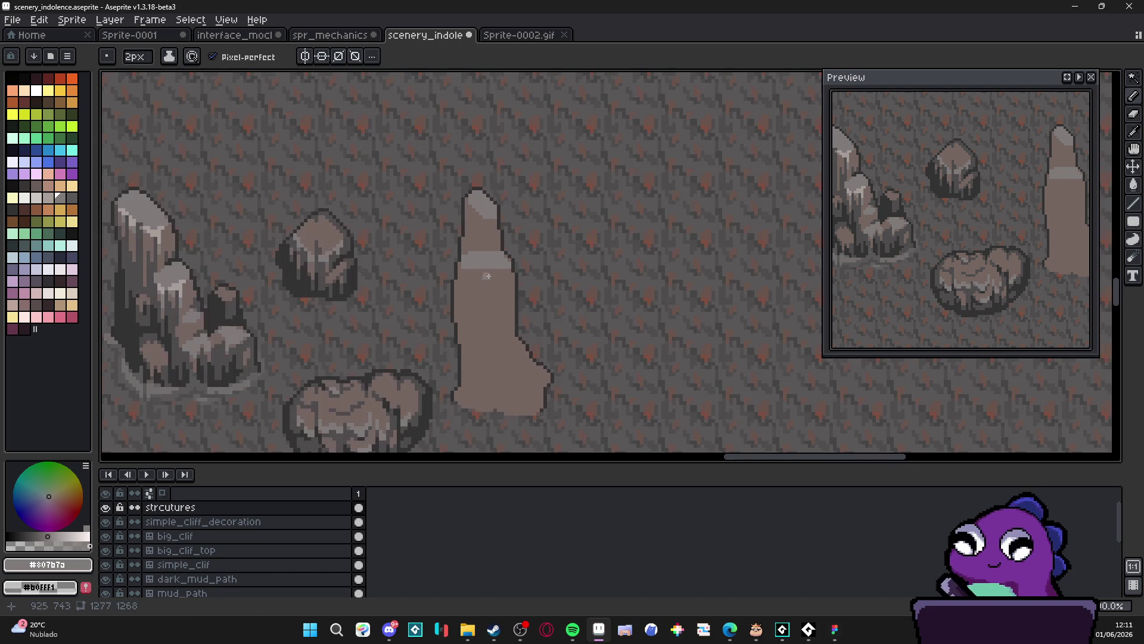
pyautogui.scroll(1, 490, 279)
# Paint and widen a lower light grey band across the stalagmite
pyautogui.moveTo(469, 319); pyautogui.dragTo(434, 229)
pyautogui.moveTo(508, 317)
pyautogui.mouseDown()
pyautogui.moveTo(449, 320)
pyautogui.moveTo(417, 349)
pyautogui.moveTo(427, 361)
pyautogui.moveTo(534, 345)
pyautogui.moveTo(501, 331)
pyautogui.moveTo(439, 331)
pyautogui.mouseUp()
pyautogui.scroll(-4, 477, 327)
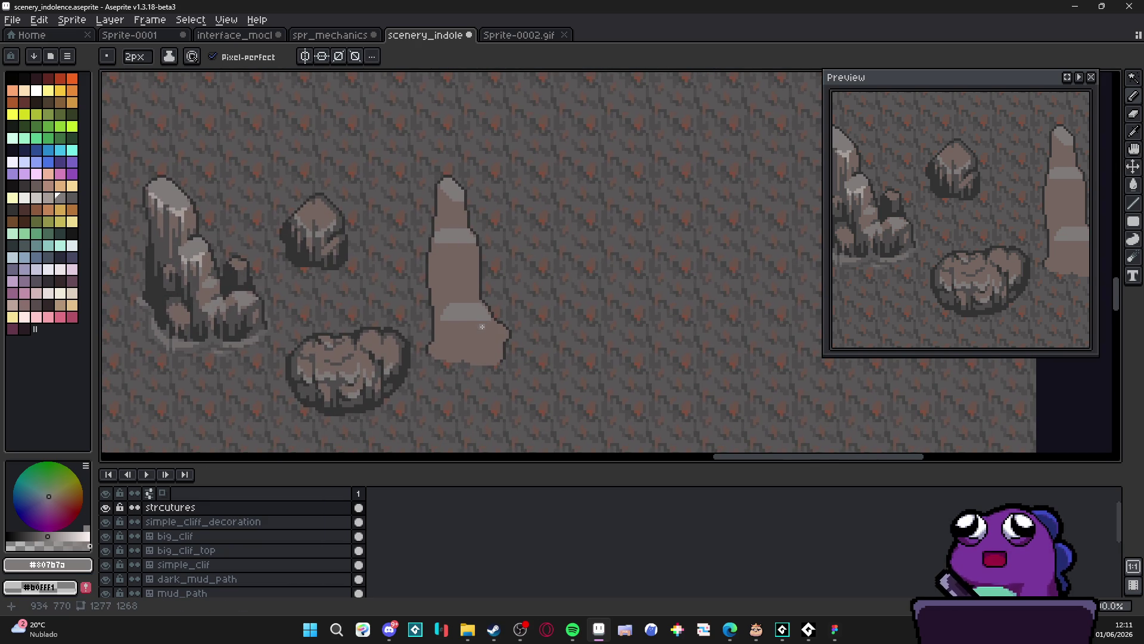
pyautogui.scroll(3, 482, 327)
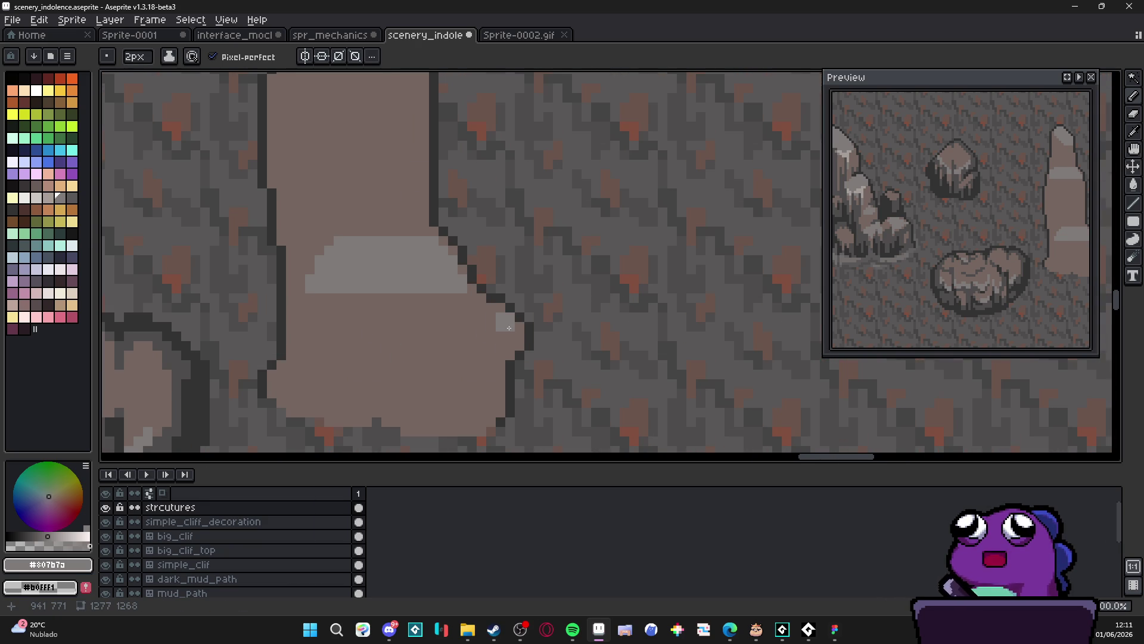
pyautogui.moveTo(507, 327)
pyautogui.mouseDown()
pyautogui.moveTo(462, 324)
pyautogui.moveTo(493, 321)
pyautogui.moveTo(472, 307)
pyautogui.moveTo(441, 312)
pyautogui.mouseUp()
# Switch to a 1px brush and centre the stalagmite in the view
pyautogui.press('-')
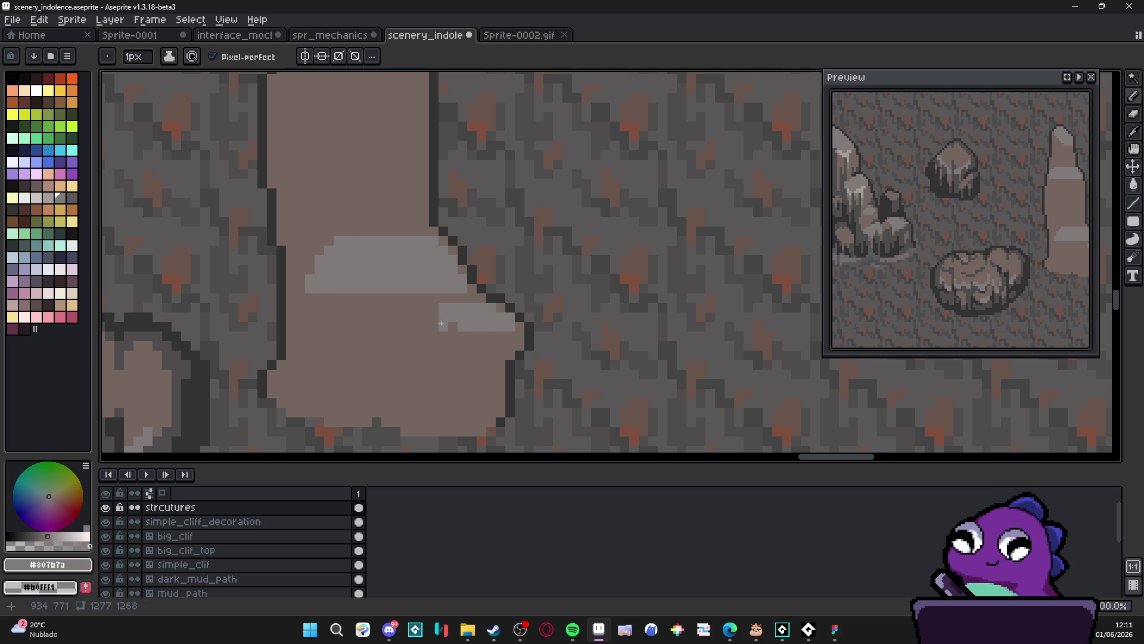
pyautogui.scroll(-2, 405, 343)
pyautogui.scroll(-1, 401, 316)
pyautogui.scroll(2, 399, 280)
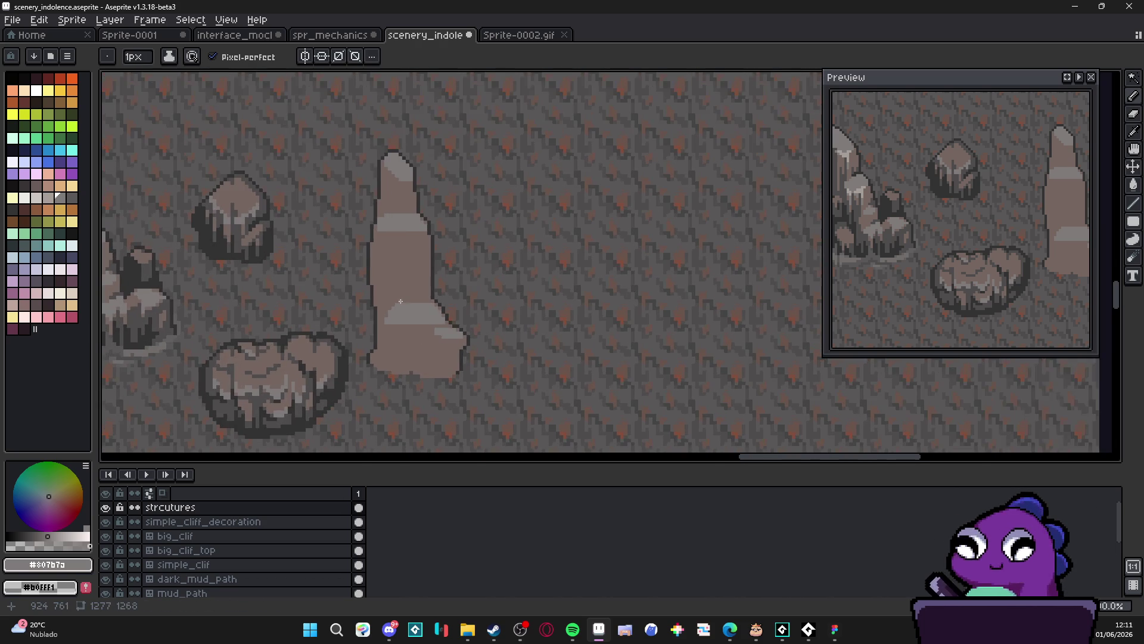
pyautogui.scroll(-1, 438, 293)
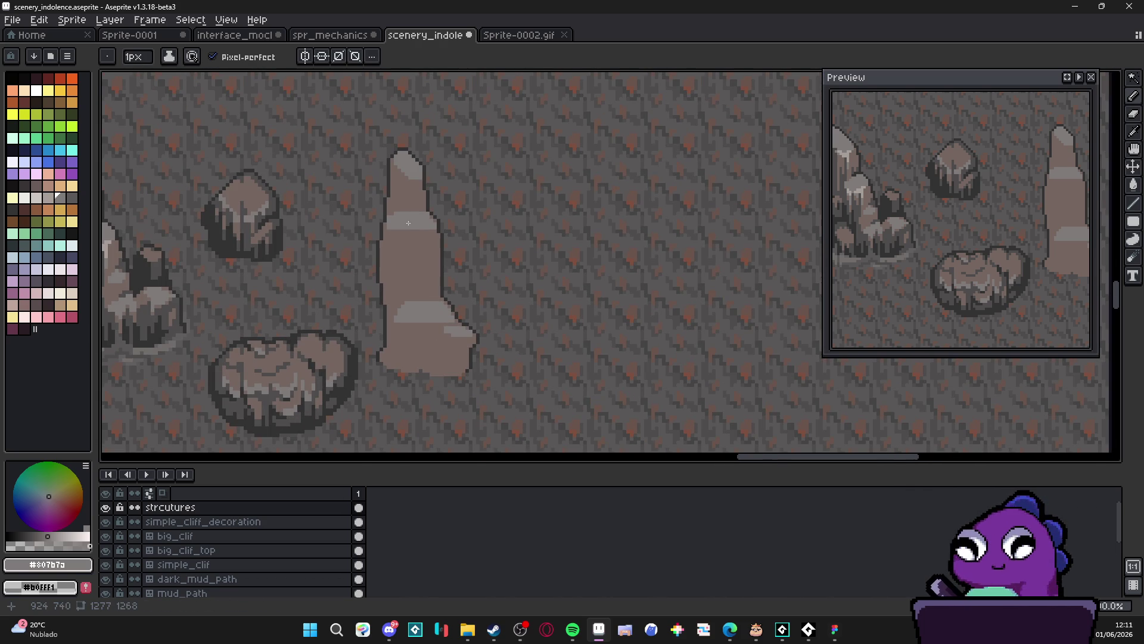
pyautogui.moveTo(370, 292)
pyautogui.mouseDown()
pyautogui.moveTo(395, 250)
pyautogui.moveTo(419, 279)
pyautogui.mouseUp()
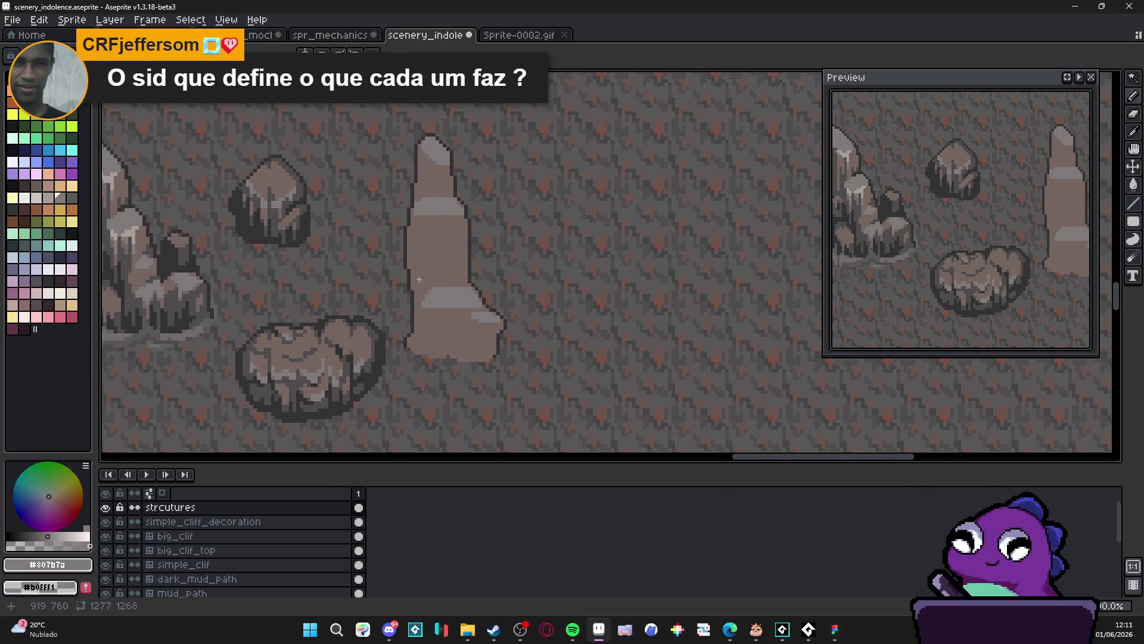
pyautogui.scroll(1, 405, 253)
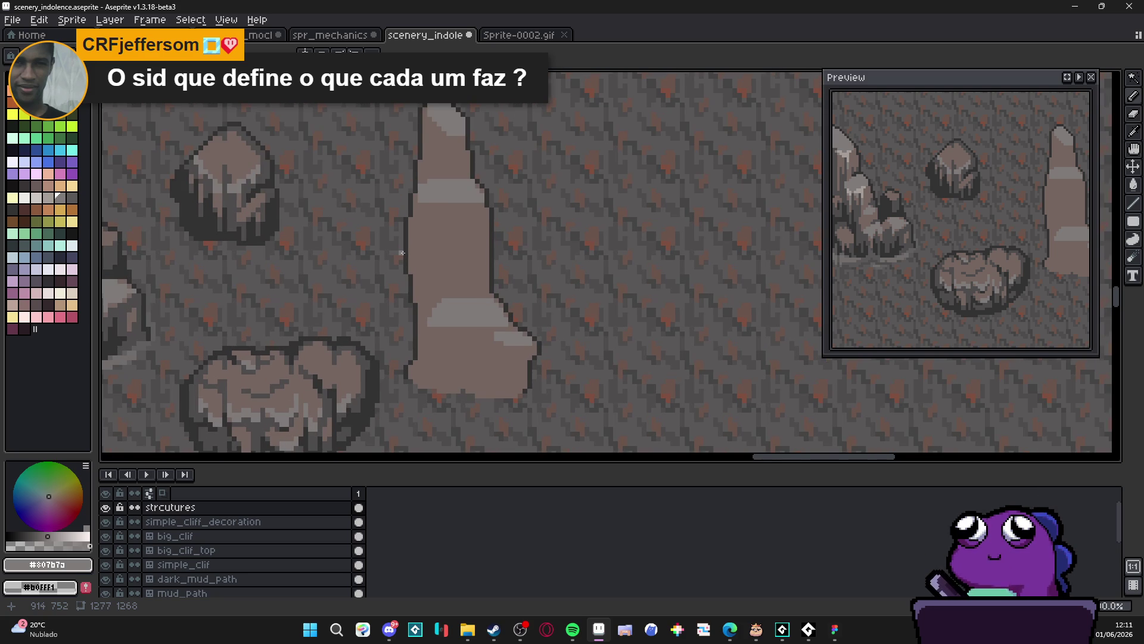
pyautogui.scroll(1, 402, 252)
pyautogui.scroll(1, 542, 324)
# Pick dark #323232 and draw a dark line under the stalagmite's lower band
pyautogui.scroll(1, 543, 325)
pyautogui.keyDown('alt'); pyautogui.click(542, 325); pyautogui.keyUp('alt')
pyautogui.click(533, 320)
pyautogui.click(564, 324)
pyautogui.hotkey('ctrl', 'z')
pyautogui.click(518, 306)
pyautogui.keyDown('shift'); pyautogui.click(445, 307); pyautogui.keyUp('shift')
# Darken the stalagmite base's left edge with a vertical dark outline
pyautogui.scroll(-1, 446, 307)
pyautogui.scroll(-1, 426, 315)
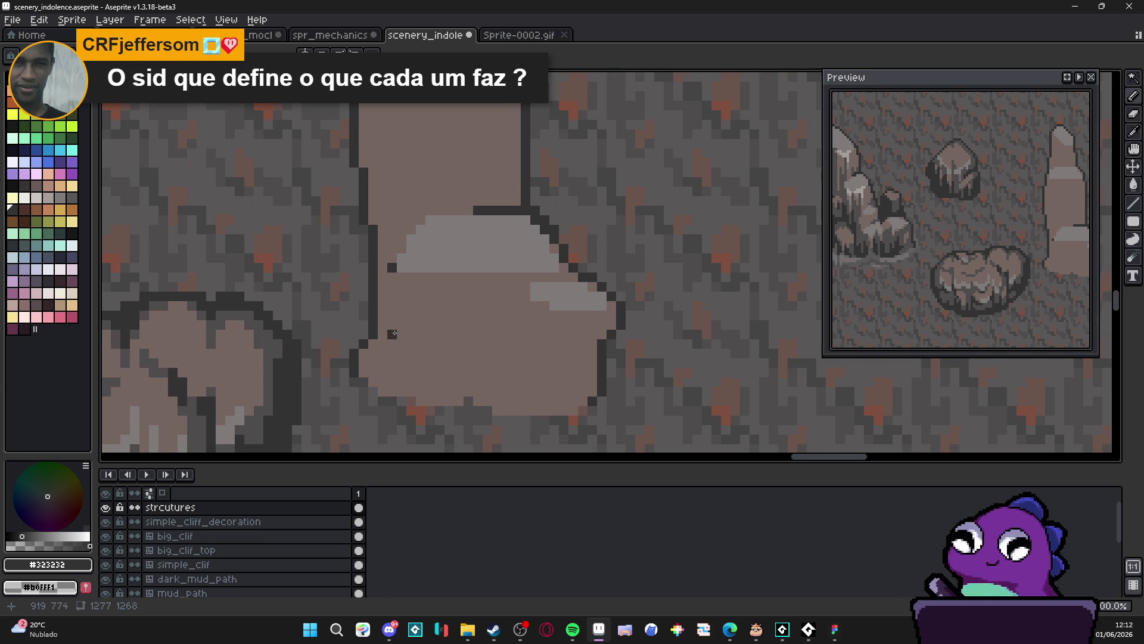
pyautogui.keyDown('shift'); pyautogui.click(389, 381); pyautogui.keyUp('shift')
pyautogui.moveTo(385, 335); pyautogui.dragTo(385, 308)
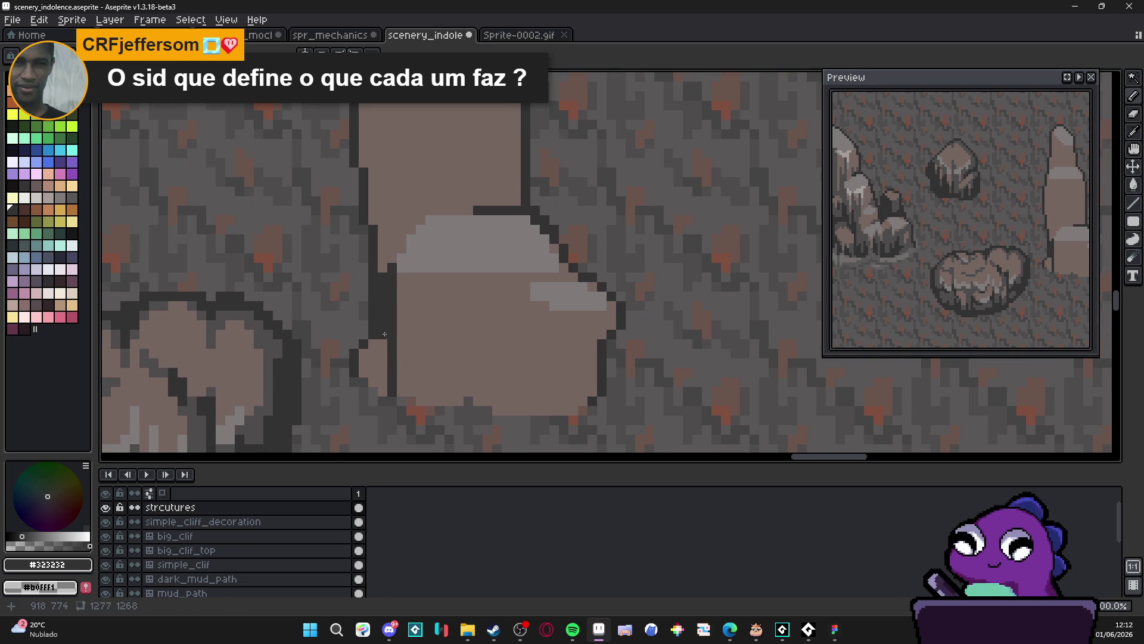
pyautogui.moveTo(383, 353); pyautogui.dragTo(383, 381)
pyautogui.click(383, 387)
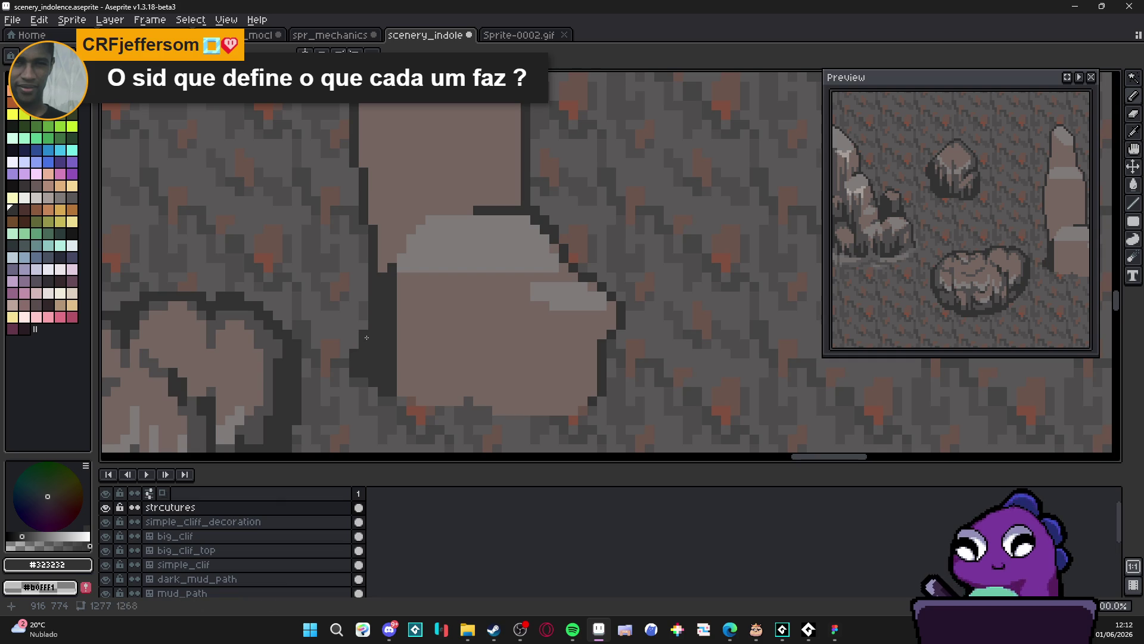
# Add more dark outline pixels along the stalagmite's edge
pyautogui.scroll(-3, 407, 369)
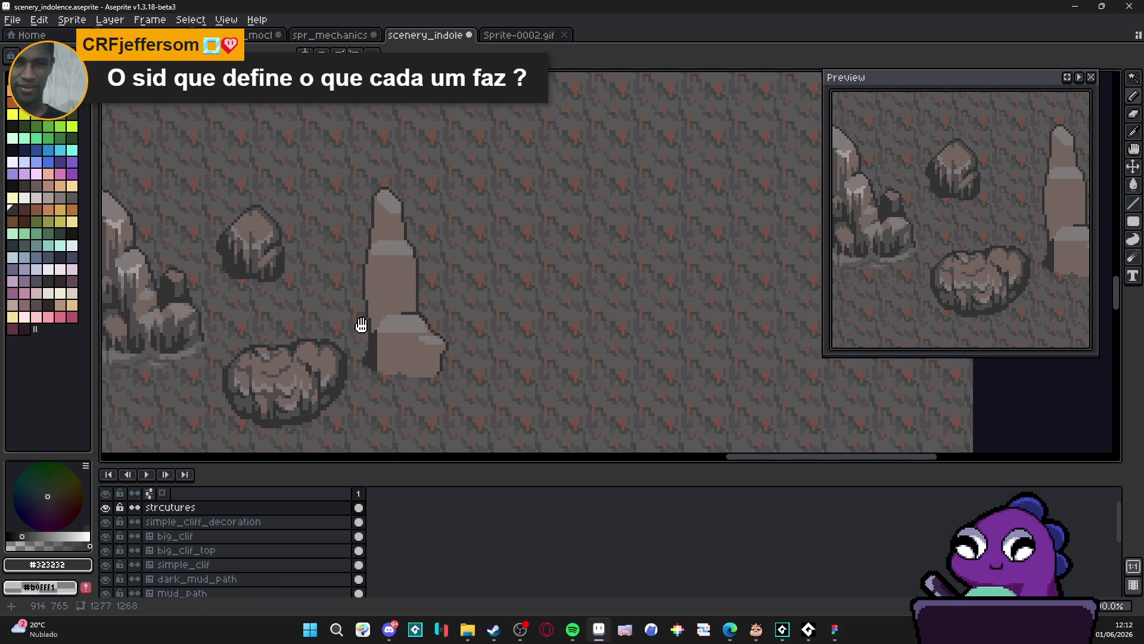
pyautogui.scroll(5, 381, 346)
pyautogui.click(419, 326)
pyautogui.click(399, 326)
pyautogui.click(419, 306)
pyautogui.scroll(-3, 427, 321)
pyautogui.scroll(-1, 462, 380)
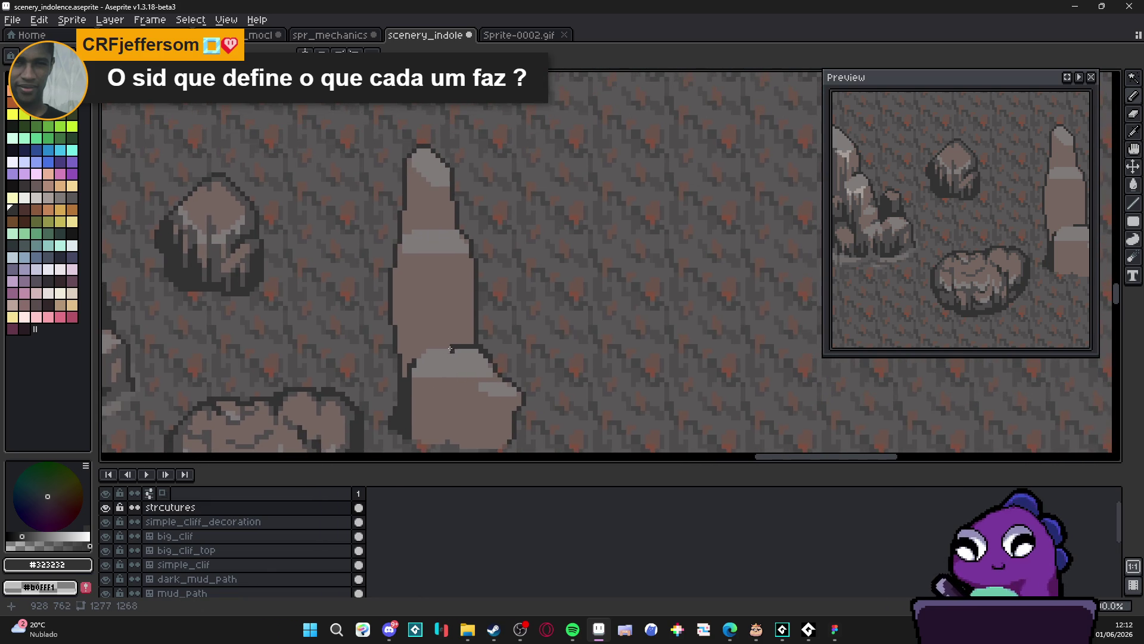
pyautogui.scroll(3, 451, 351)
pyautogui.click(441, 358)
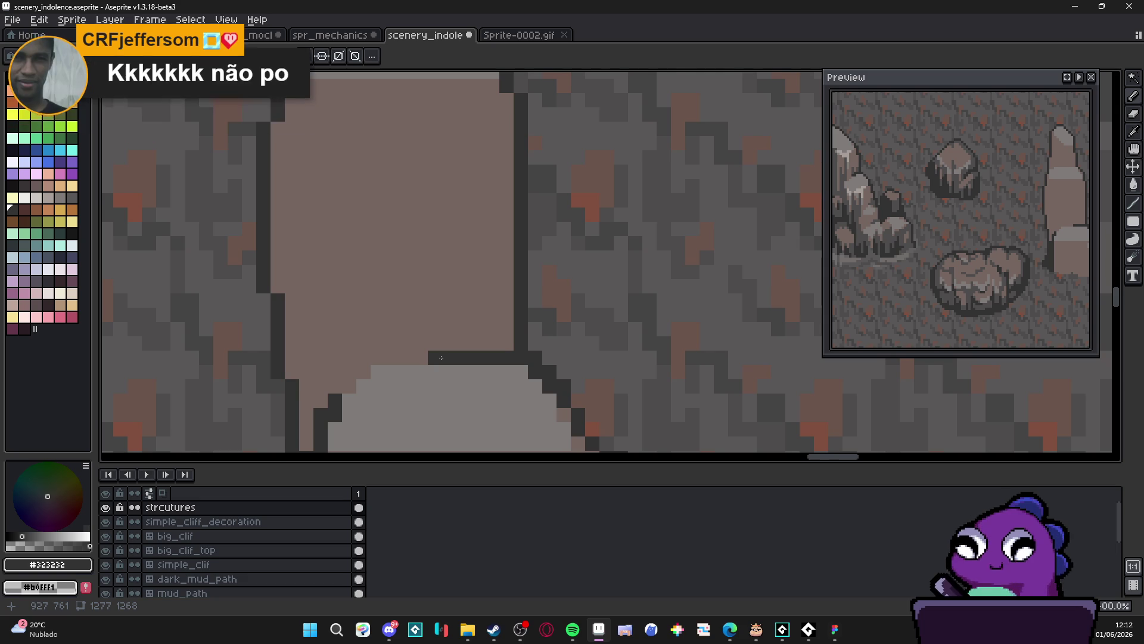
pyautogui.scroll(-3, 441, 358)
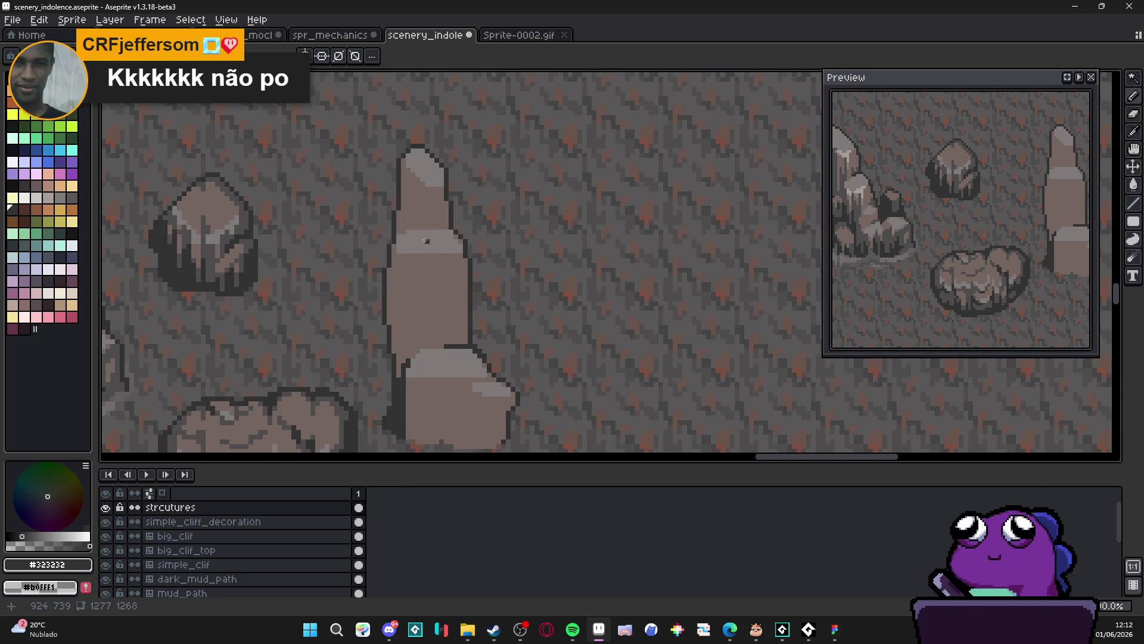
pyautogui.scroll(3, 428, 242)
# Outline the notch in the stalagmite's side and the left edge above it
pyautogui.click(462, 239)
pyautogui.click(347, 253)
pyautogui.moveTo(369, 238); pyautogui.dragTo(344, 234)
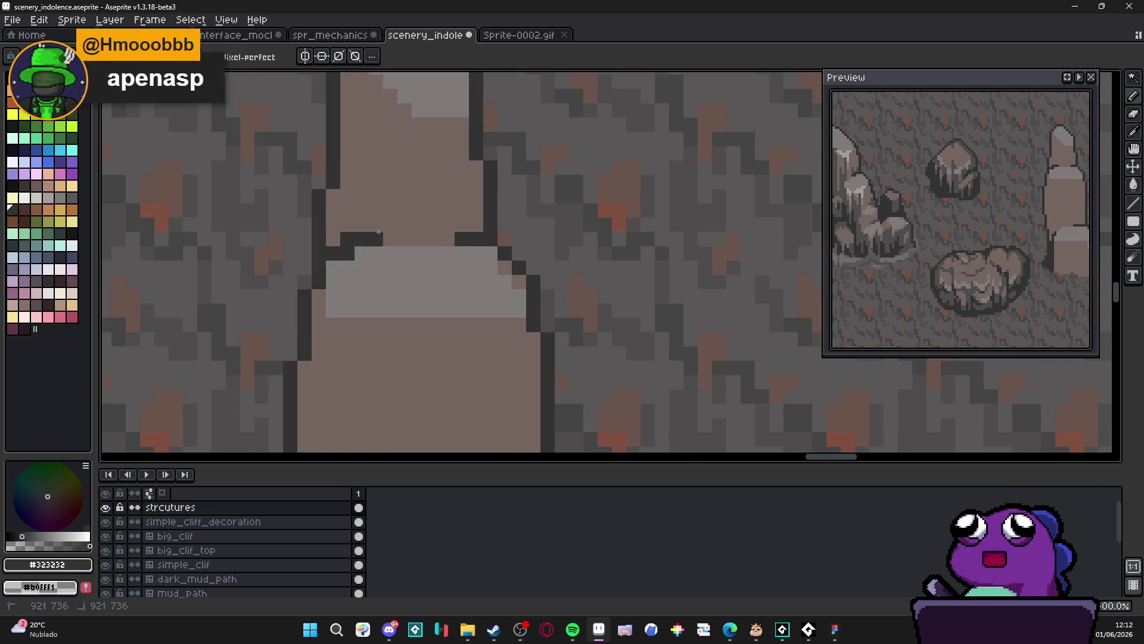
pyautogui.scroll(-3, 342, 263)
pyautogui.scroll(3, 341, 262)
pyautogui.click(340, 279)
pyautogui.click(340, 293)
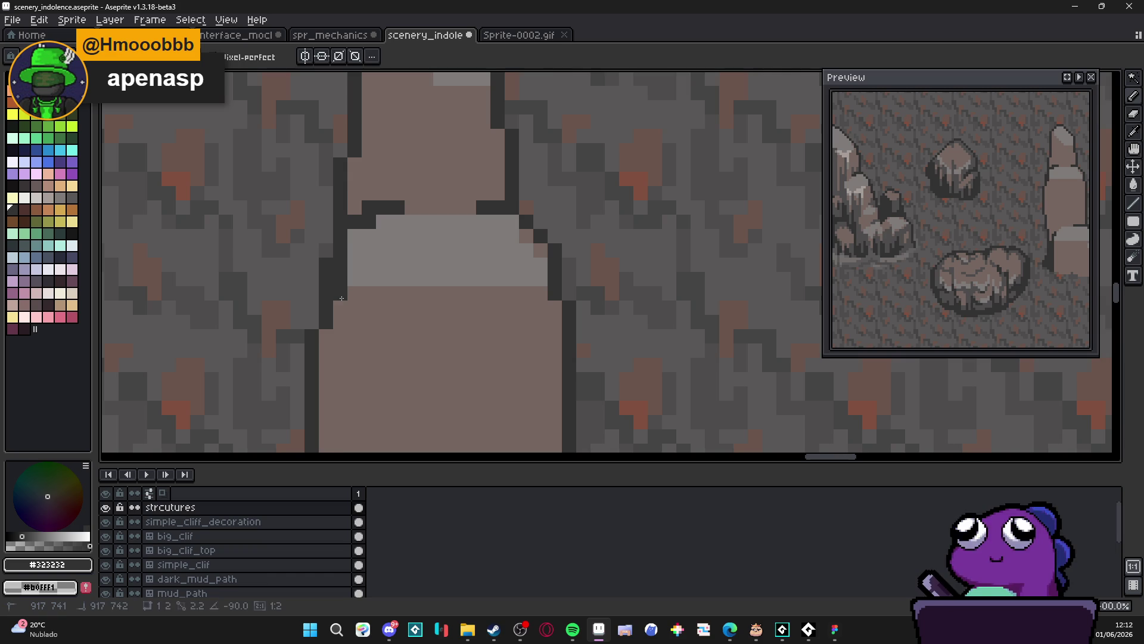
# Sample the #4f4d4d grey shadow colour from the artwork
pyautogui.scroll(-2, 360, 247)
pyautogui.scroll(-2, 359, 247)
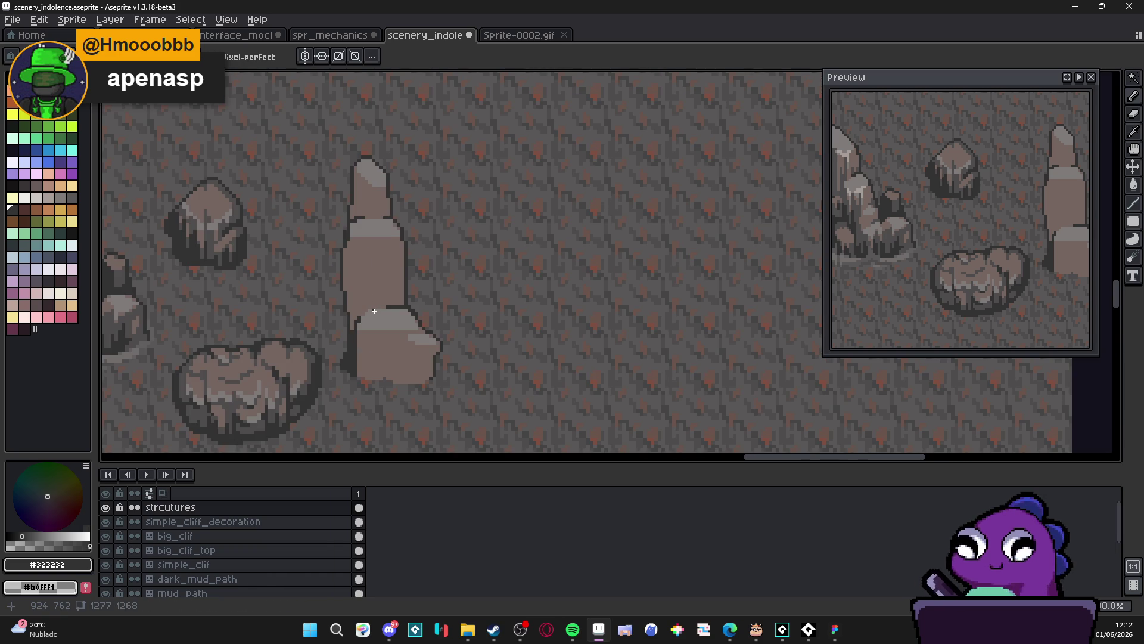
pyautogui.scroll(-1, 411, 280)
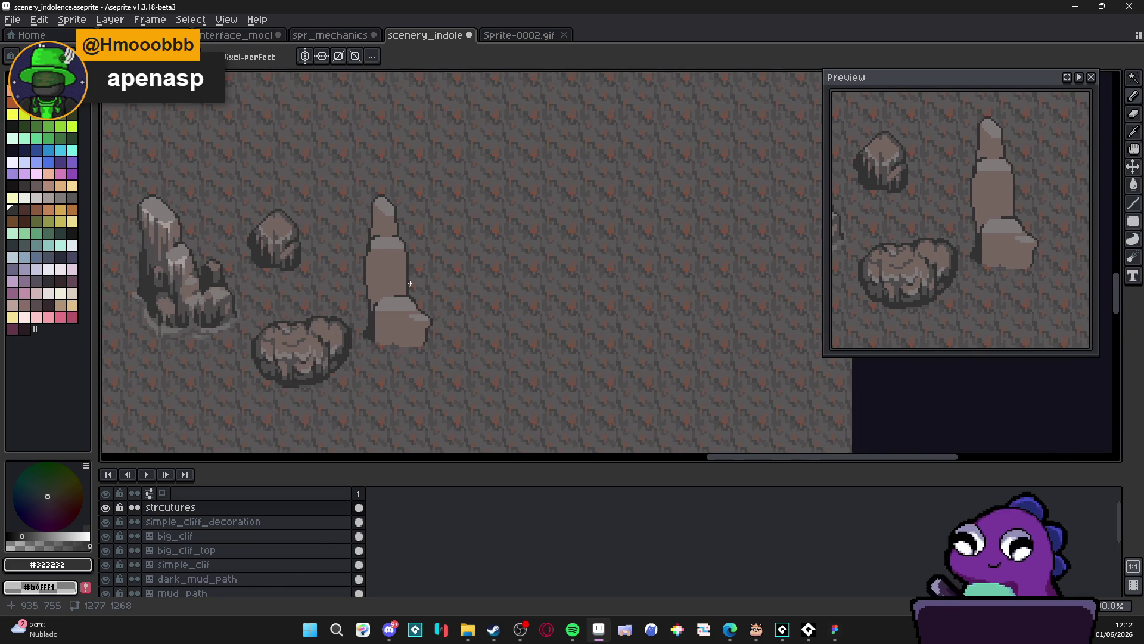
pyautogui.scroll(2, 397, 279)
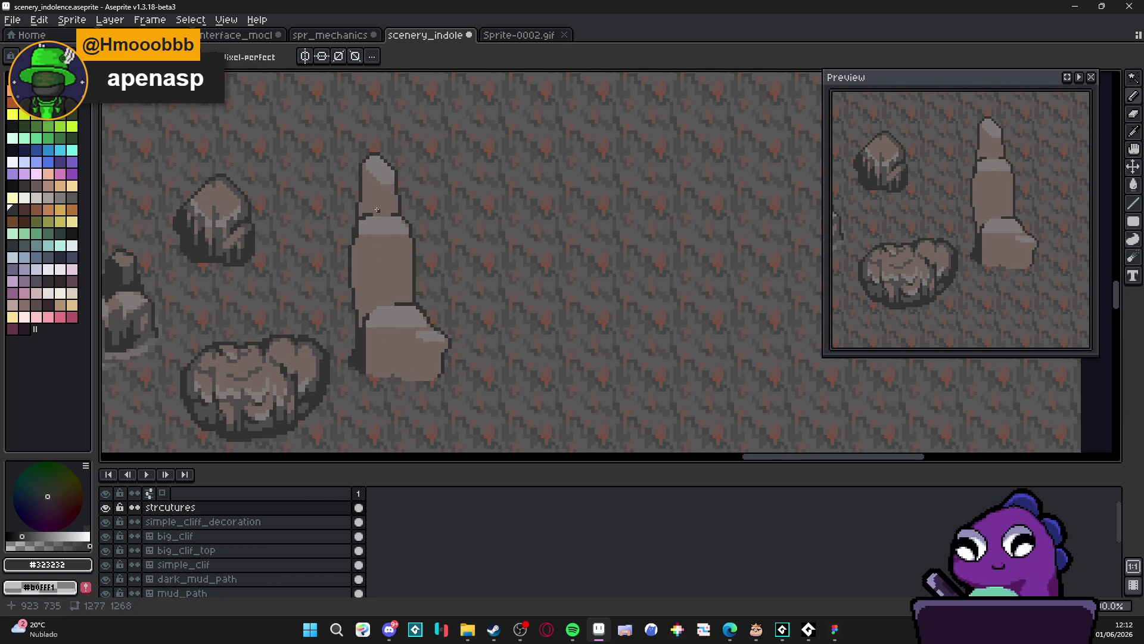
pyautogui.scroll(1, 326, 315)
pyautogui.keyDown('alt'); pyautogui.click(322, 381); pyautogui.keyUp('alt')
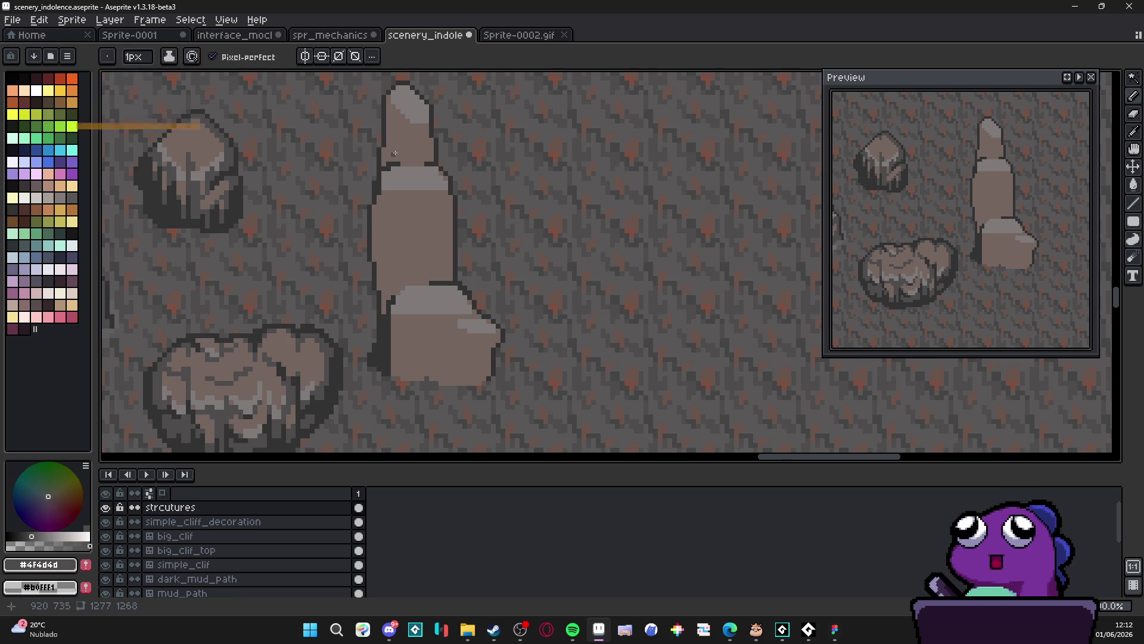
# Darken the upper-left of the stalagmite tip and switch back to dark grey #4f4d4d
pyautogui.scroll(2, 419, 105)
pyautogui.moveTo(419, 104); pyautogui.dragTo(471, 223)
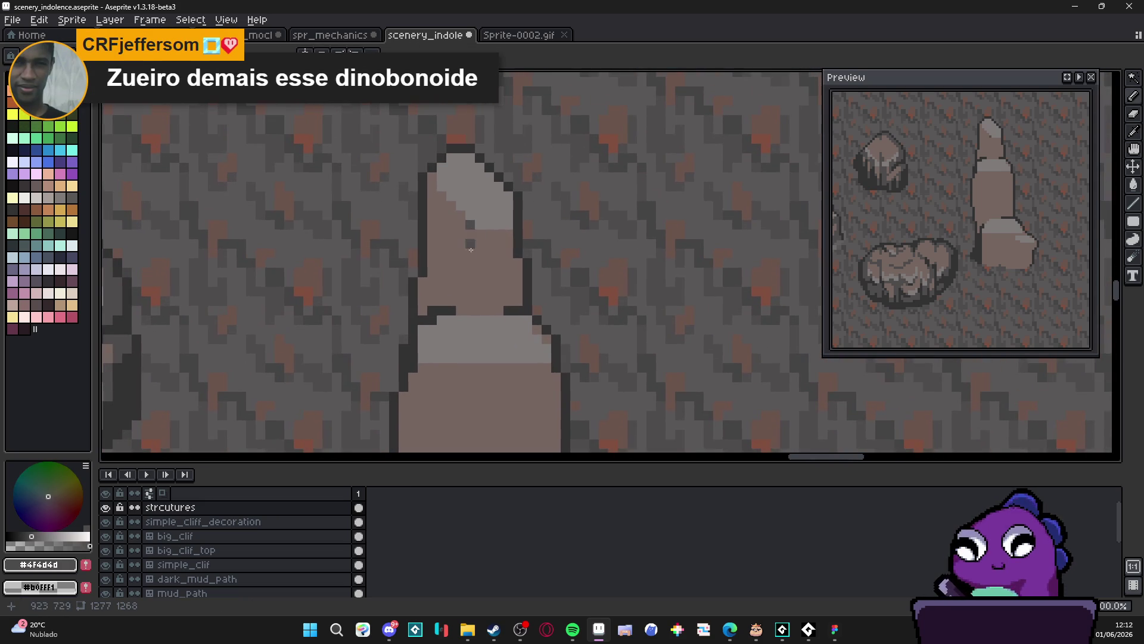
pyautogui.click(430, 260)
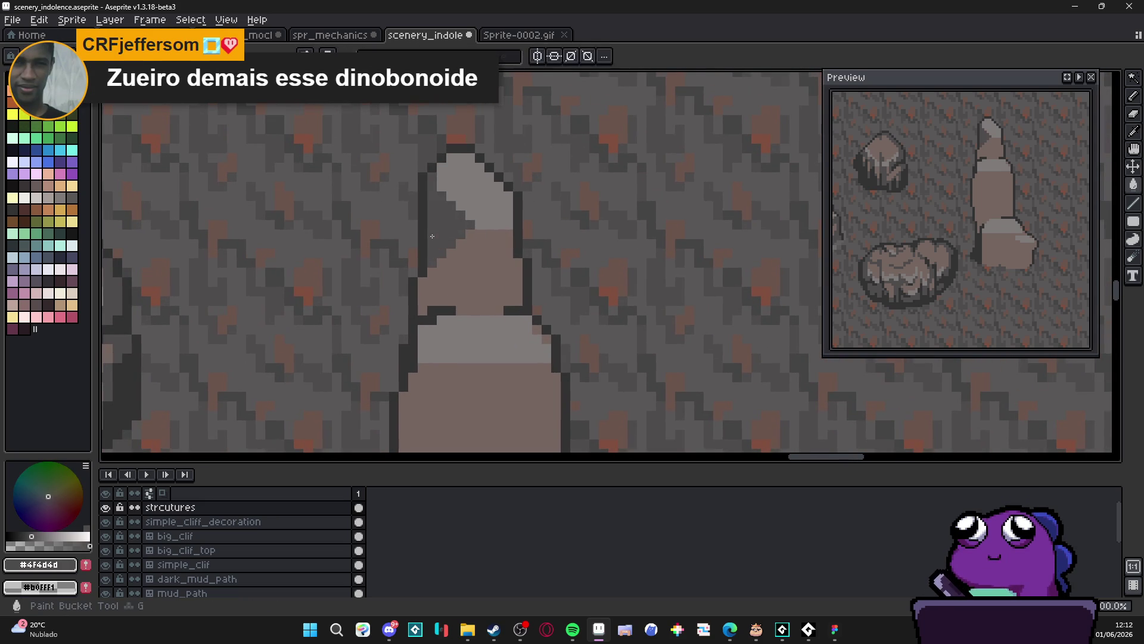
pyautogui.scroll(-3, 464, 266)
pyautogui.scroll(2, 464, 267)
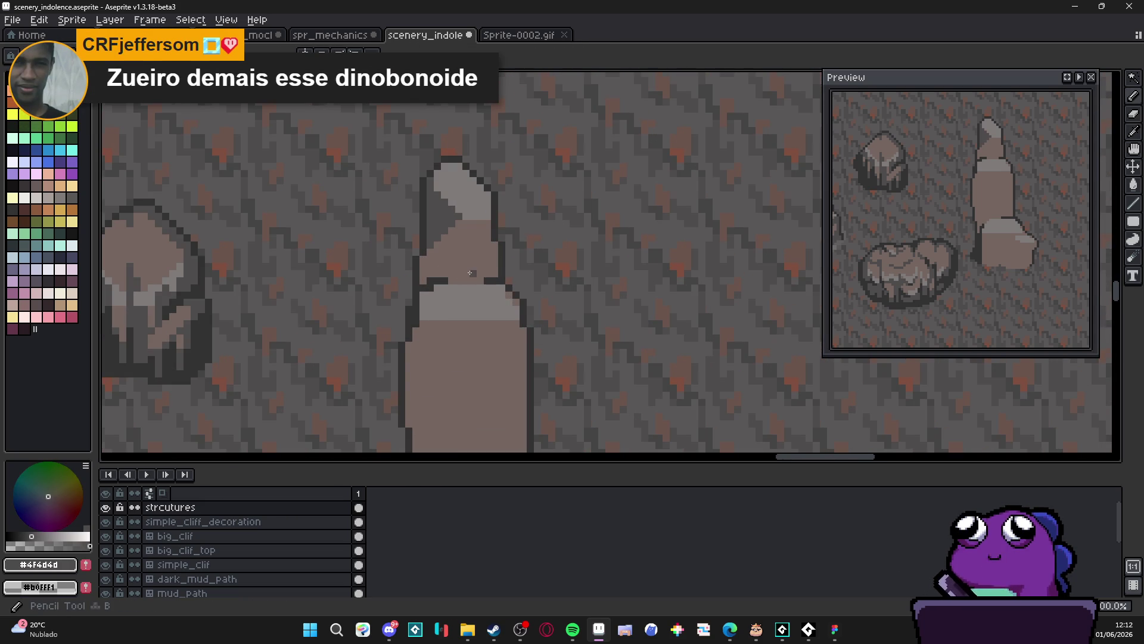
pyautogui.moveTo(476, 240); pyautogui.dragTo(469, 231)
pyautogui.scroll(1, 469, 231)
pyautogui.keyDown('alt'); pyautogui.click(459, 224); pyautogui.keyUp('alt')
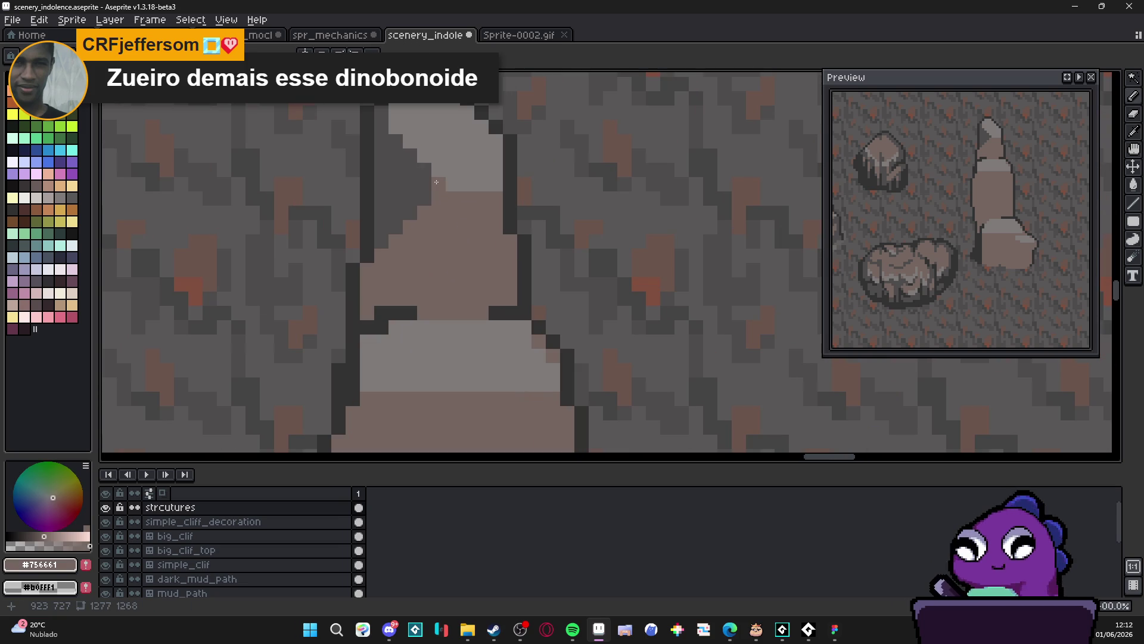
pyautogui.scroll(-2, 423, 173)
pyautogui.scroll(2, 400, 178)
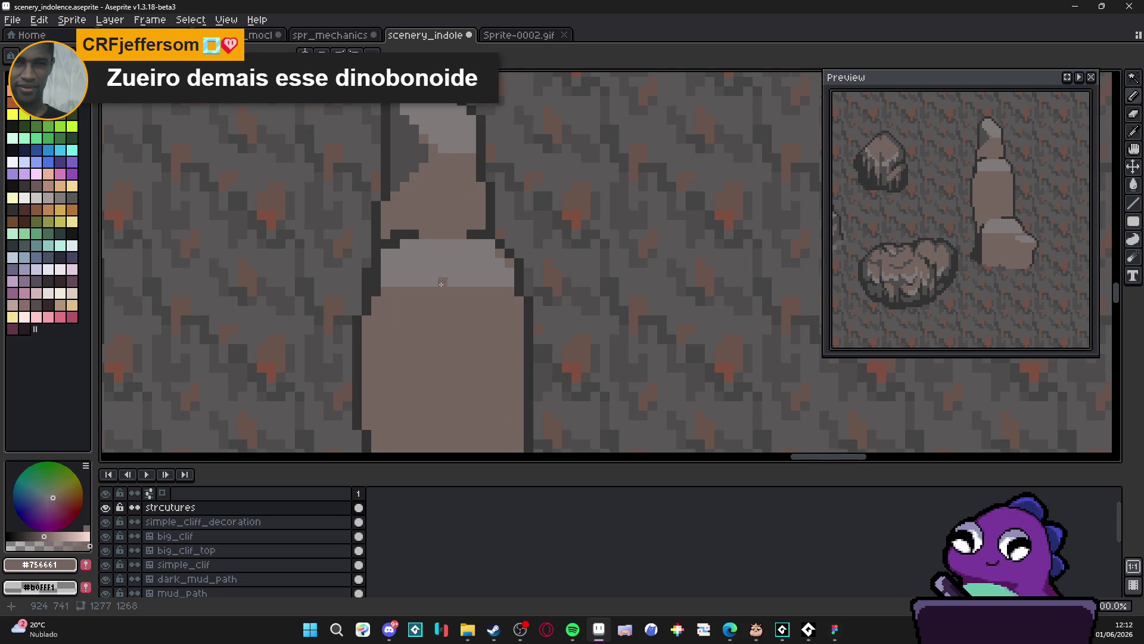
pyautogui.keyDown('alt'); pyautogui.click(395, 179); pyautogui.keyUp('alt')
pyautogui.scroll(-2, 395, 179)
pyautogui.scroll(1, 378, 204)
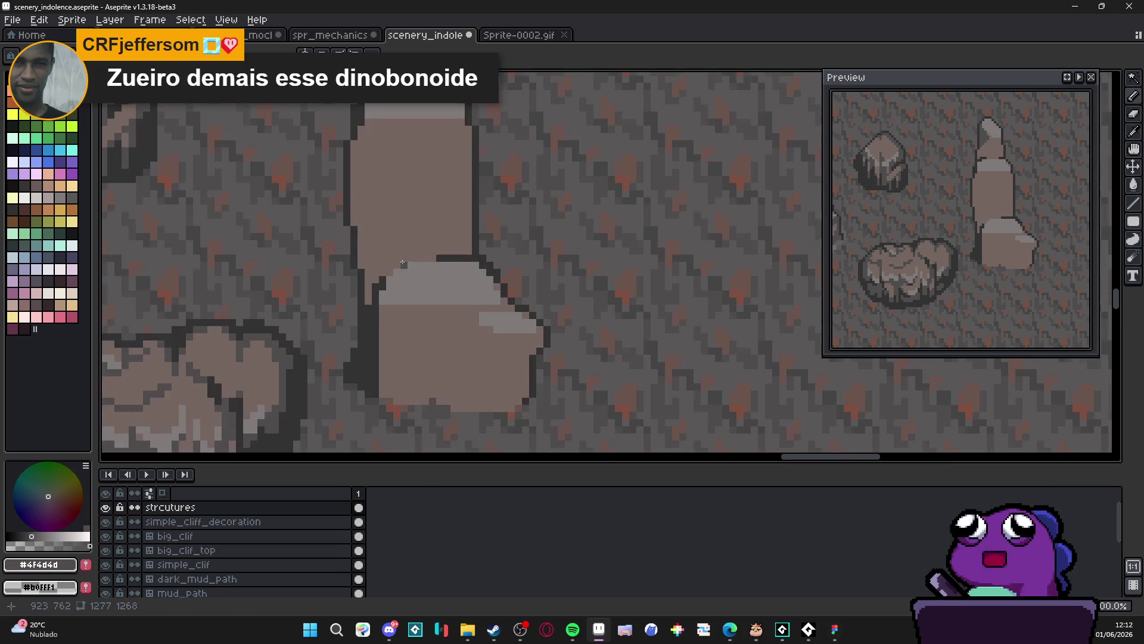
pyautogui.scroll(-1, 377, 238)
pyautogui.scroll(2, 377, 266)
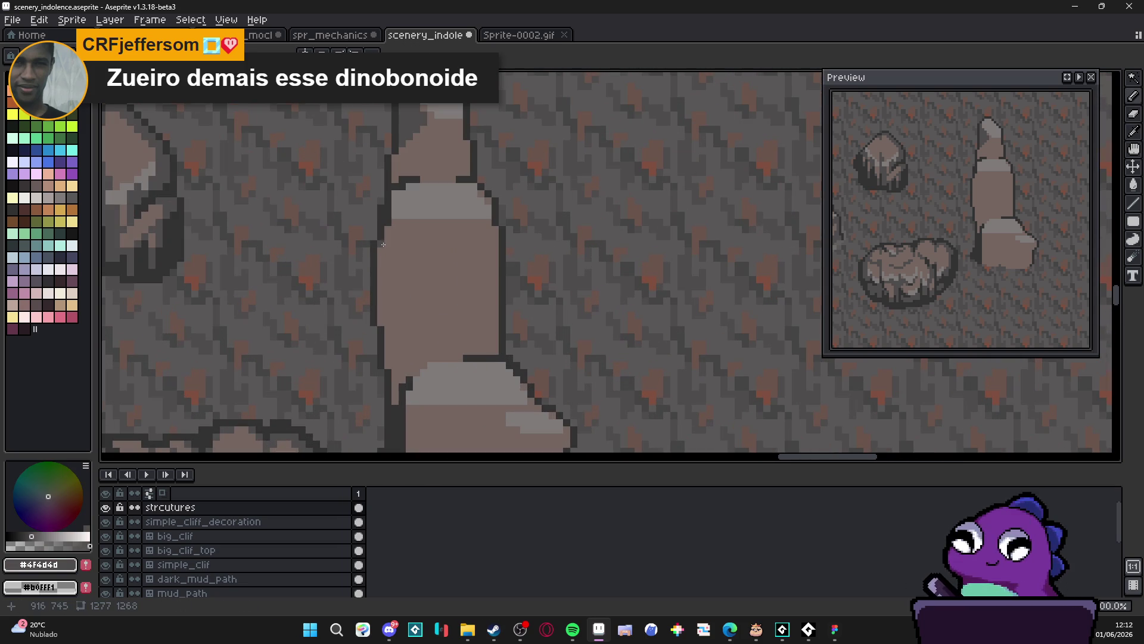
# Draw a diagonal shadow edge down the left side and fill the strip with #4f4d4d
pyautogui.moveTo(383, 244)
pyautogui.mouseDown()
pyautogui.moveTo(395, 340)
pyautogui.moveTo(423, 372)
pyautogui.mouseUp()
pyautogui.press('g')
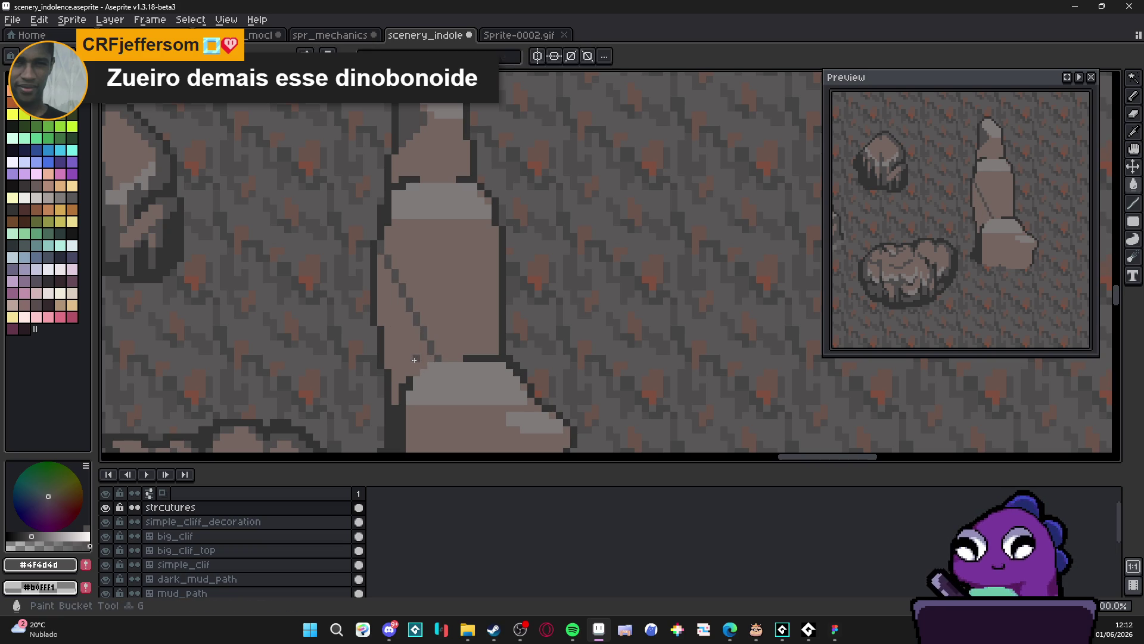
pyautogui.click(417, 359)
pyautogui.press('b')
# Outline a shadow across the band and fill the region below it with #4f4d4d
pyautogui.scroll(1, 488, 350)
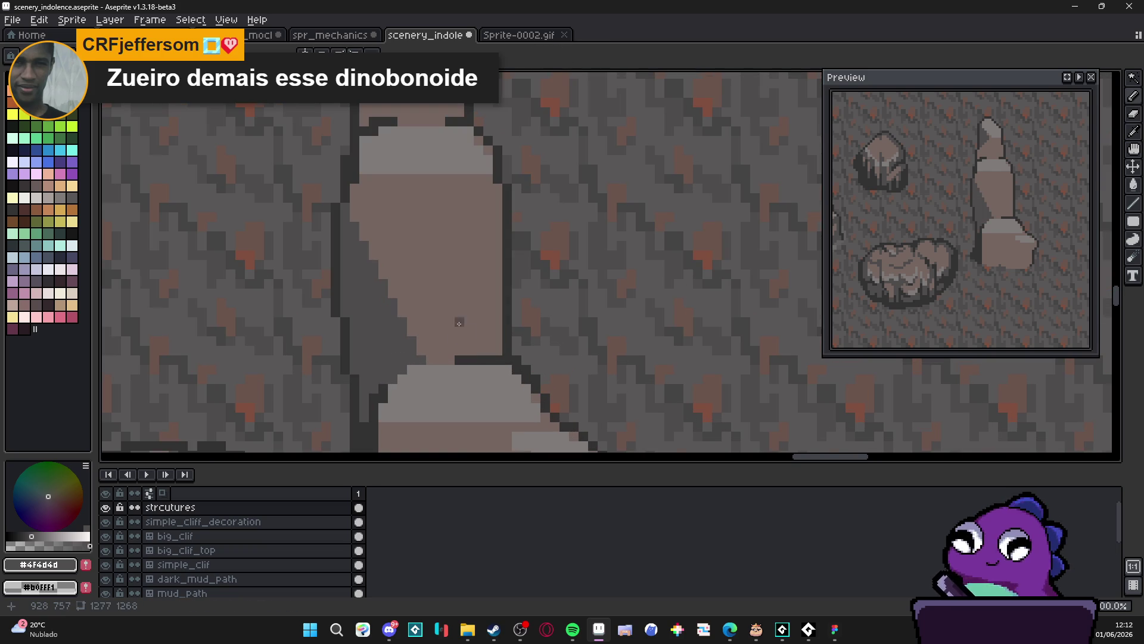
pyautogui.moveTo(388, 291); pyautogui.dragTo(457, 294)
pyautogui.moveTo(456, 294); pyautogui.dragTo(459, 356)
pyautogui.press('g')
pyautogui.click(427, 331)
pyautogui.press('b')
pyautogui.scroll(-2, 453, 332)
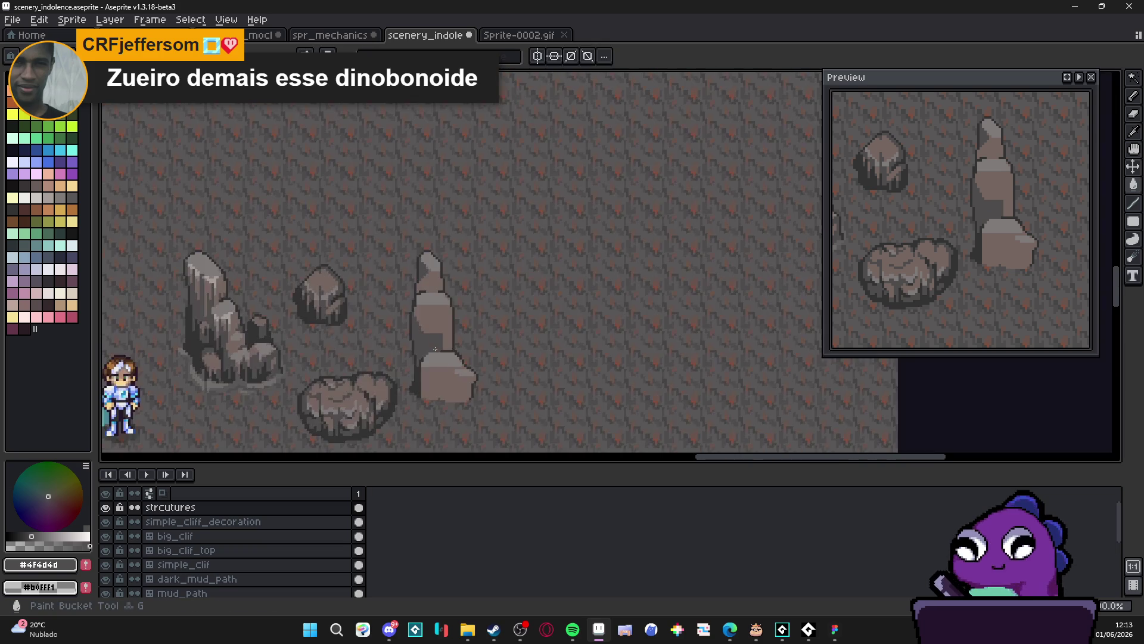
# Paint a light-grey #807b7a highlight patch on the shaded band
pyautogui.scroll(1, 453, 332)
pyautogui.keyDown('alt'); pyautogui.click(453, 332); pyautogui.keyUp('alt')
pyautogui.scroll(1, 453, 331)
pyautogui.scroll(2, 441, 346)
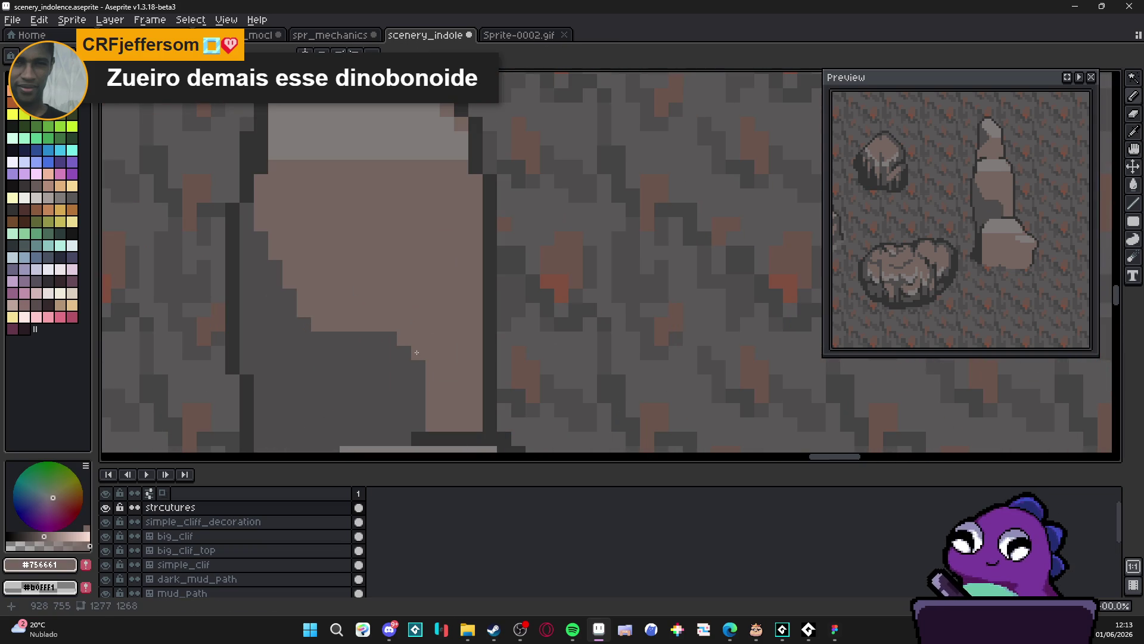
pyautogui.scroll(-4, 422, 376)
pyautogui.scroll(-2, 422, 376)
pyautogui.scroll(4, 406, 334)
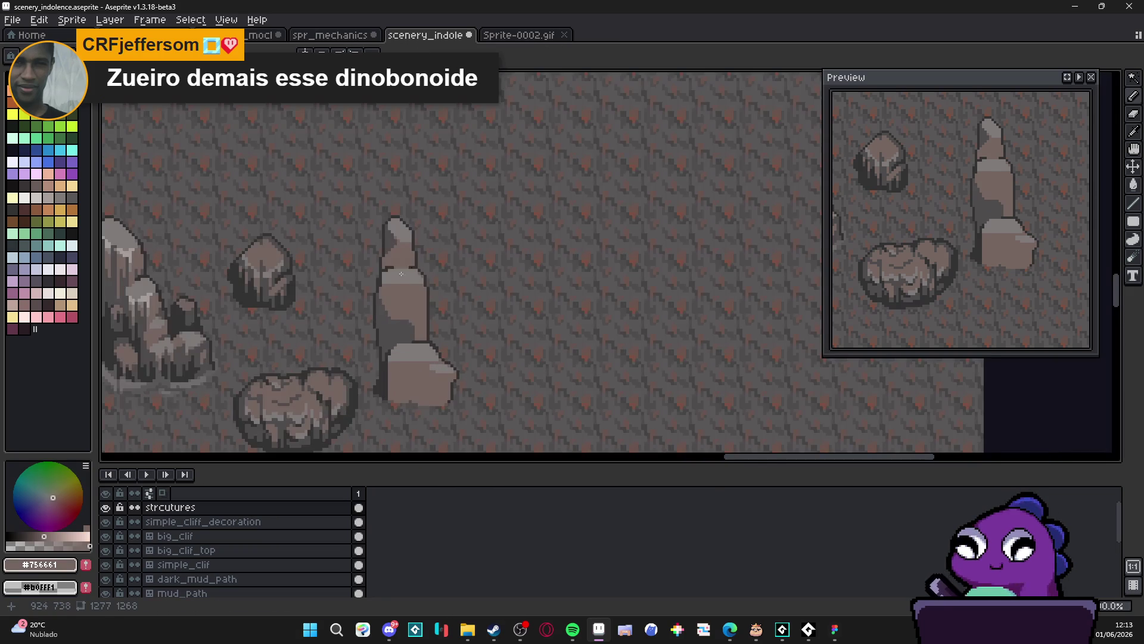
pyautogui.keyDown('alt'); pyautogui.click(400, 320); pyautogui.keyUp('alt')
pyautogui.scroll(2, 400, 320)
pyautogui.click(394, 327)
pyautogui.click(387, 320)
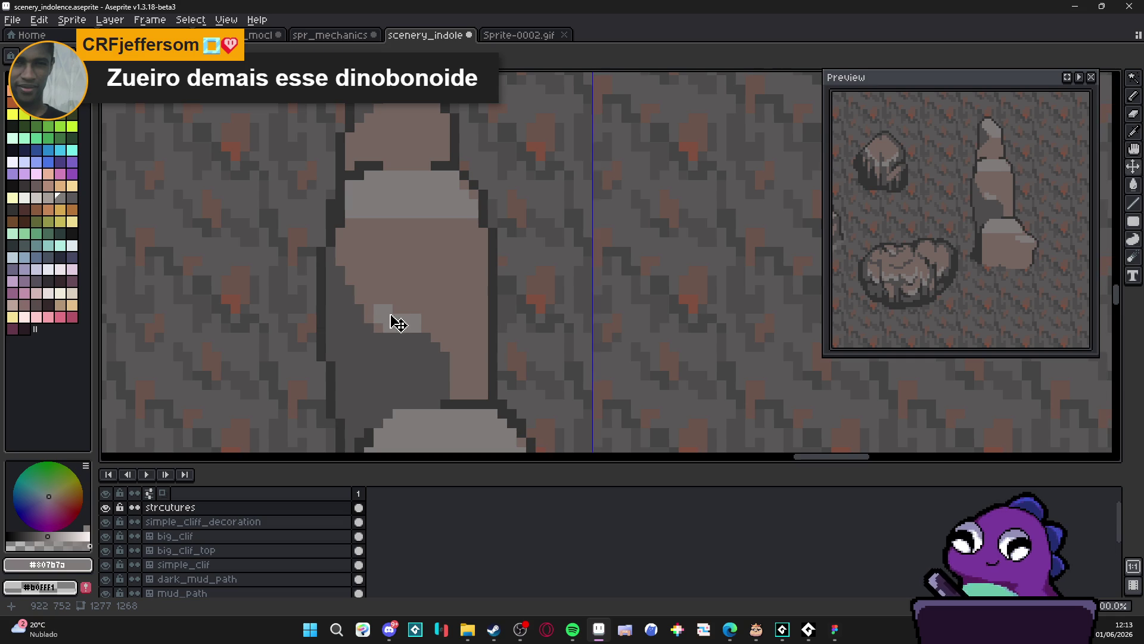
pyautogui.moveTo(397, 309); pyautogui.dragTo(435, 318)
pyautogui.click(445, 336)
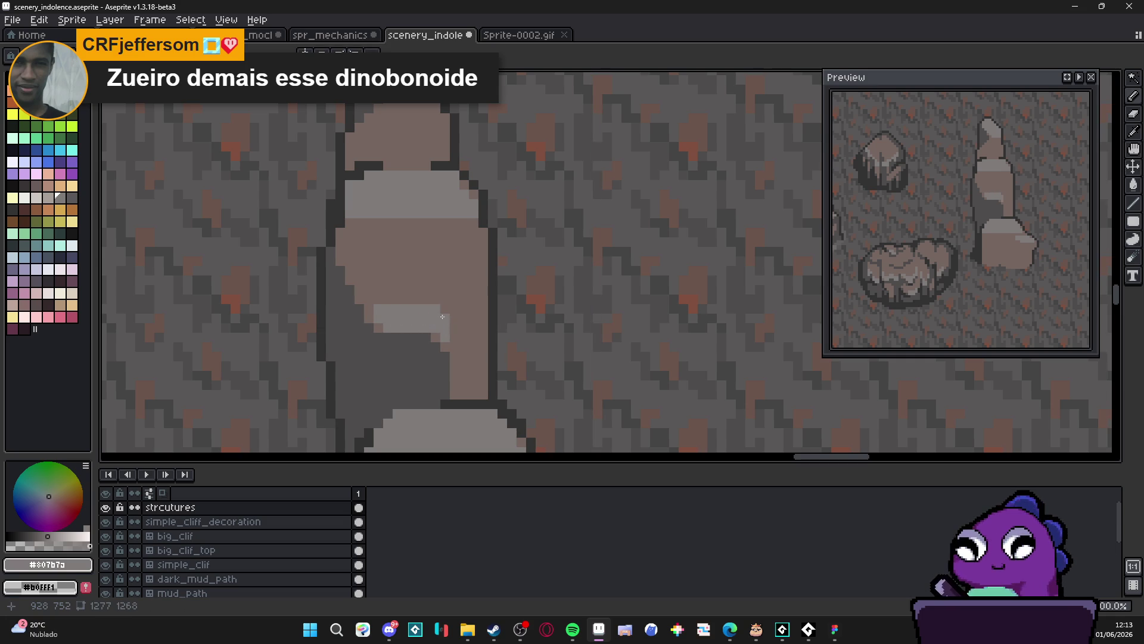
pyautogui.moveTo(367, 301); pyautogui.dragTo(387, 296)
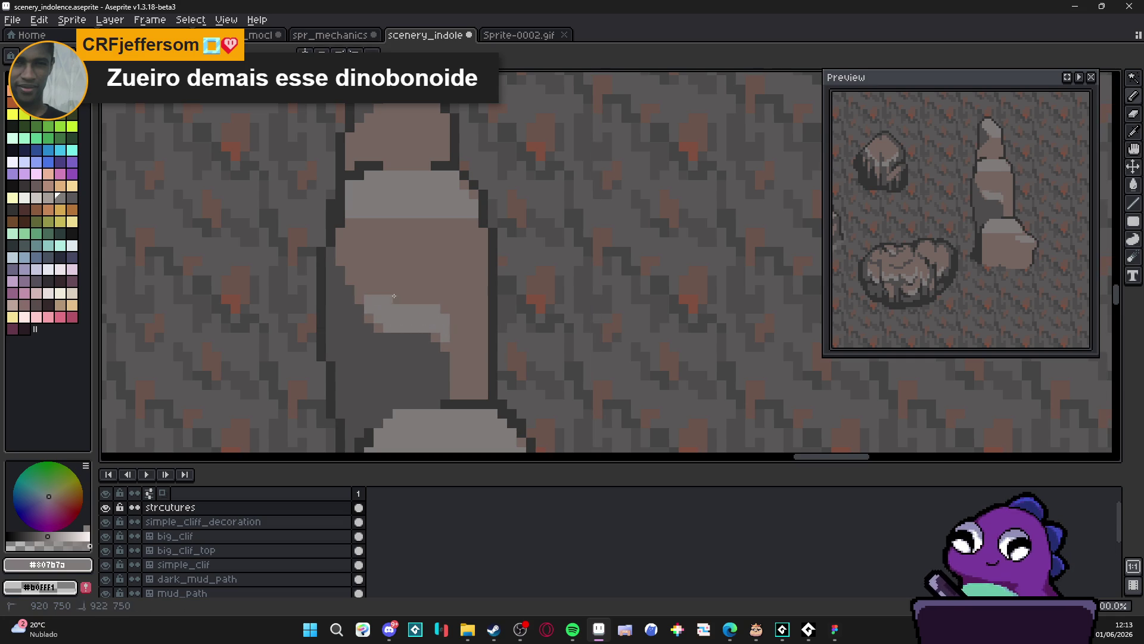
# Draw a dark #323232 vertical crack down the stalagmite and a short line on the band's left
pyautogui.scroll(-2, 432, 320)
pyautogui.scroll(2, 432, 319)
pyautogui.keyDown('alt'); pyautogui.click(454, 366); pyautogui.keyUp('alt')
pyautogui.scroll(-4, 438, 361)
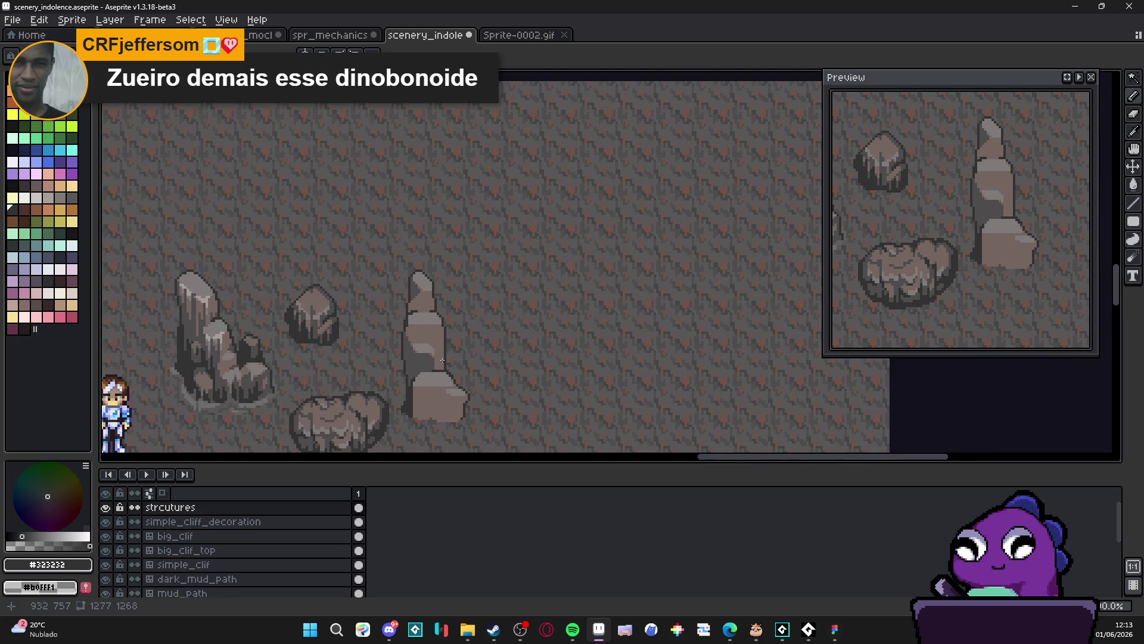
pyautogui.scroll(2, 458, 279)
pyautogui.scroll(-2, 441, 289)
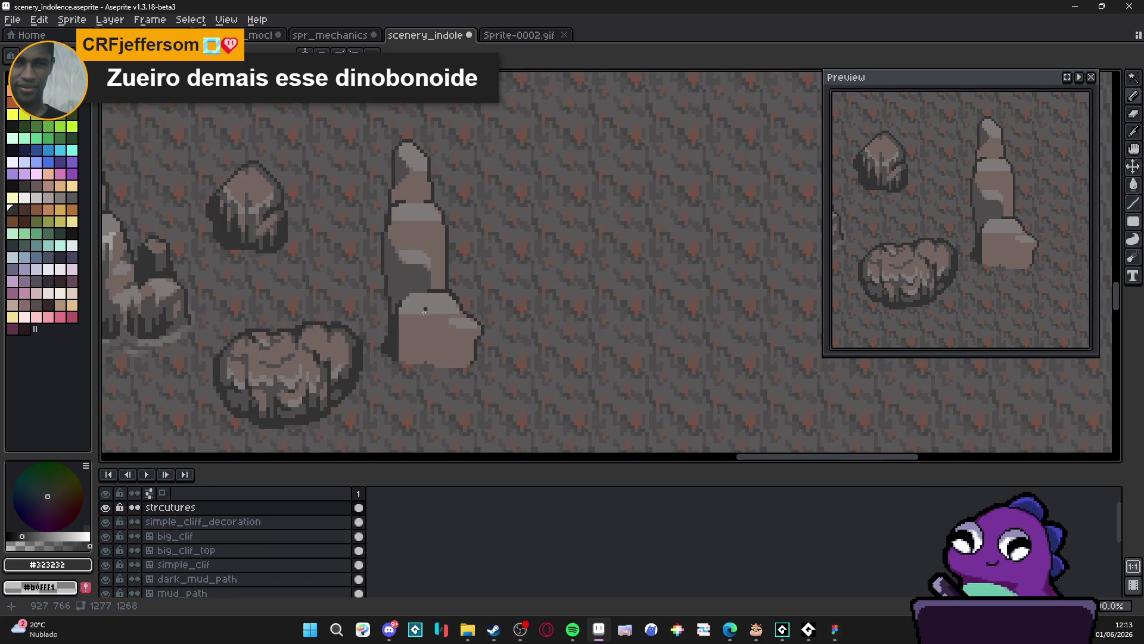
pyautogui.scroll(1, 417, 301)
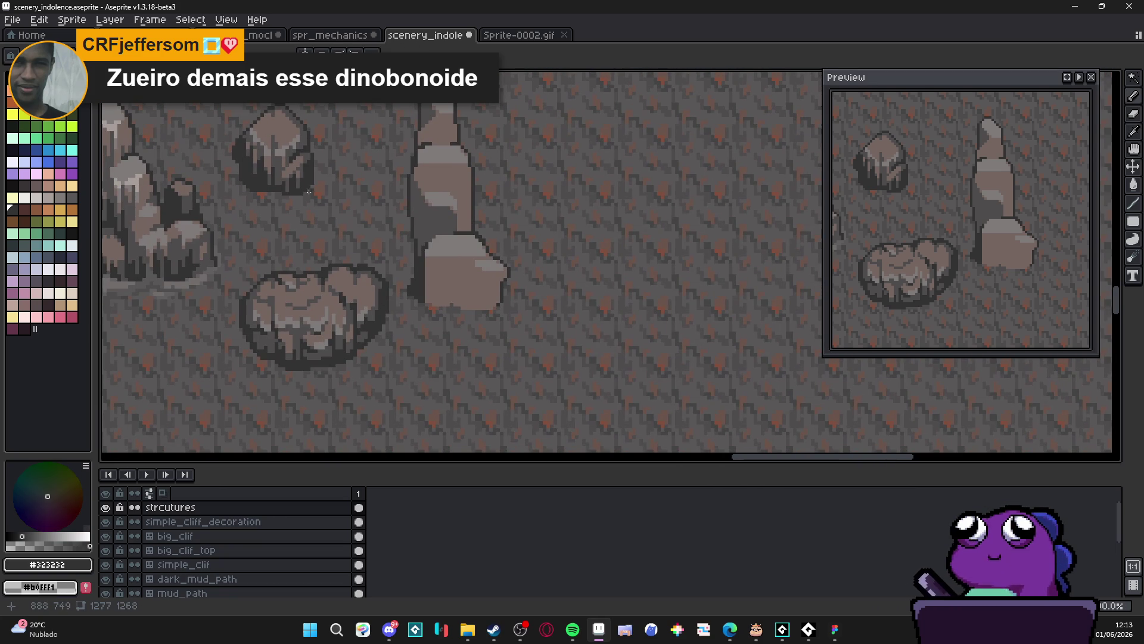
pyautogui.scroll(6, 453, 262)
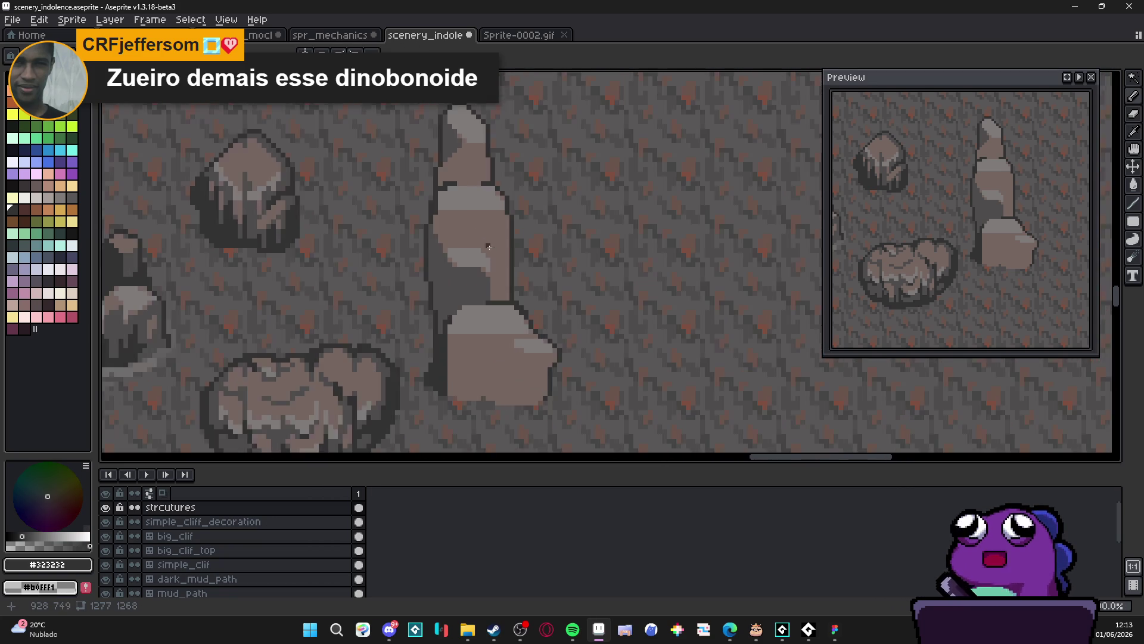
pyautogui.moveTo(491, 371)
pyautogui.mouseDown()
pyautogui.moveTo(489, 248)
pyautogui.moveTo(477, 242)
pyautogui.mouseUp()
pyautogui.keyDown('alt'); pyautogui.click(472, 242); pyautogui.keyUp('alt')
pyautogui.click(463, 228)
pyautogui.keyDown('alt'); pyautogui.click(498, 289); pyautogui.keyUp('alt')
pyautogui.moveTo(349, 227); pyautogui.dragTo(359, 257)
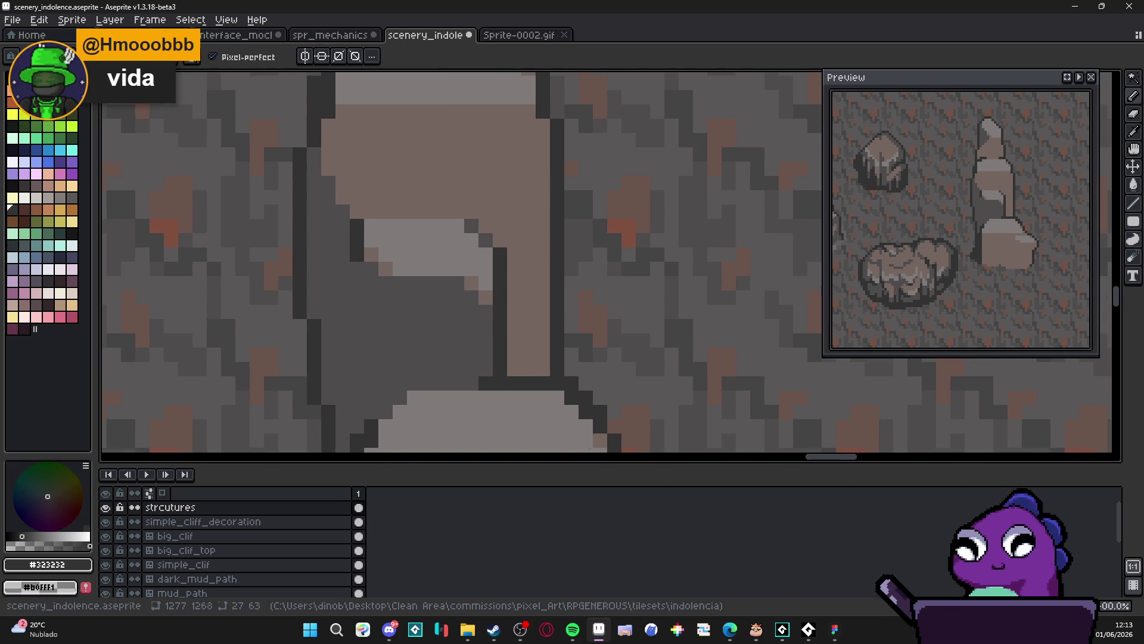
# Draw dark #323232 lines along the stalagmite's inner and left edges
pyautogui.moveTo(534, 244); pyautogui.dragTo(539, 241)
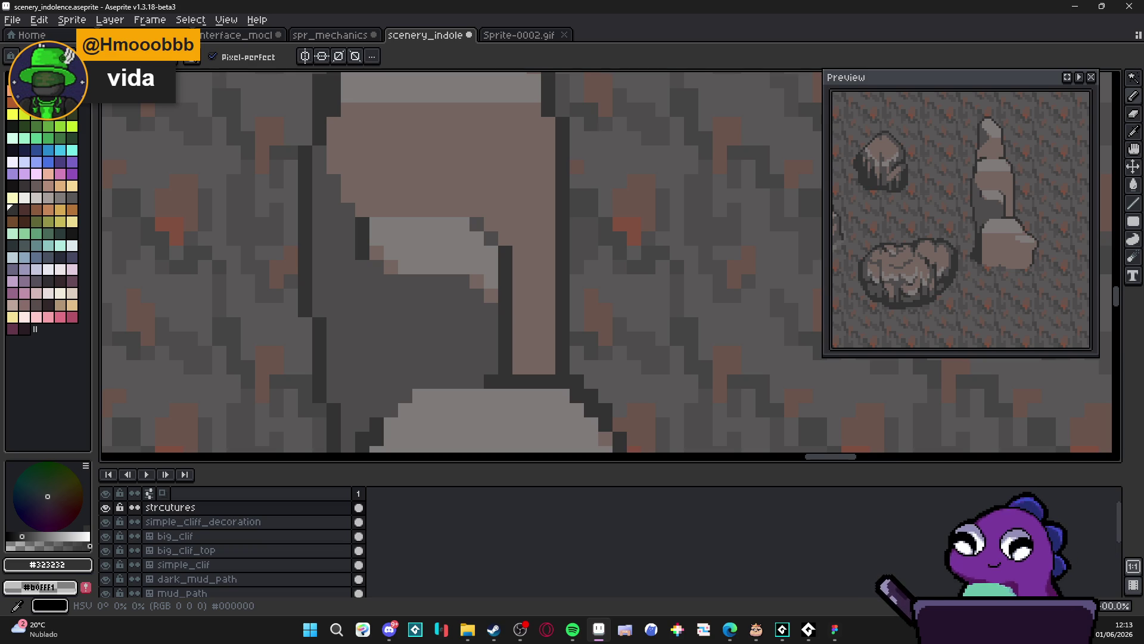
pyautogui.scroll(-3, 526, 266)
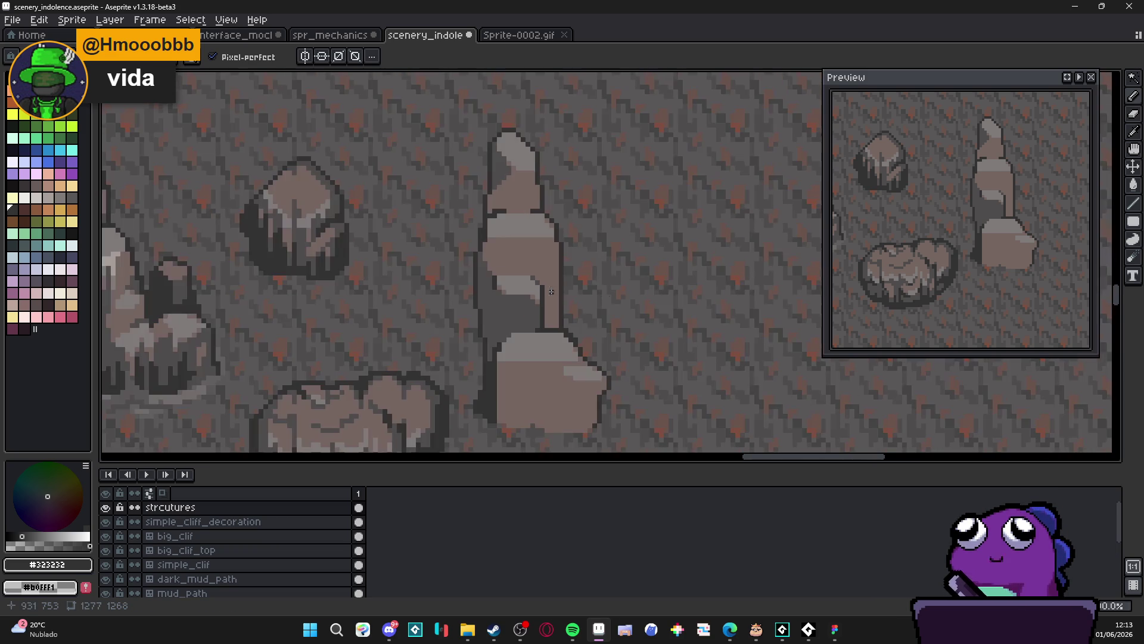
pyautogui.scroll(3, 551, 291)
pyautogui.keyDown('alt'); pyautogui.click(584, 267); pyautogui.keyUp('alt')
pyautogui.scroll(-2, 584, 267)
pyautogui.scroll(-1, 525, 313)
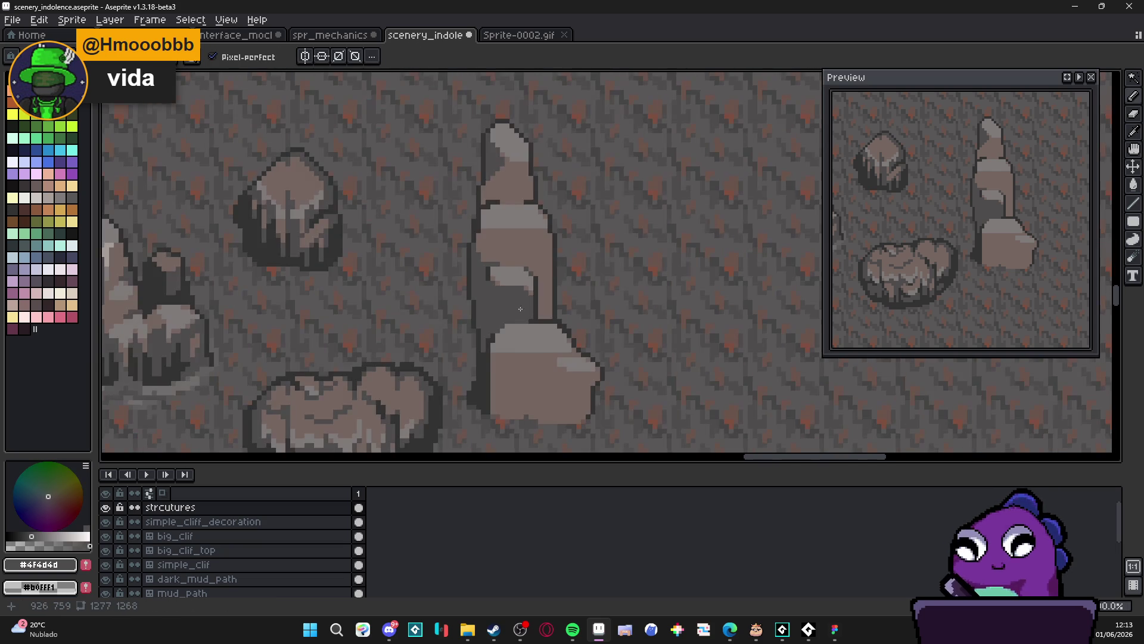
pyautogui.scroll(2, 525, 313)
pyautogui.keyDown('alt'); pyautogui.click(489, 306); pyautogui.keyUp('alt')
pyautogui.moveTo(489, 306)
pyautogui.mouseDown()
pyautogui.moveTo(494, 345)
pyautogui.moveTo(480, 273)
pyautogui.mouseUp()
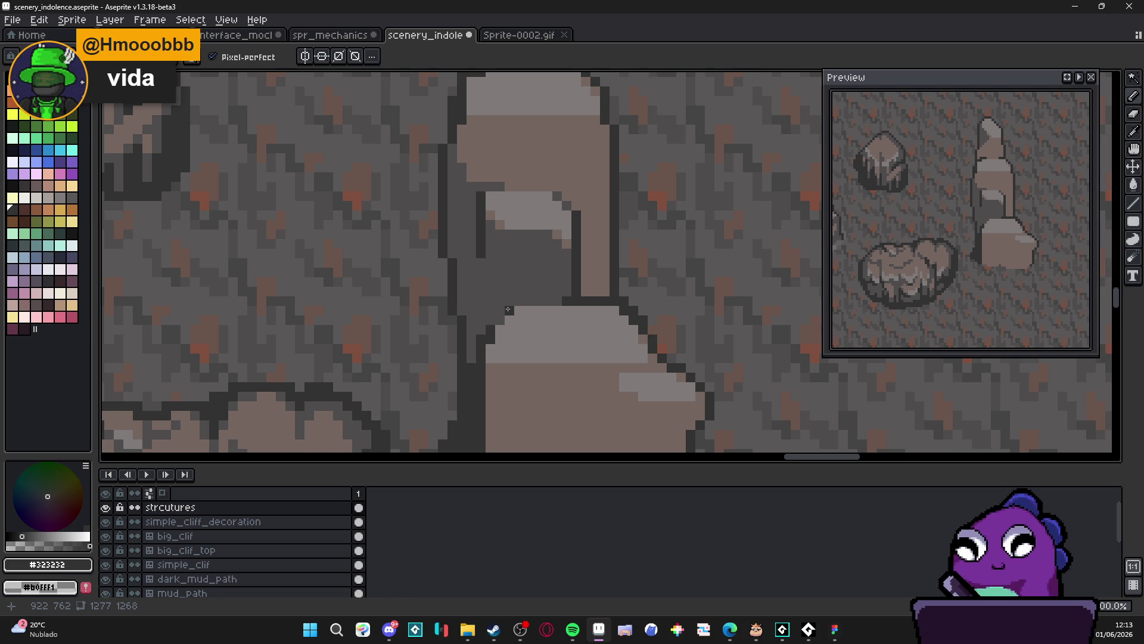
pyautogui.scroll(-2, 508, 309)
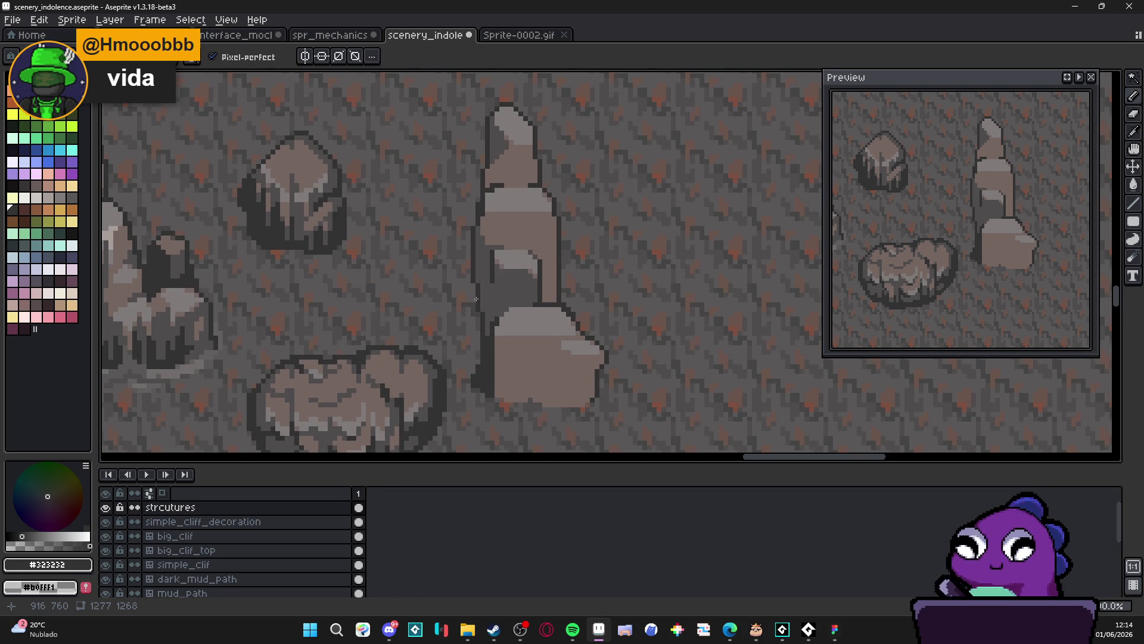
pyautogui.scroll(3, 477, 301)
pyautogui.moveTo(492, 294)
pyautogui.mouseDown()
pyautogui.moveTo(493, 369)
pyautogui.moveTo(492, 304)
pyautogui.moveTo(509, 280)
pyautogui.mouseUp()
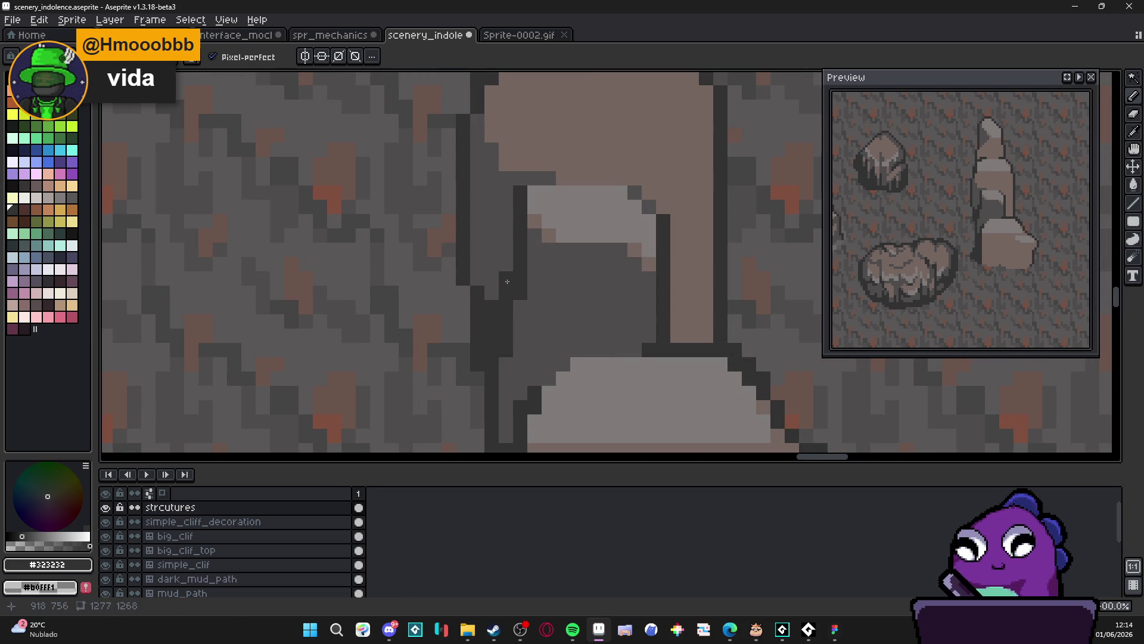
# Paint a dark grey #4f4d4d shading stroke across the pillar
pyautogui.scroll(-2, 466, 288)
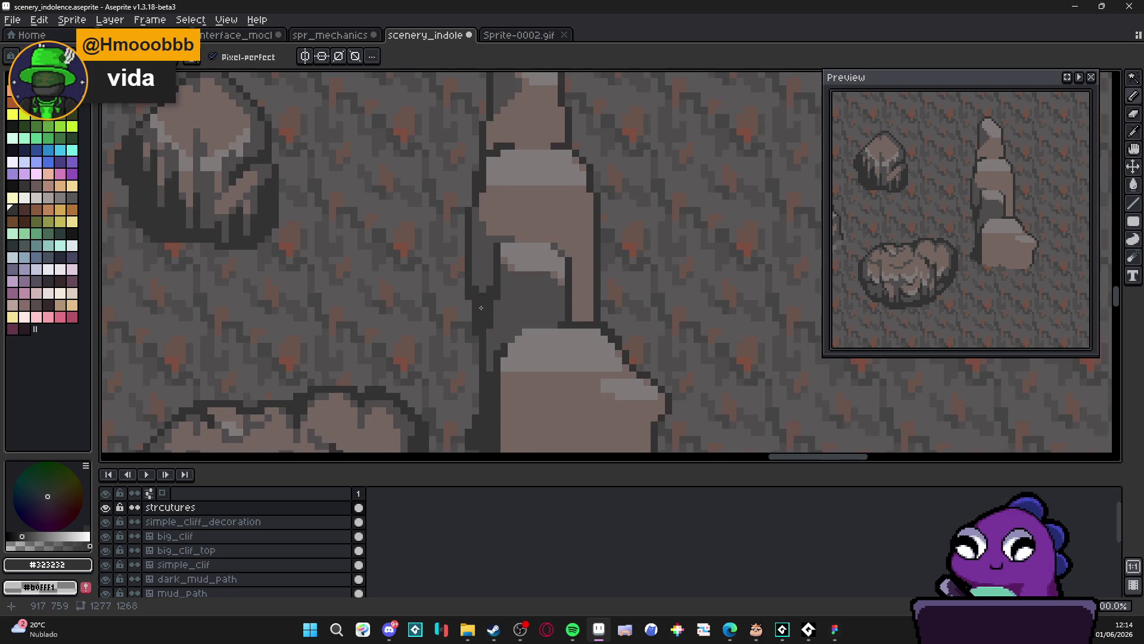
pyautogui.scroll(-2, 476, 232)
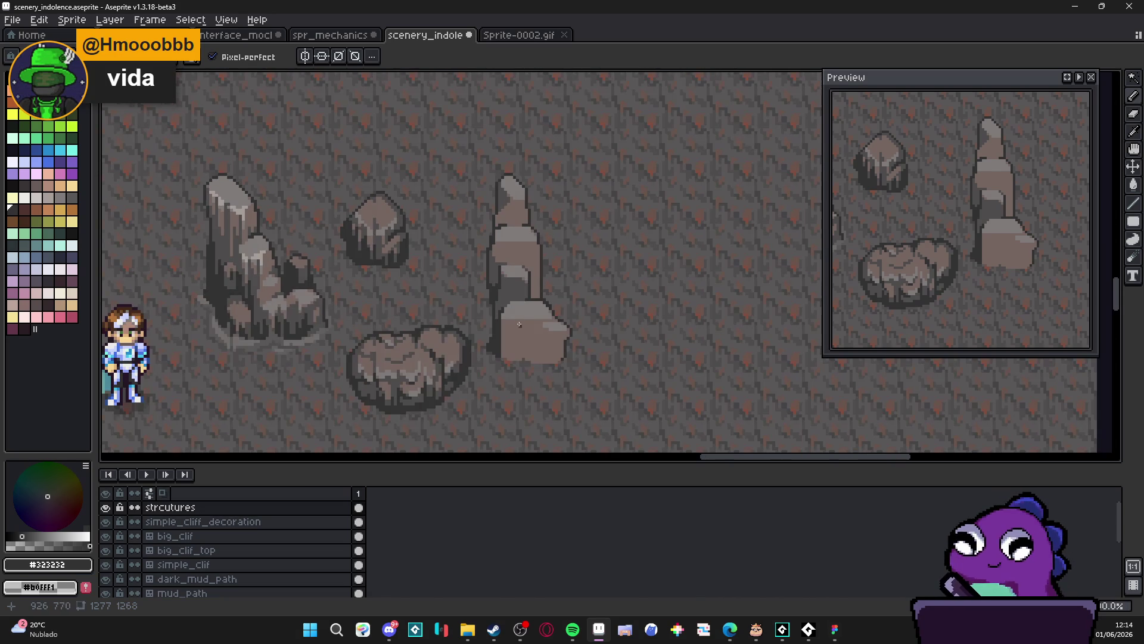
pyautogui.scroll(3, 521, 328)
pyautogui.keyDown('alt'); pyautogui.click(456, 244); pyautogui.keyUp('alt')
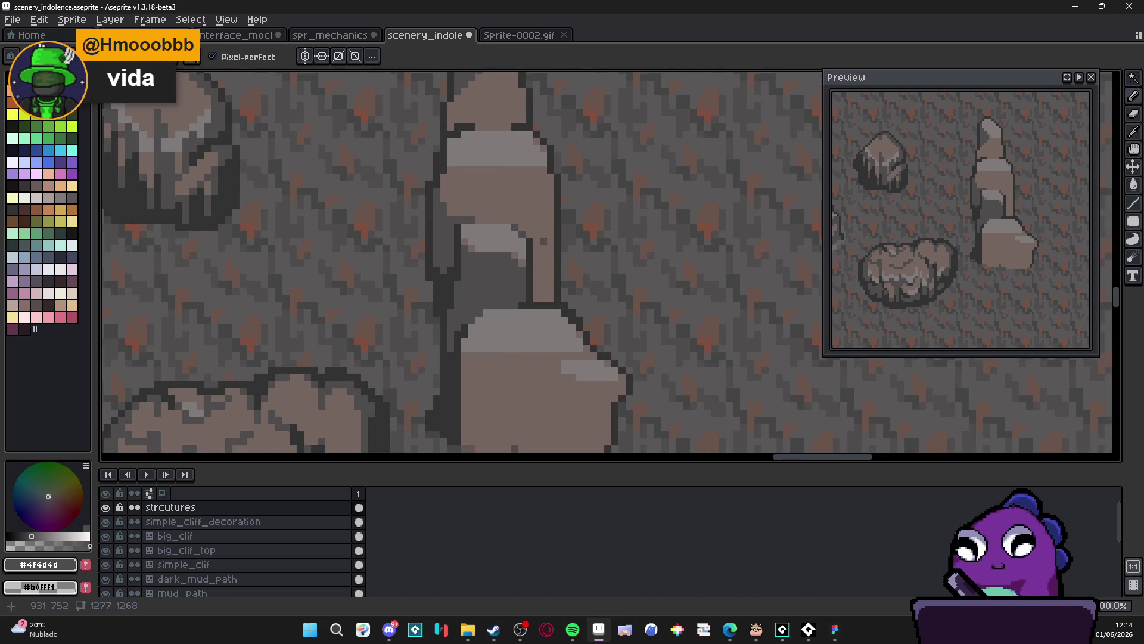
pyautogui.scroll(-3, 546, 240)
pyautogui.scroll(3, 497, 213)
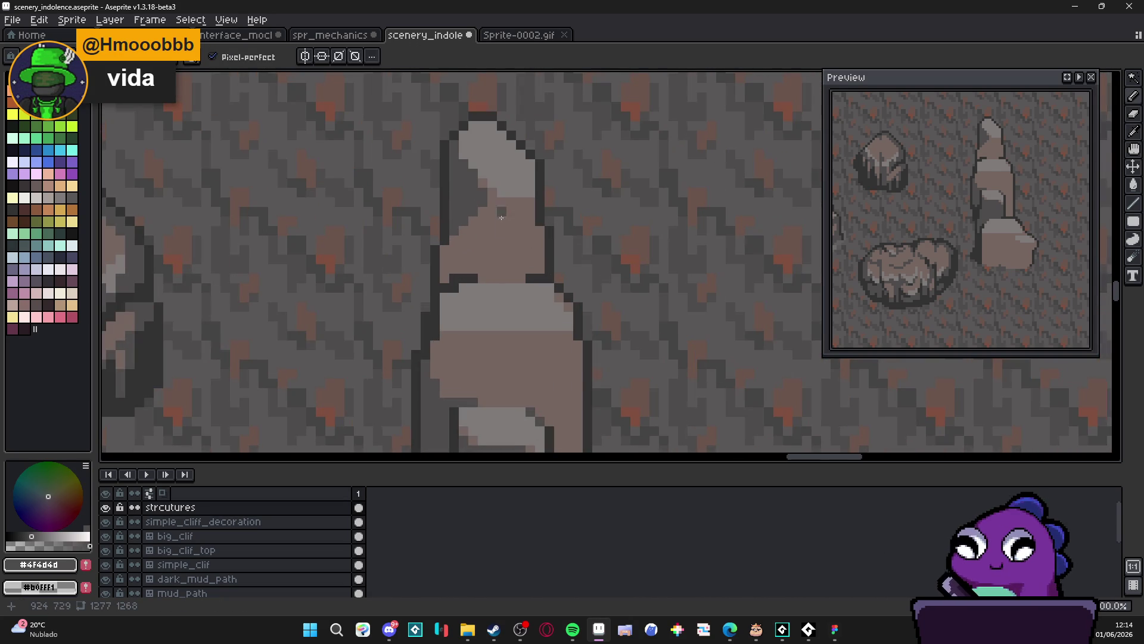
pyautogui.scroll(2, 496, 214)
pyautogui.moveTo(528, 262)
pyautogui.mouseDown()
pyautogui.moveTo(547, 280)
pyautogui.moveTo(508, 271)
pyautogui.moveTo(547, 258)
pyautogui.moveTo(508, 244)
pyautogui.moveTo(456, 280)
pyautogui.mouseUp()
# Add dark grey pixels and a small block along the pillar's side
pyautogui.click(471, 261)
pyautogui.click(547, 222)
pyautogui.click(528, 222)
pyautogui.moveTo(547, 204); pyautogui.dragTo(524, 213)
pyautogui.click(508, 222)
pyautogui.click(490, 242)
pyautogui.scroll(-4, 510, 267)
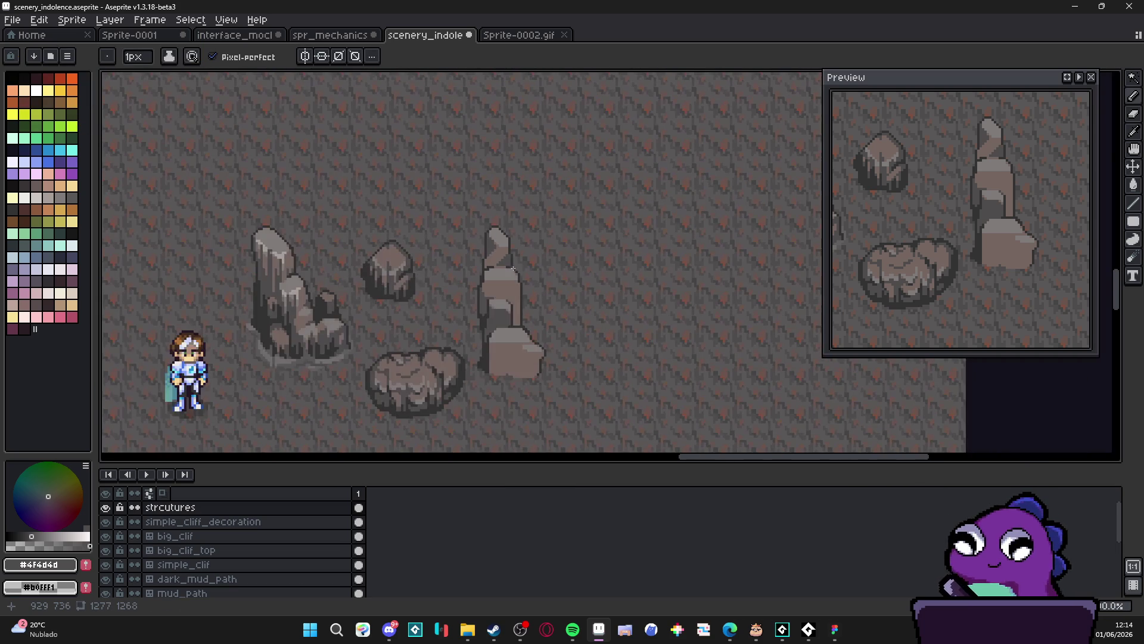
pyautogui.scroll(2, 514, 267)
# Repaint stray dark pixels with the pillar's brown #756661
pyautogui.keyDown('alt'); pyautogui.click(502, 251); pyautogui.keyUp('alt')
pyautogui.scroll(2, 502, 251)
pyautogui.click(494, 275)
pyautogui.click(516, 306)
pyautogui.click(515, 295)
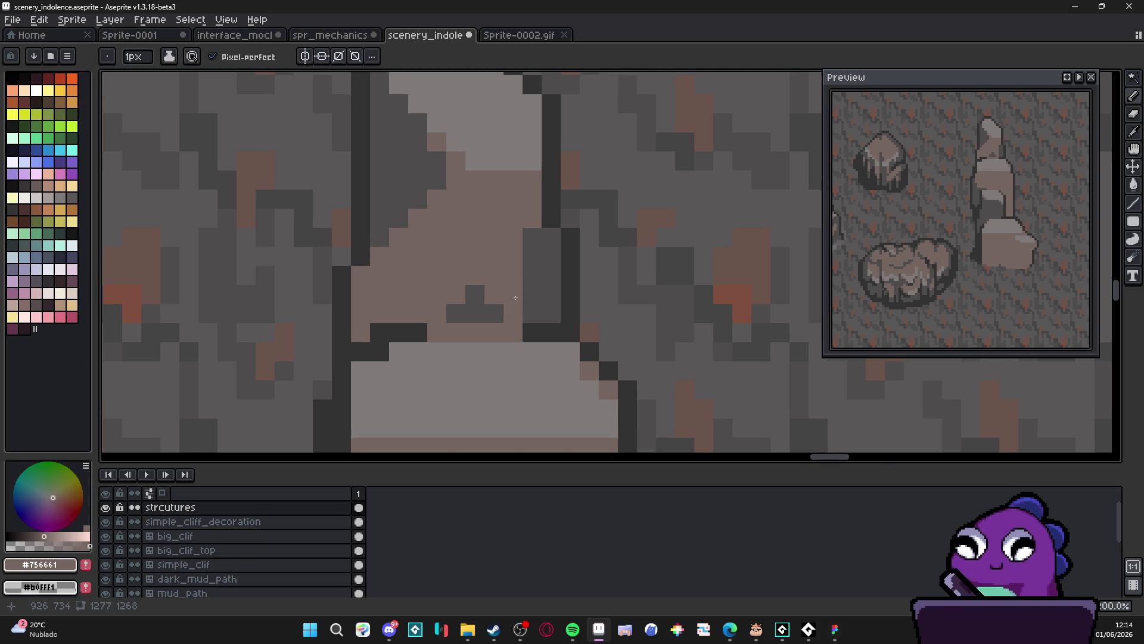
pyautogui.scroll(-3, 509, 274)
pyautogui.scroll(2, 507, 268)
# Draw two side-by-side dark vertical cracks on the pillar
pyautogui.keyDown('alt'); pyautogui.click(505, 297); pyautogui.keyUp('alt')
pyautogui.moveTo(502, 271); pyautogui.dragTo(501, 242)
pyautogui.scroll(-5, 501, 242)
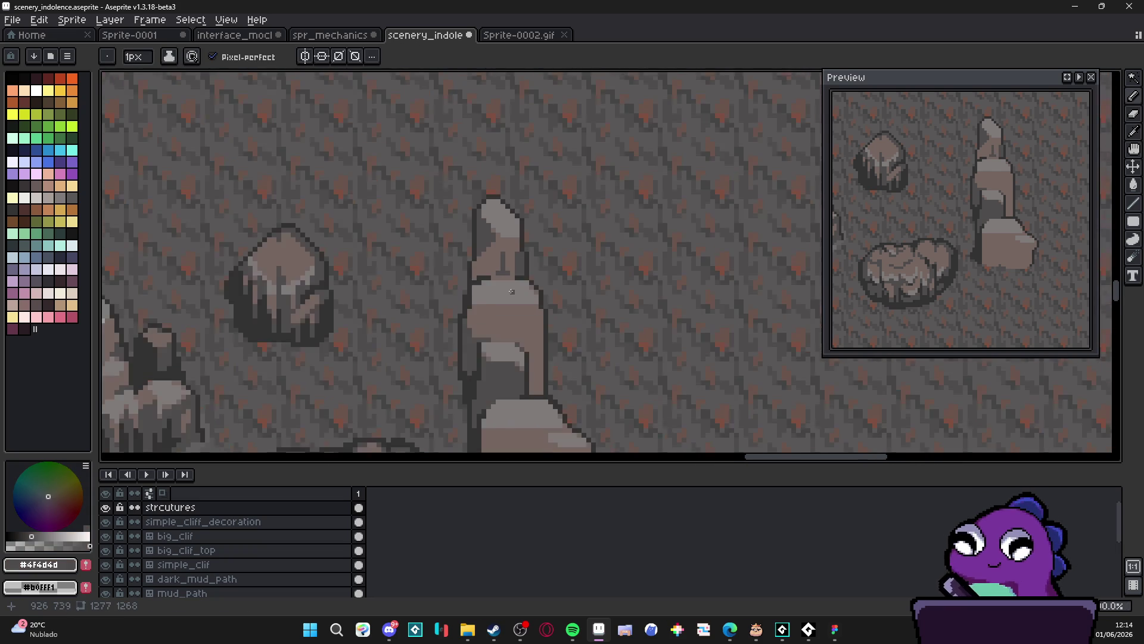
pyautogui.scroll(4, 511, 291)
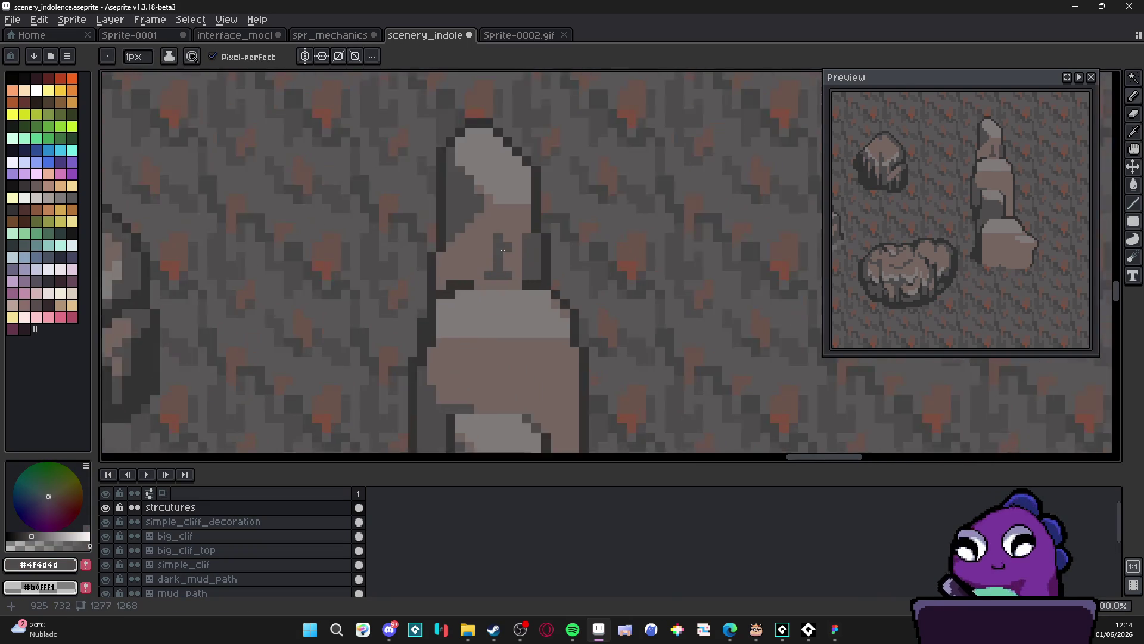
pyautogui.keyDown('alt'); pyautogui.click(510, 170); pyautogui.keyUp('alt')
pyautogui.keyDown('alt'); pyautogui.click(493, 219); pyautogui.keyUp('alt')
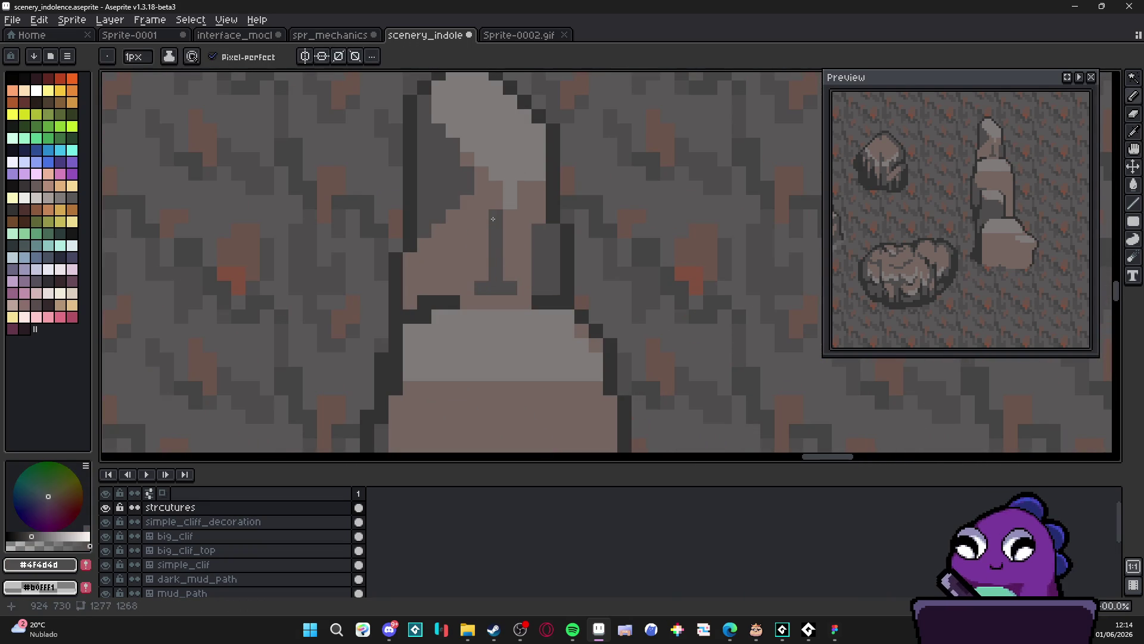
pyautogui.moveTo(489, 266); pyautogui.dragTo(484, 194)
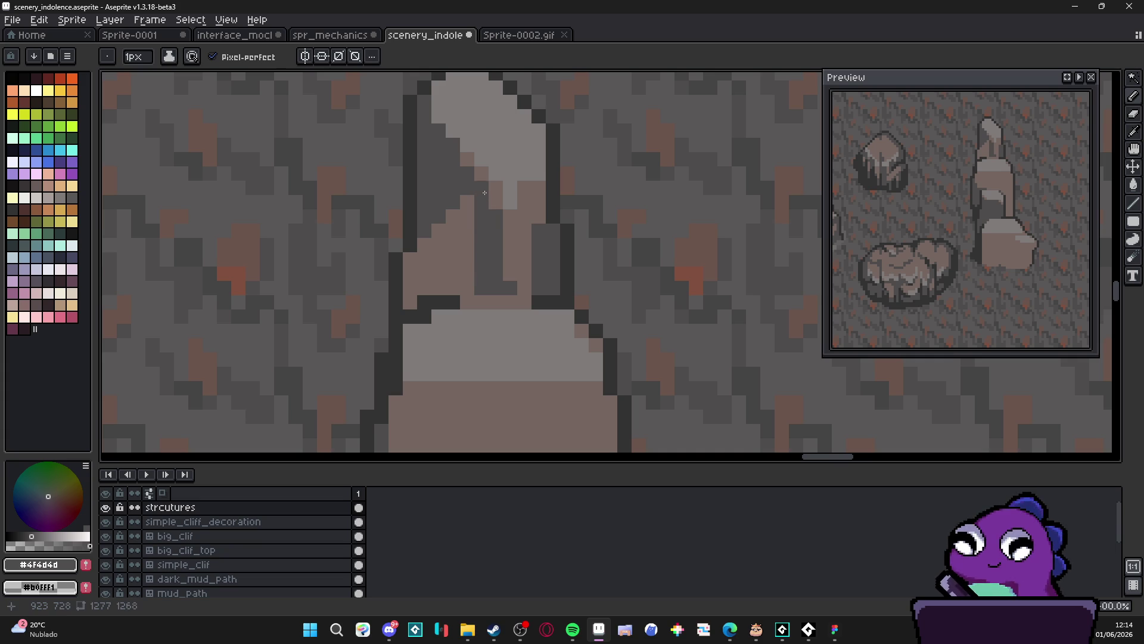
# Touch up the pillar with light grey pixels
pyautogui.keyDown('alt'); pyautogui.click(511, 192); pyautogui.keyUp('alt')
pyautogui.click(508, 244)
pyautogui.moveTo(501, 248); pyautogui.dragTo(501, 238)
pyautogui.scroll(1, 502, 284)
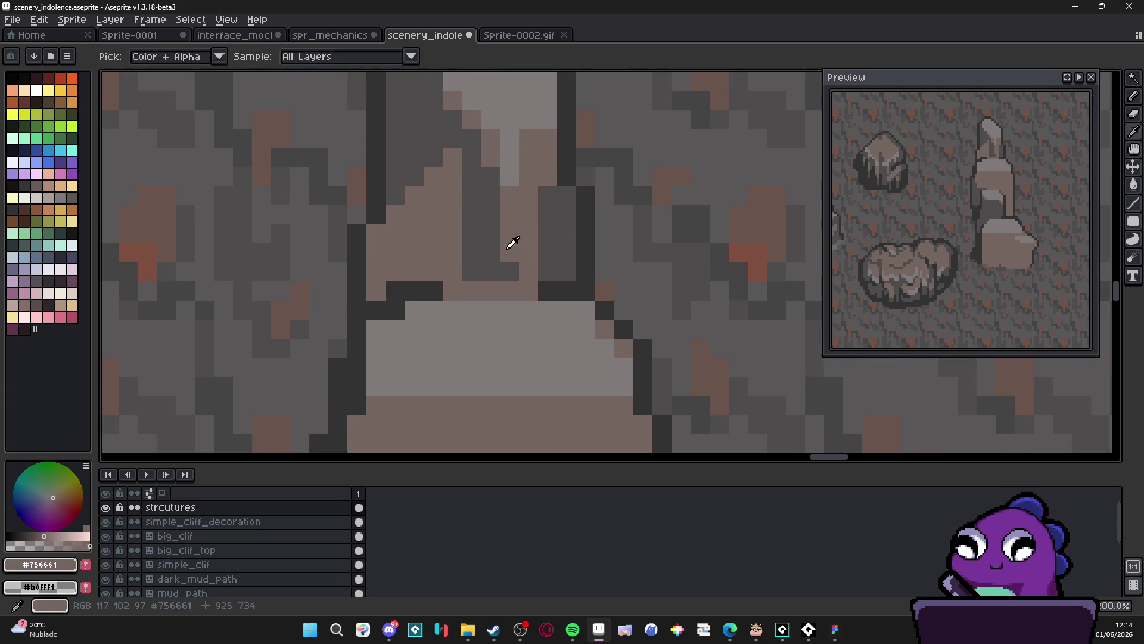
pyautogui.keyDown('alt'); pyautogui.click(475, 265); pyautogui.keyUp('alt')
# Paint a diagonal brown stroke and a short brown pixel column on the pillar
pyautogui.keyDown('alt'); pyautogui.click(508, 283); pyautogui.keyUp('alt')
pyautogui.moveTo(509, 310)
pyautogui.mouseDown()
pyautogui.moveTo(529, 310)
pyautogui.moveTo(549, 348)
pyautogui.mouseUp()
pyautogui.click(566, 368)
pyautogui.click(567, 348)
pyautogui.click(567, 386)
pyautogui.keyDown('alt'); pyautogui.click(554, 386); pyautogui.keyUp('alt')
pyautogui.moveTo(550, 422); pyautogui.dragTo(543, 358)
# Draw another dark #4f4d4d vertical crack down the pillar with a corner pixel
pyautogui.keyDown('alt'); pyautogui.click(491, 202); pyautogui.keyUp('alt')
pyautogui.scroll(-2, 490, 229)
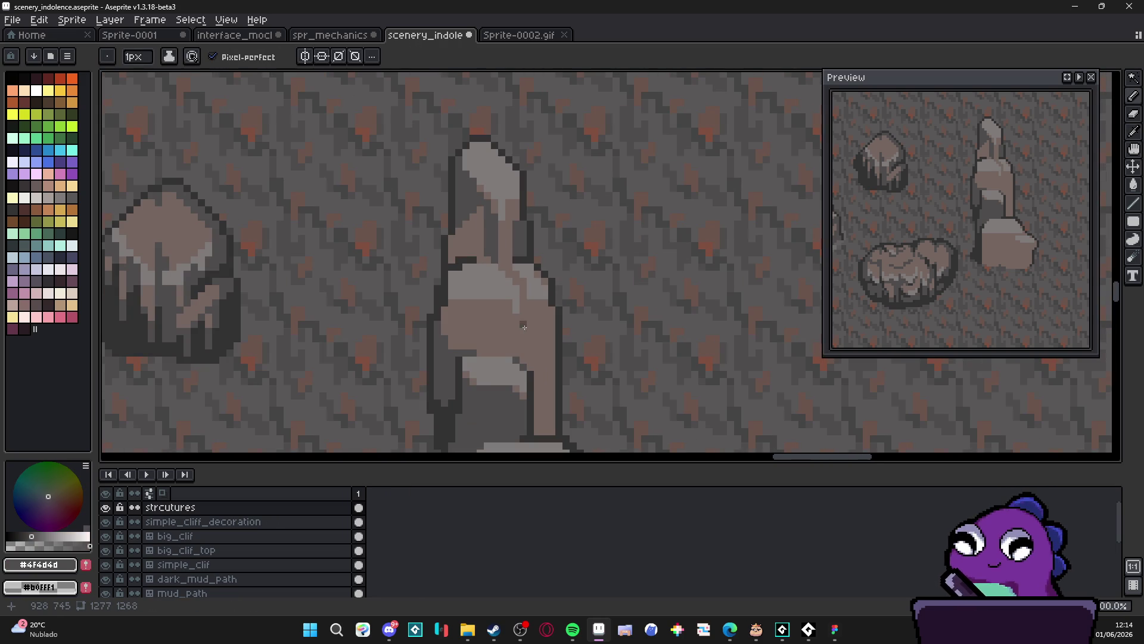
pyautogui.scroll(2, 512, 310)
pyautogui.moveTo(507, 292)
pyautogui.mouseDown()
pyautogui.moveTo(512, 370)
pyautogui.moveTo(528, 370)
pyautogui.mouseUp()
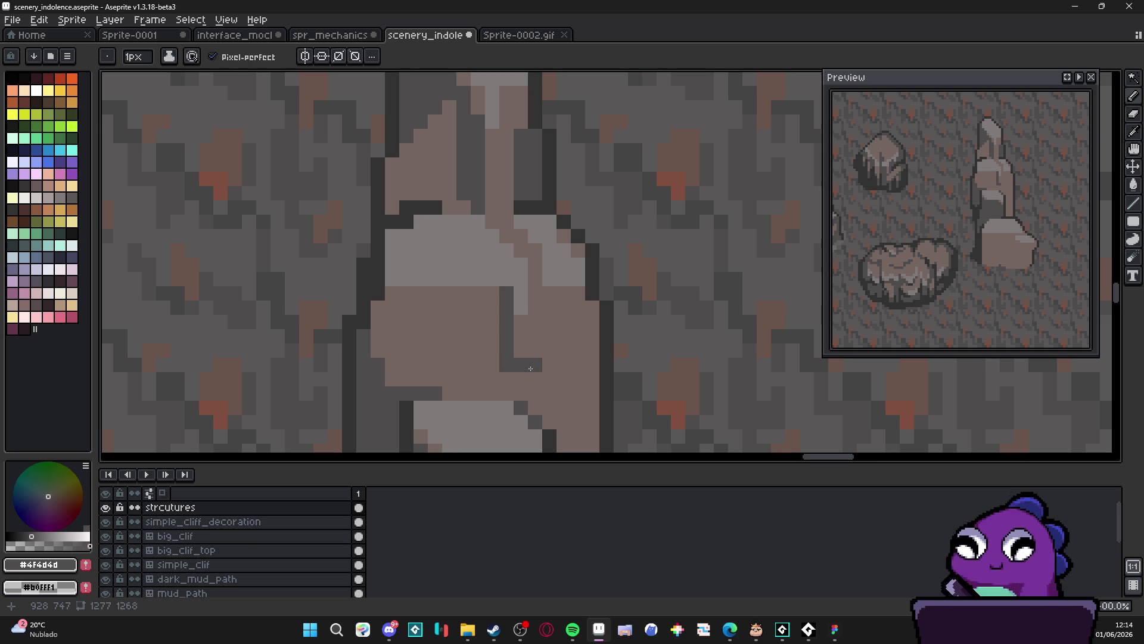
pyautogui.click(535, 351)
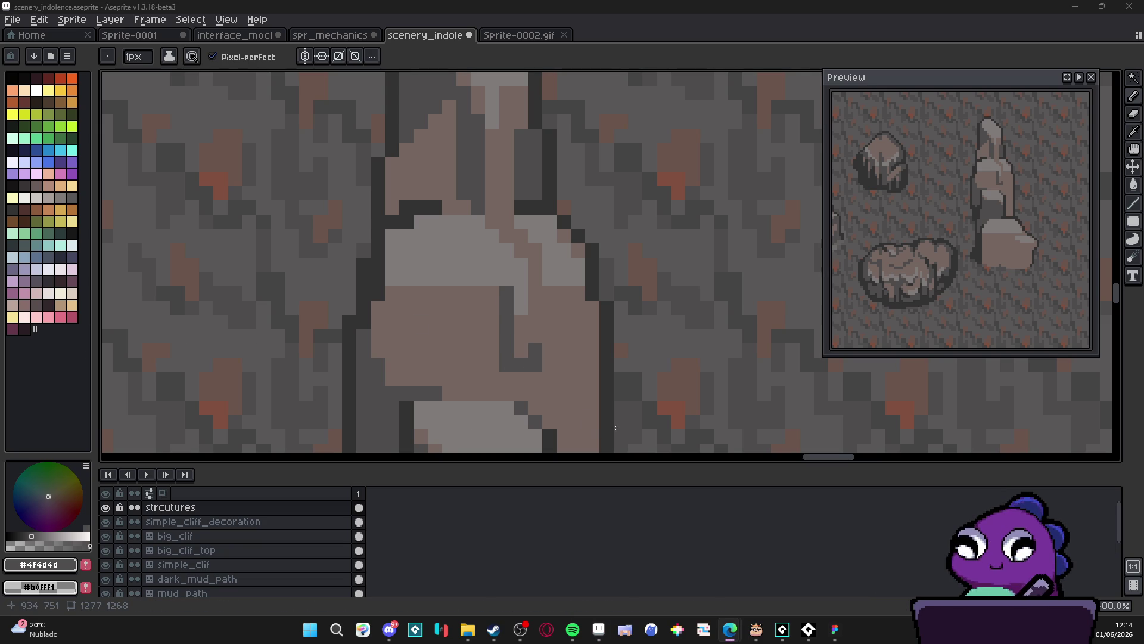
pyautogui.scroll(-3, 549, 336)
pyautogui.scroll(1, 582, 317)
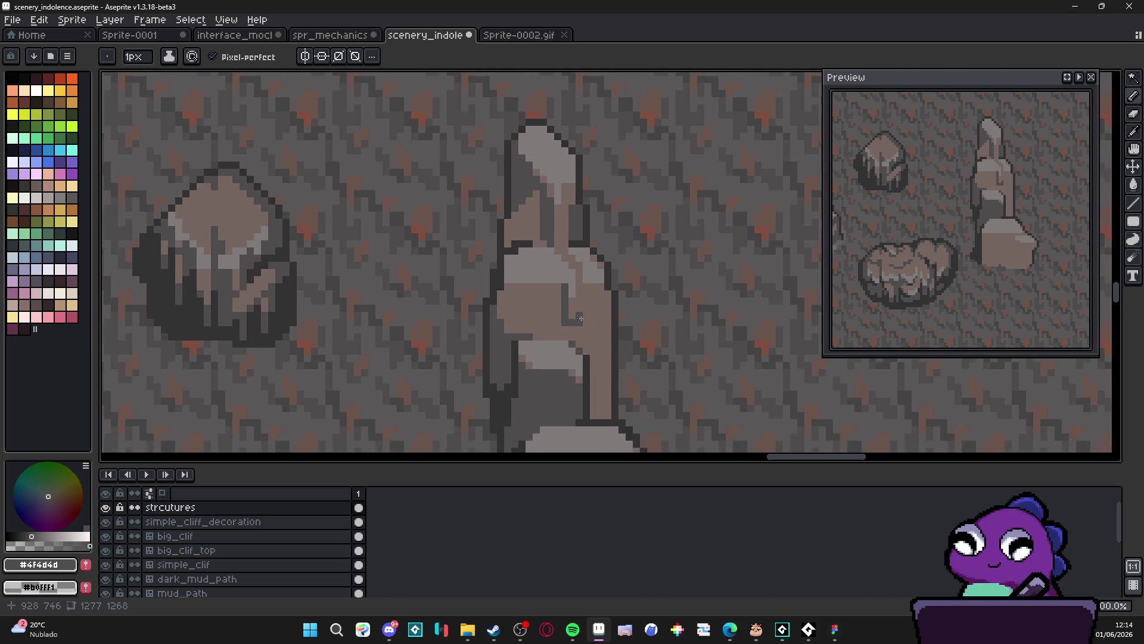
pyautogui.scroll(-1, 566, 338)
pyautogui.scroll(-3, 565, 338)
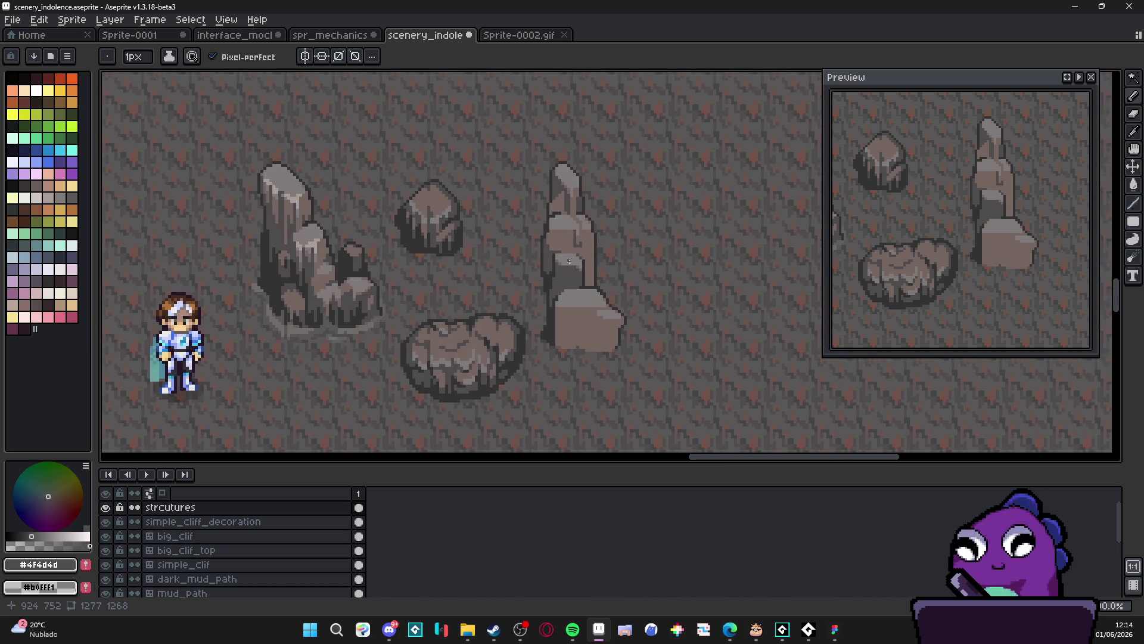
# Save scenery_indolence.aseprite with Ctrl+S
pyautogui.hotkey('ctrl', 's')
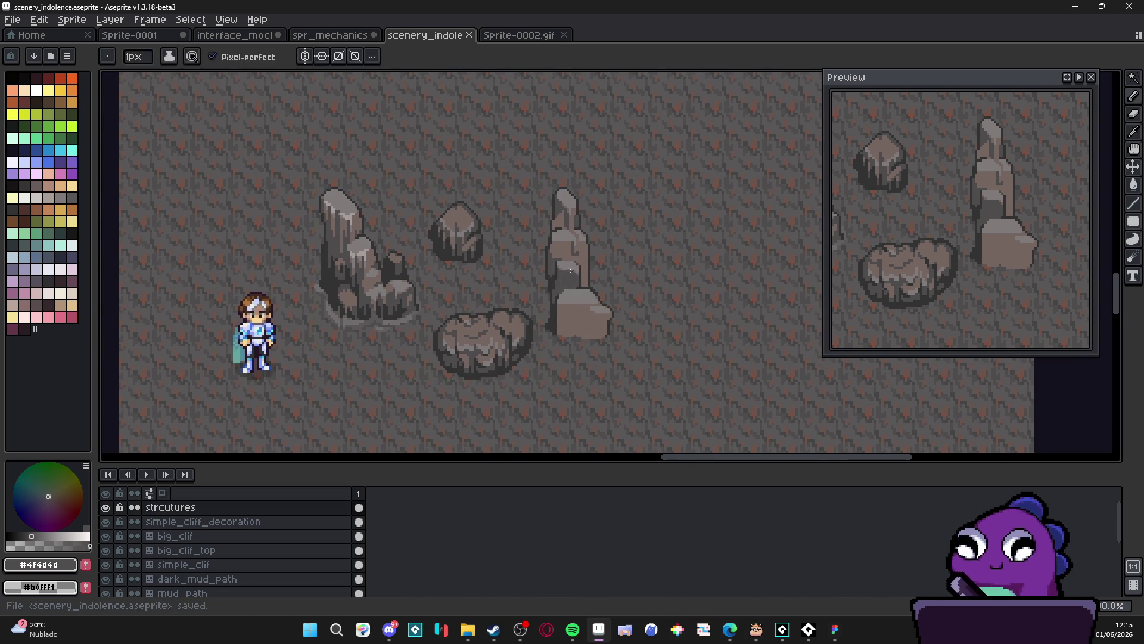
pyautogui.scroll(-1, 572, 273)
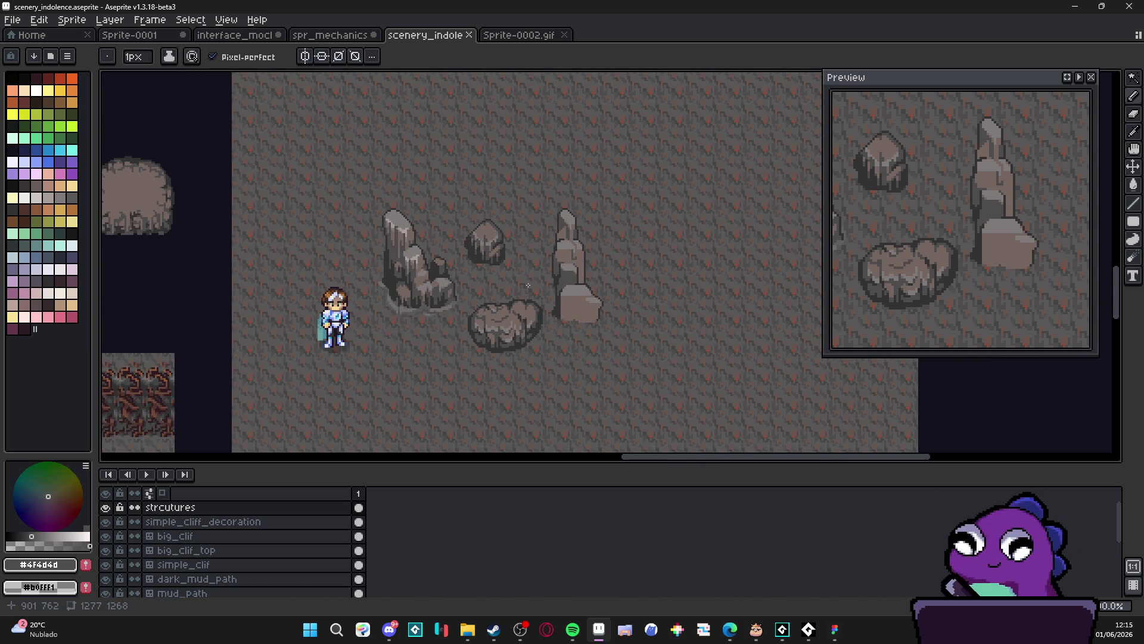
pyautogui.scroll(1, 514, 290)
pyautogui.scroll(-1, 560, 254)
pyautogui.scroll(1, 563, 256)
# Pan and zoom around the scene, then pick the pillar's light grey #807b7a
pyautogui.hscroll(-2, 551, 264)
pyautogui.hscroll(4, 606, 256)
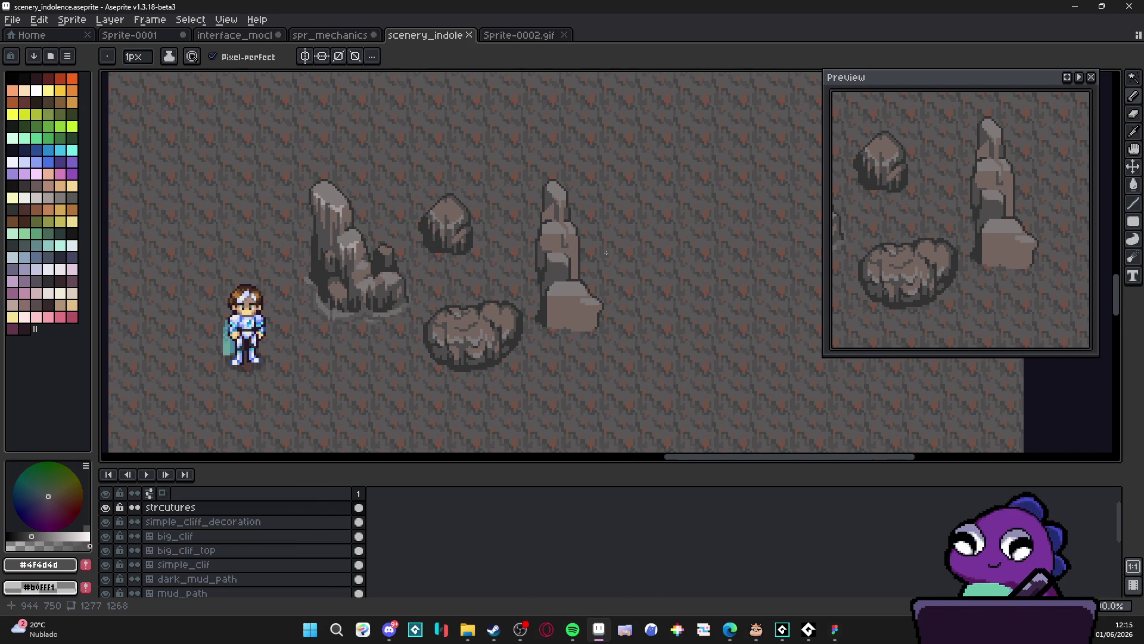
pyautogui.scroll(1, 457, 344)
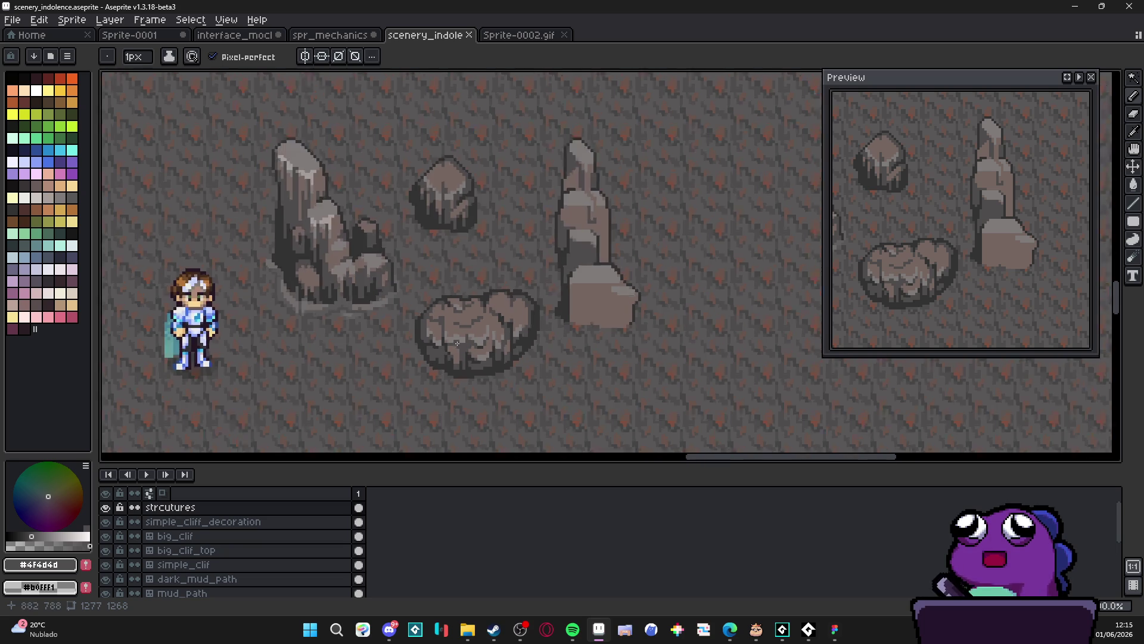
pyautogui.hscroll(-2, 393, 285)
pyautogui.scroll(-4, 610, 322)
pyautogui.hscroll(2, 610, 322)
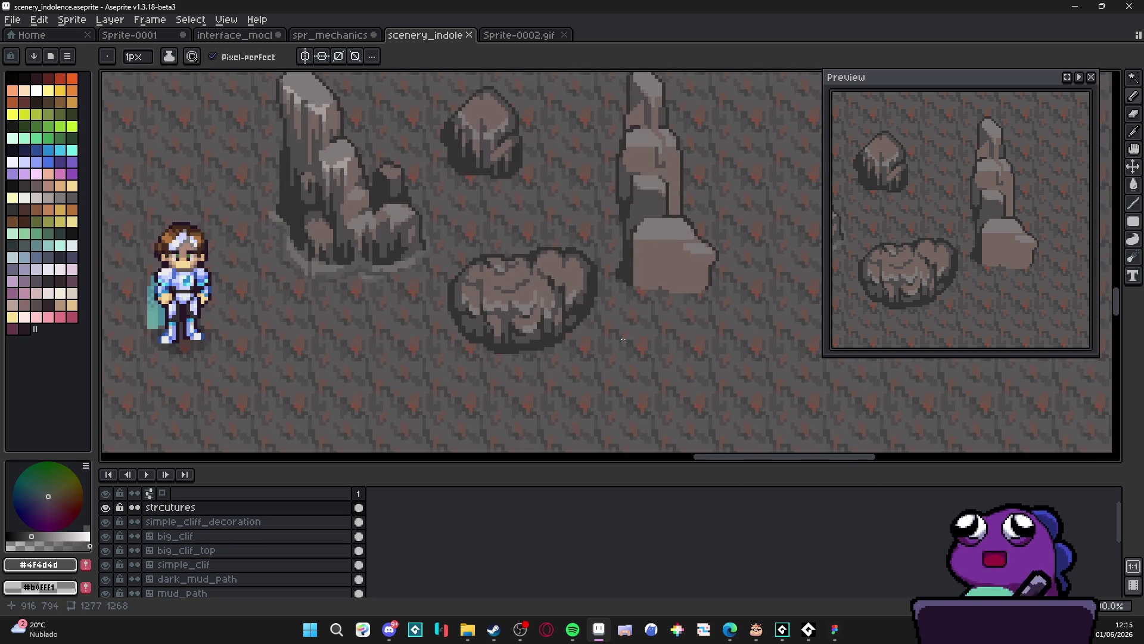
pyautogui.scroll(-2, 499, 321)
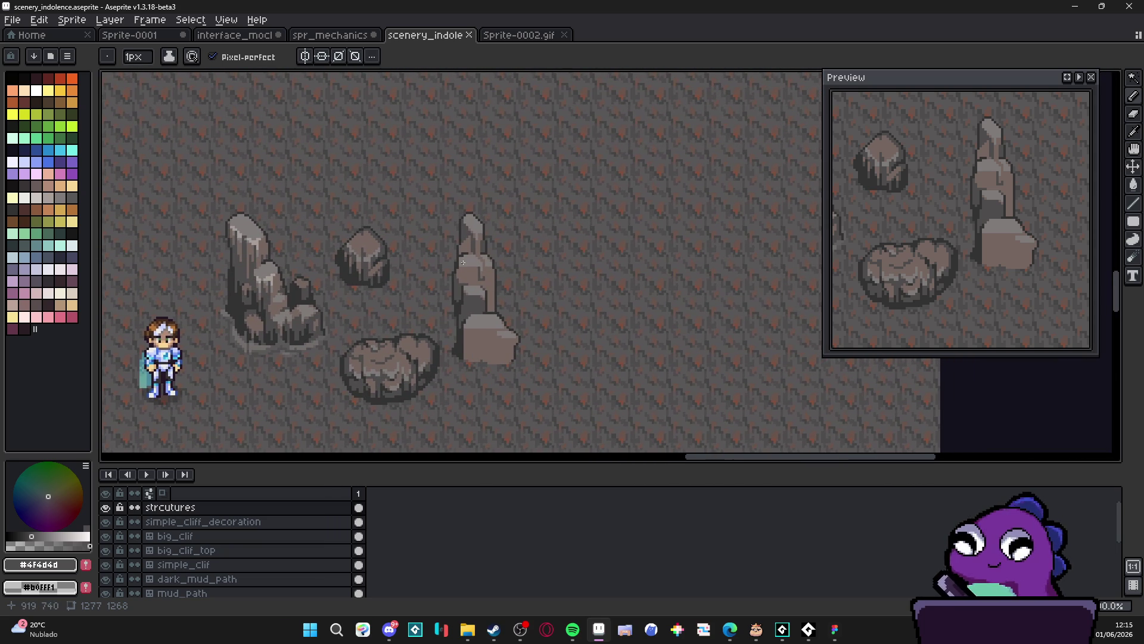
pyautogui.scroll(2, 463, 261)
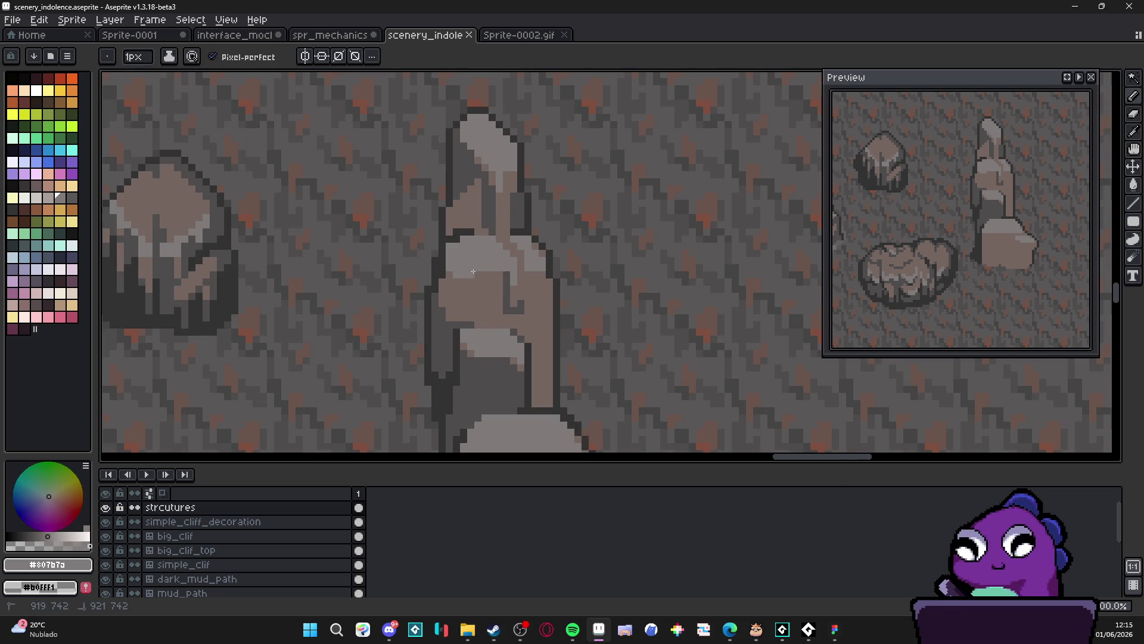
pyautogui.click(455, 279)
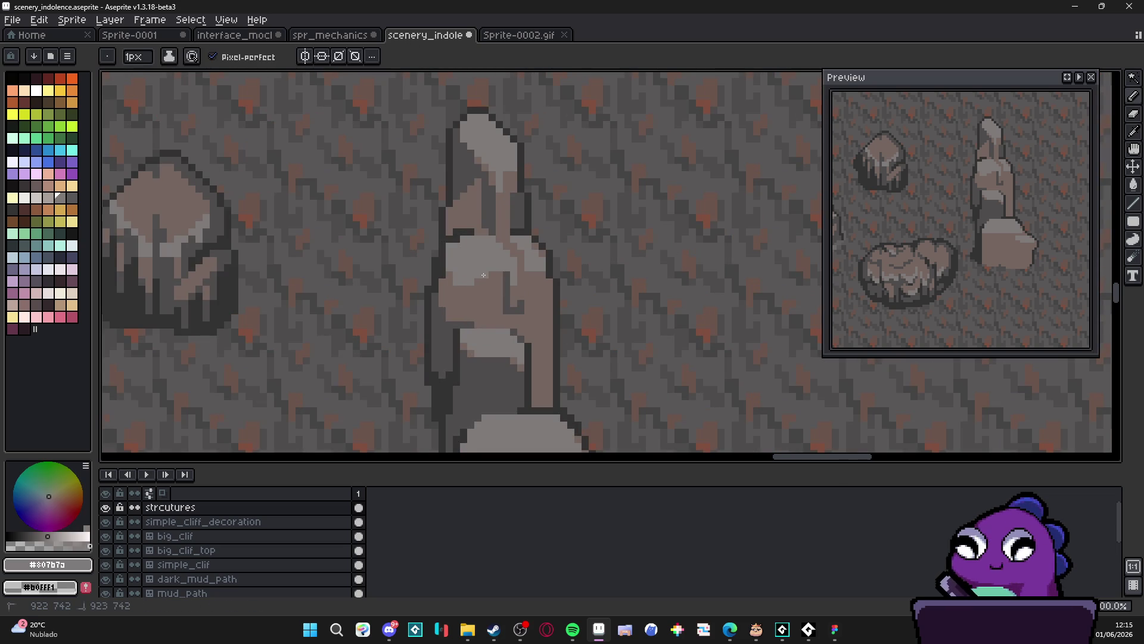
pyautogui.scroll(-1, 486, 289)
pyautogui.scroll(2, 489, 343)
pyautogui.scroll(-3, 487, 338)
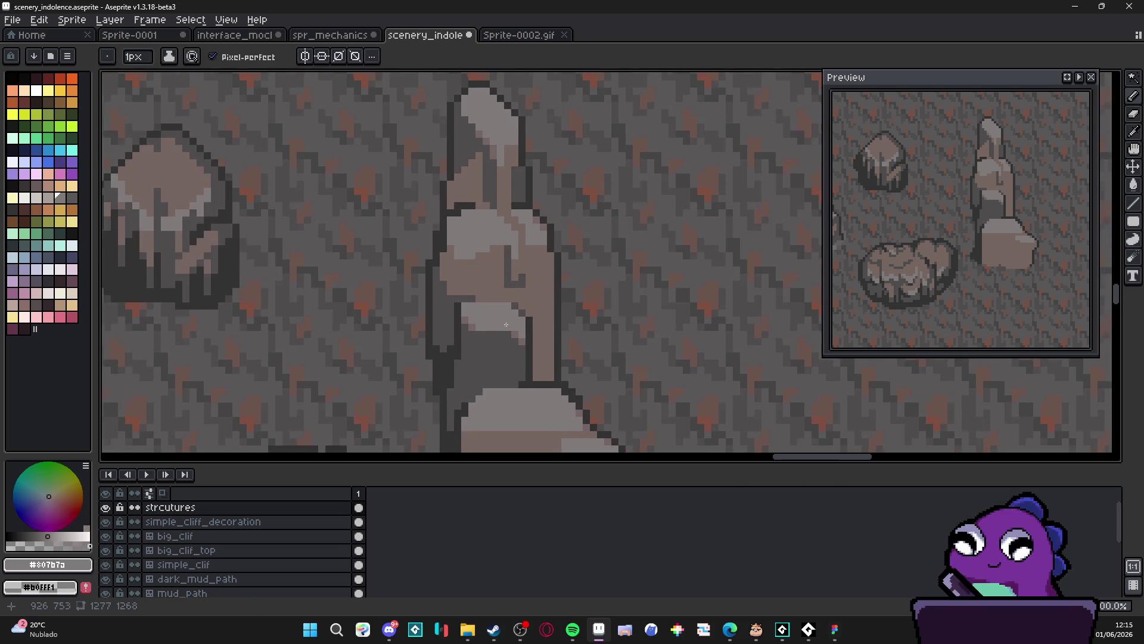
pyautogui.scroll(2, 471, 228)
pyautogui.press('alt')
pyautogui.keyDown('alt'); pyautogui.click(467, 232); pyautogui.keyUp('alt')
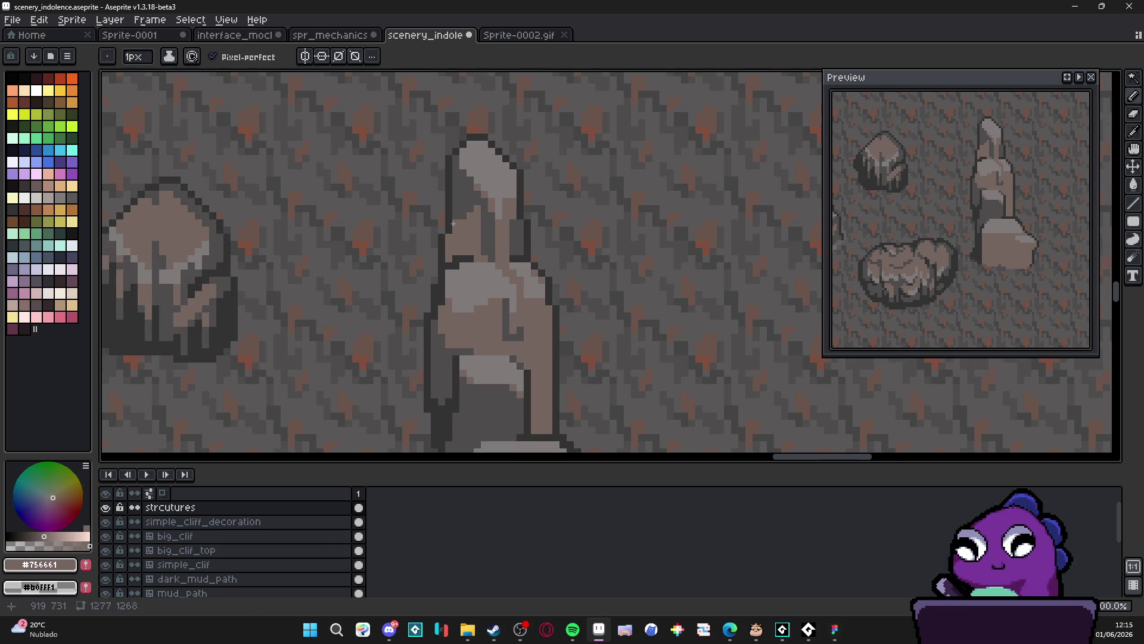
pyautogui.scroll(-2, 475, 227)
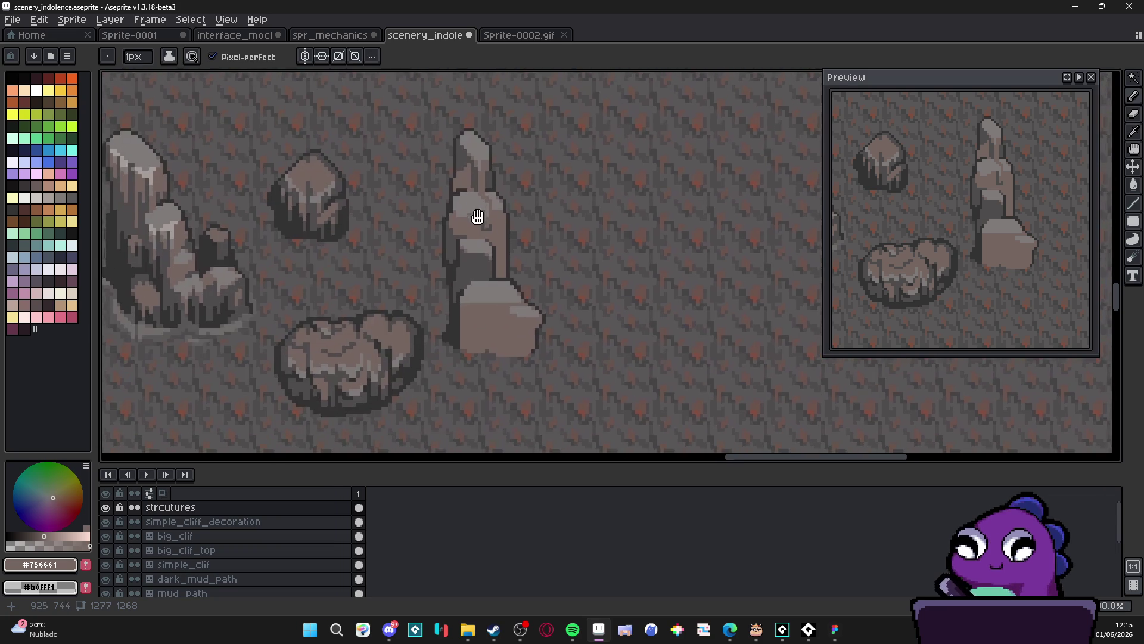
pyautogui.scroll(3, 488, 264)
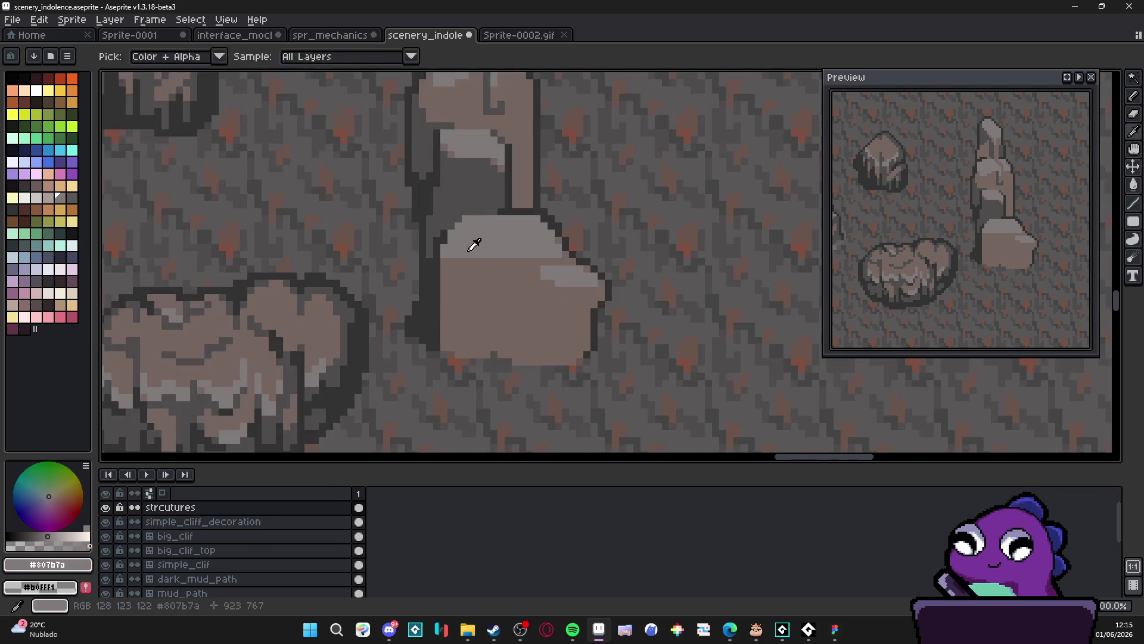
pyautogui.keyDown('alt'); pyautogui.click(481, 265); pyautogui.keyUp('alt')
pyautogui.moveTo(481, 264)
pyautogui.mouseDown()
pyautogui.moveTo(526, 265)
pyautogui.moveTo(486, 279)
pyautogui.moveTo(552, 265)
pyautogui.mouseUp()
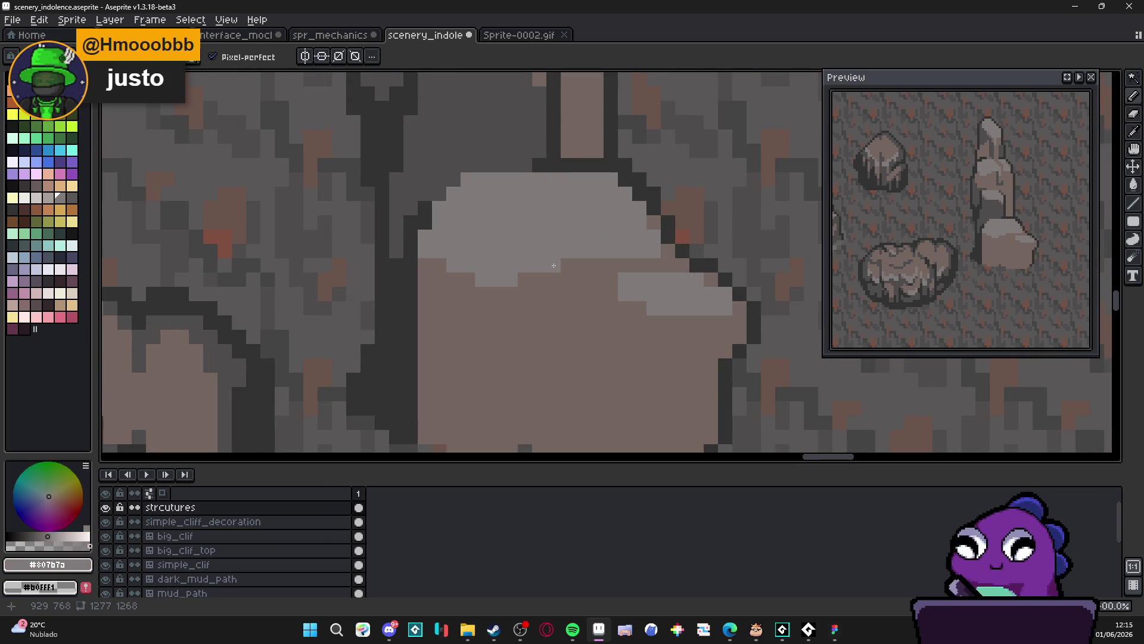
pyautogui.scroll(1, 599, 275)
pyautogui.moveTo(689, 338); pyautogui.dragTo(741, 339)
pyautogui.scroll(-3, 742, 340)
pyautogui.scroll(2, 611, 331)
pyautogui.moveTo(611, 331)
pyautogui.mouseDown()
pyautogui.moveTo(640, 329)
pyautogui.moveTo(593, 331)
pyautogui.moveTo(587, 346)
pyautogui.moveTo(617, 345)
pyautogui.mouseUp()
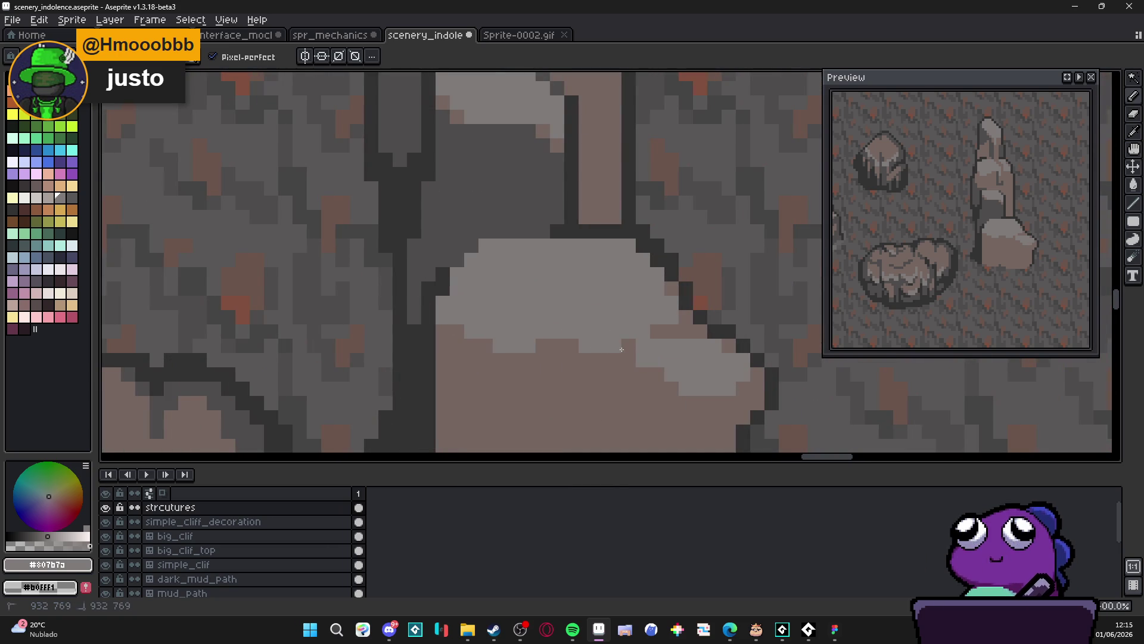
pyautogui.click(601, 359)
pyautogui.scroll(-2, 579, 358)
pyautogui.scroll(2, 580, 359)
pyautogui.scroll(1, 584, 306)
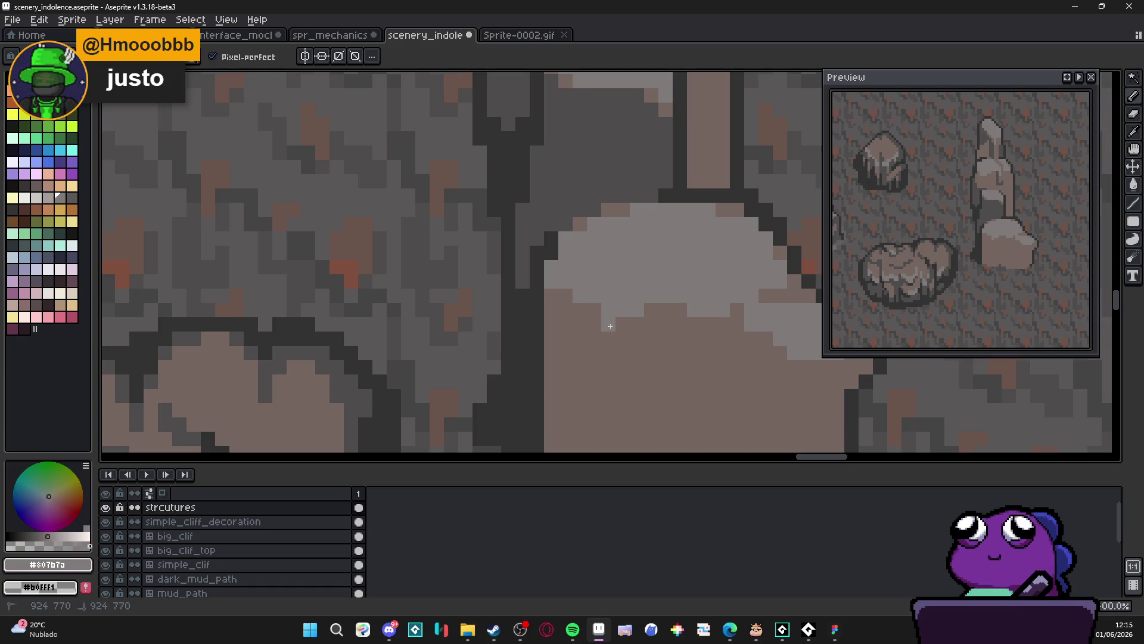
pyautogui.scroll(-3, 601, 330)
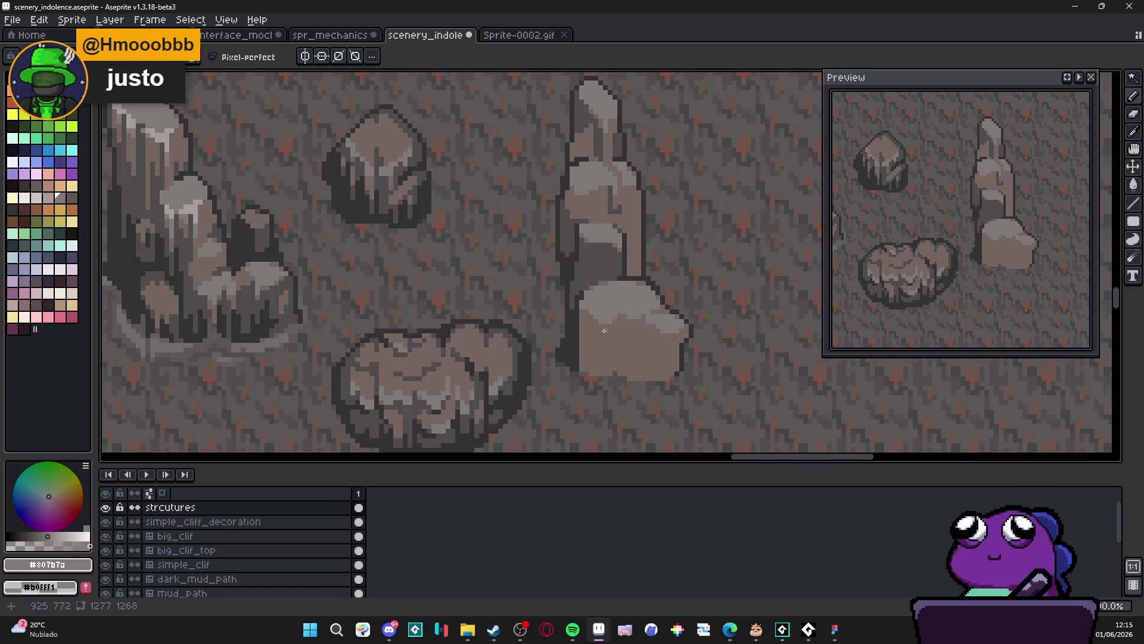
pyautogui.scroll(3, 604, 331)
pyautogui.scroll(-3, 630, 361)
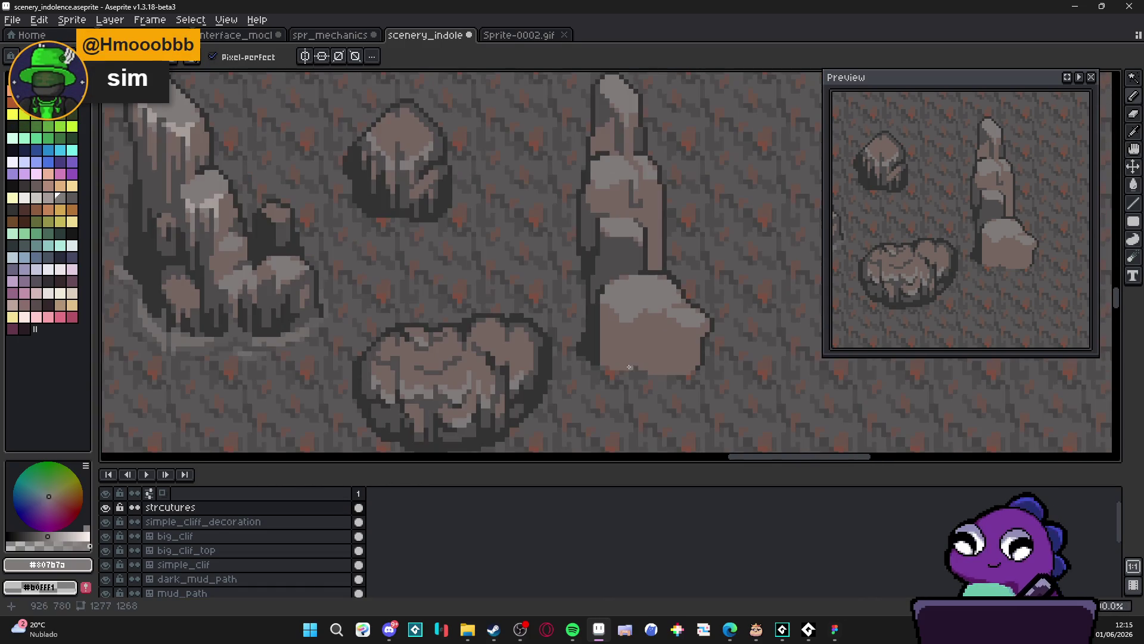
pyautogui.scroll(2, 621, 339)
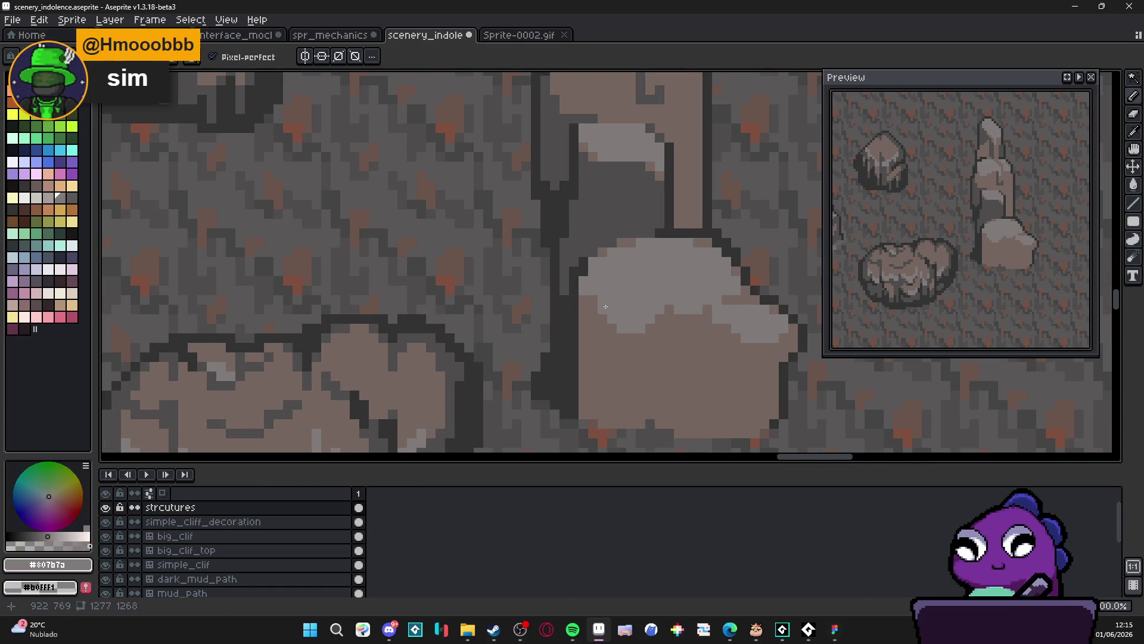
pyautogui.scroll(-2, 653, 322)
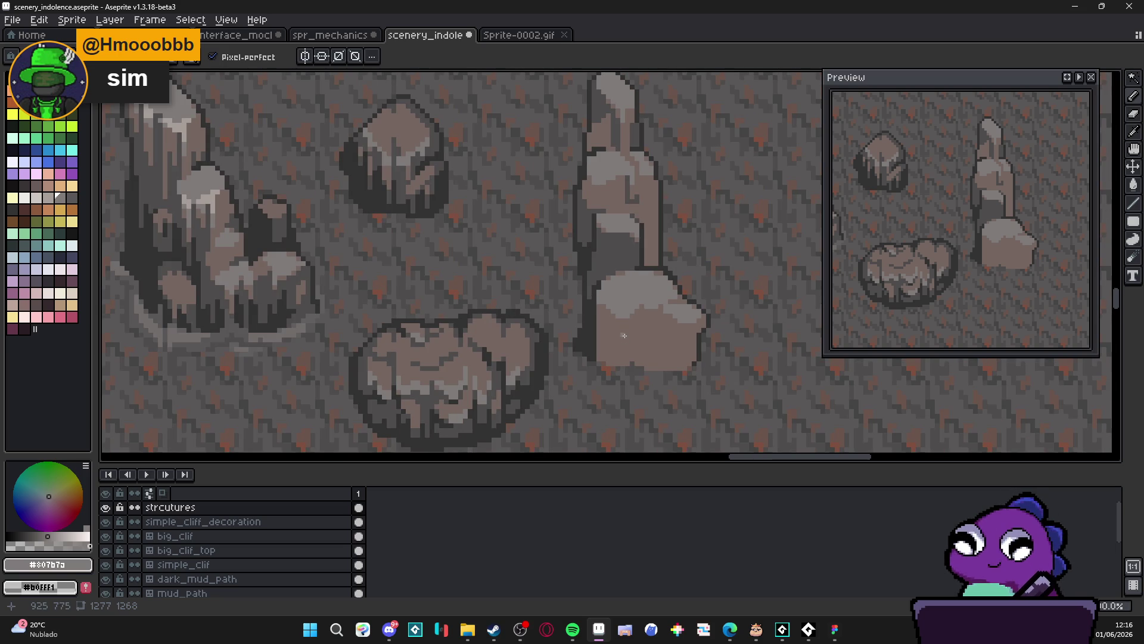
pyautogui.scroll(-1, 626, 335)
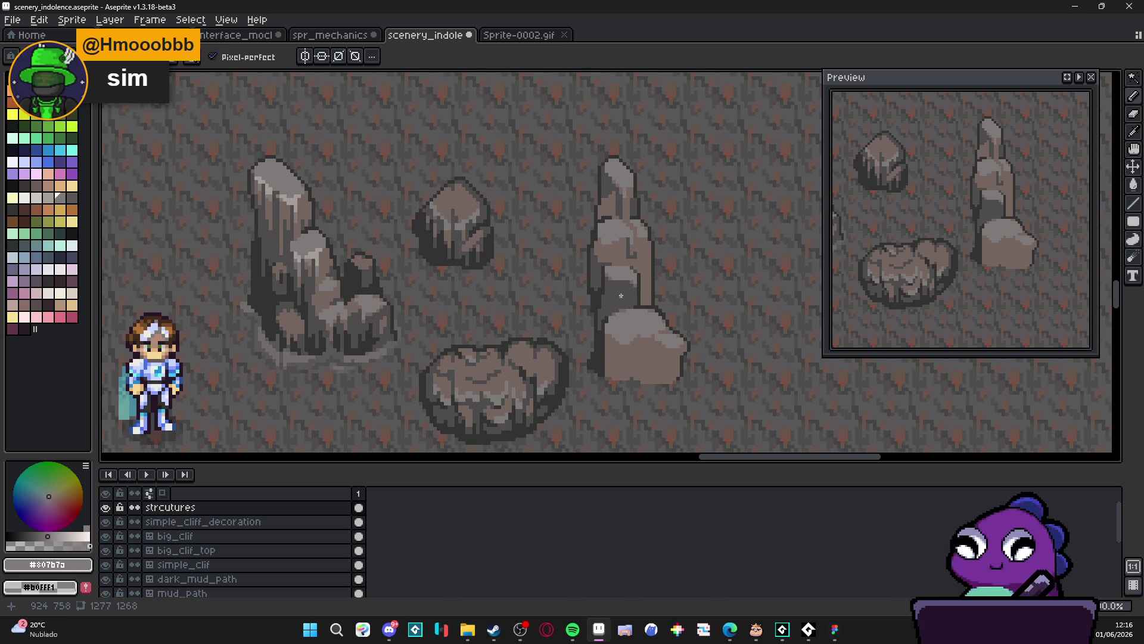
pyautogui.moveTo(608, 297); pyautogui.dragTo(587, 307)
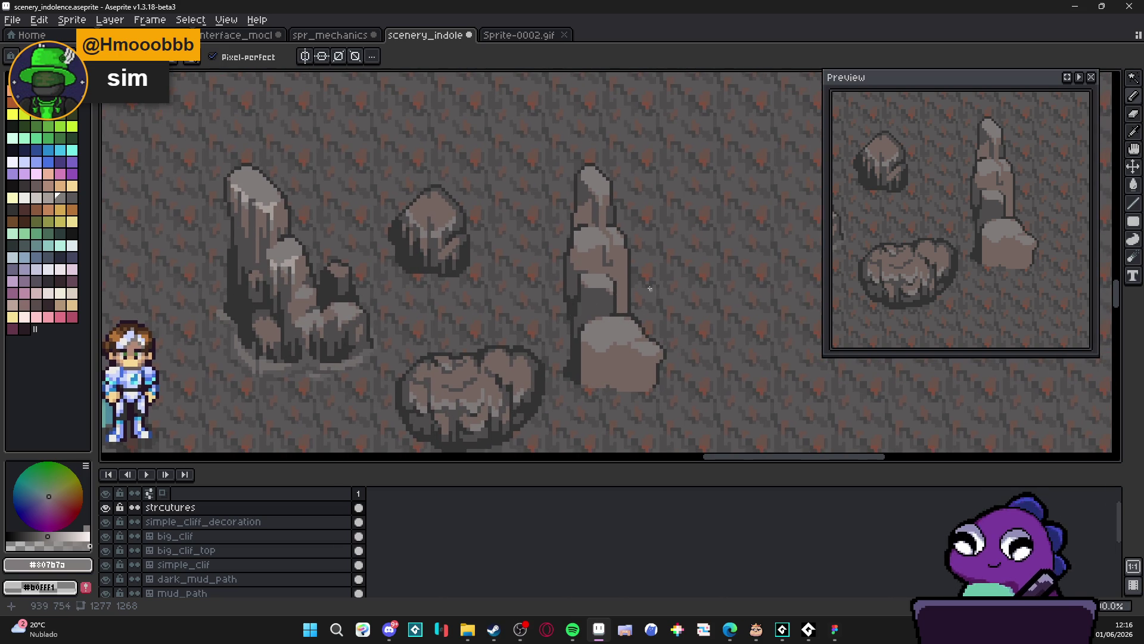
pyautogui.moveTo(652, 290); pyautogui.dragTo(626, 258)
pyautogui.scroll(3, 559, 211)
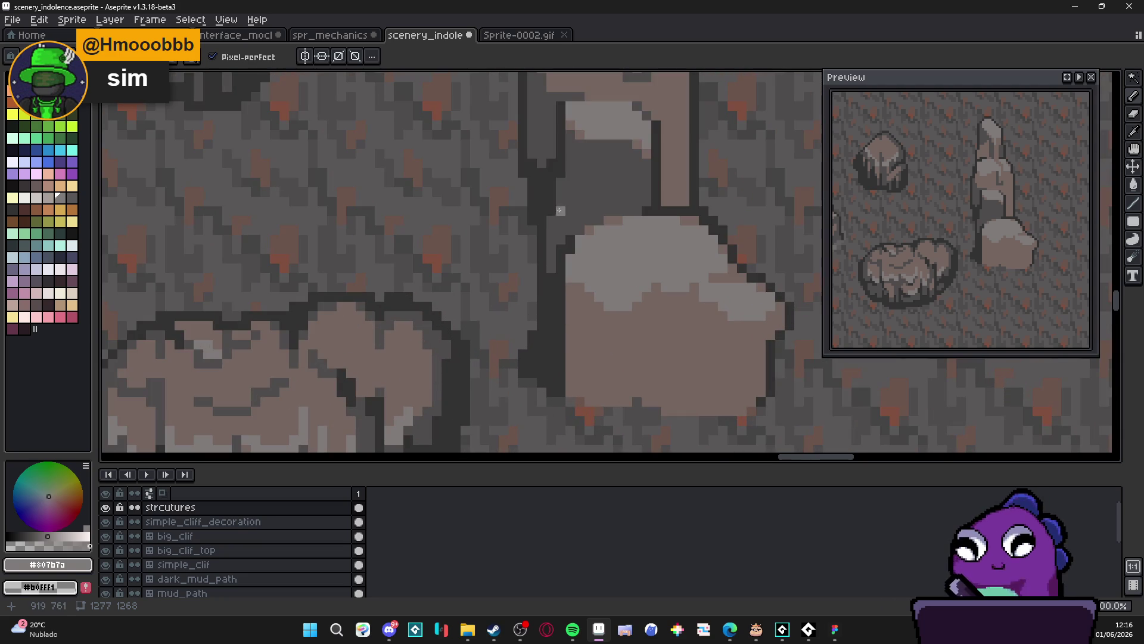
# Pick the dark grey from the rock outline and outline the boulder's left edge with it
pyautogui.keyDown('alt'); pyautogui.click(560, 211); pyautogui.keyUp('alt')
pyautogui.scroll(2, 565, 262)
pyautogui.click(568, 330)
pyautogui.click(581, 344)
pyautogui.click(596, 358)
pyautogui.moveTo(572, 306); pyautogui.dragTo(570, 272)
# Draw a dark crack line running across the boulder's left side
pyautogui.click(581, 329)
pyautogui.click(582, 316)
pyautogui.moveTo(596, 372)
pyautogui.mouseDown()
pyautogui.moveTo(622, 369)
pyautogui.moveTo(590, 322)
pyautogui.mouseUp()
pyautogui.click(595, 339)
# Continue the crack further right and diagonally up-right across the boulder
pyautogui.click(637, 341)
pyautogui.moveTo(651, 341); pyautogui.dragTo(665, 341)
pyautogui.click(665, 327)
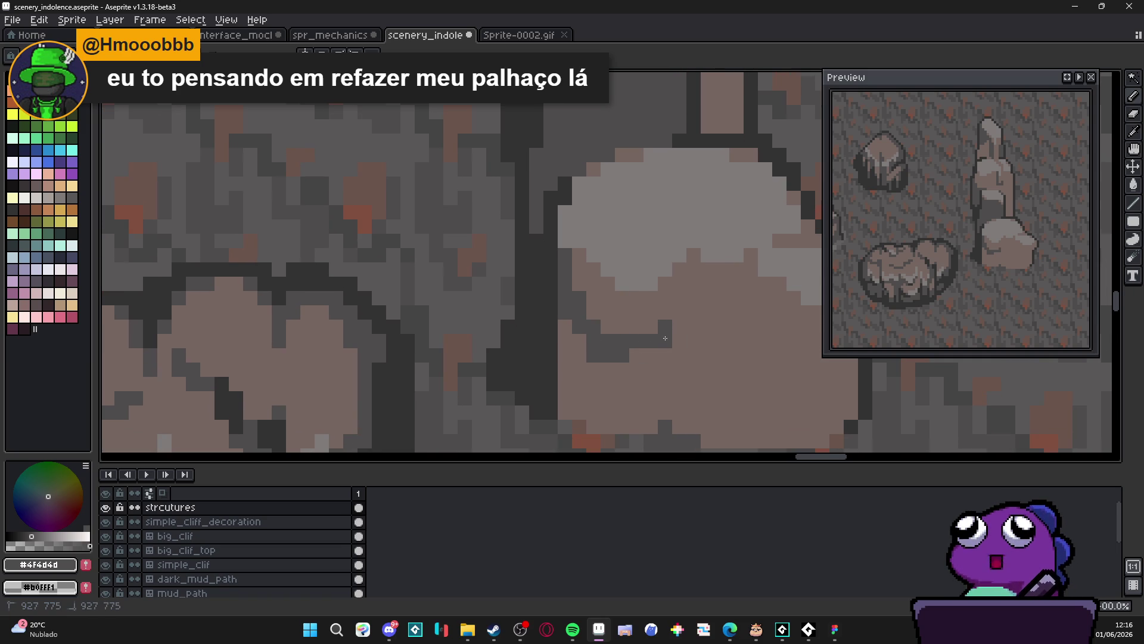
pyautogui.click(679, 313)
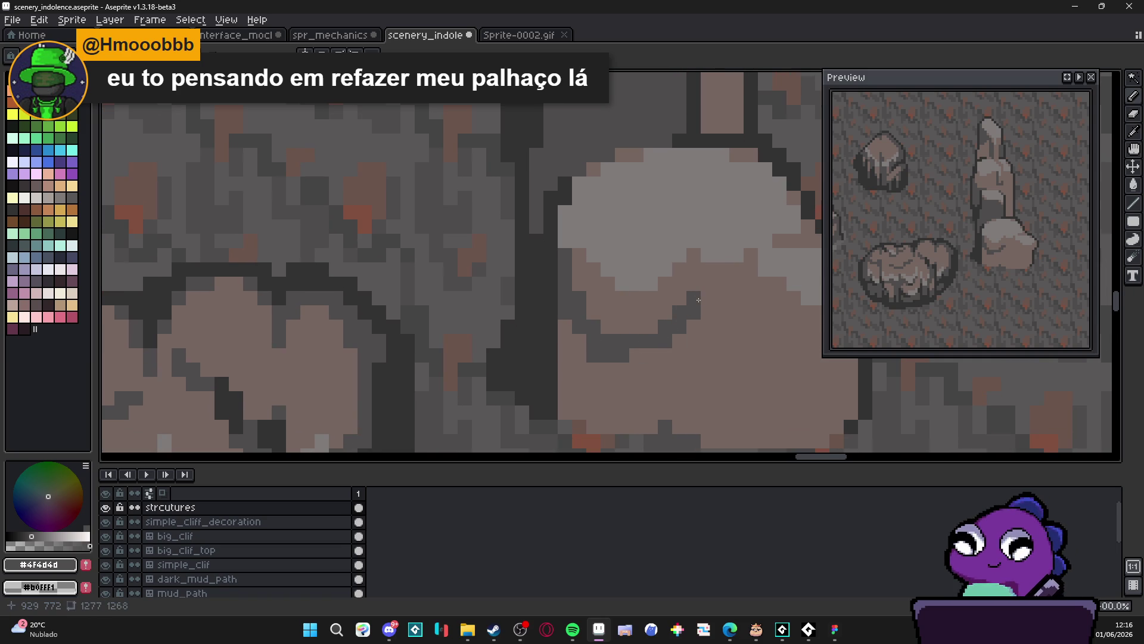
pyautogui.click(695, 297)
pyautogui.click(678, 341)
pyautogui.moveTo(678, 340); pyautogui.dragTo(677, 317)
# Undo a misplaced dark pixel and place it nearer the boulder's edge instead
pyautogui.click(618, 347)
pyautogui.hotkey('ctrl', 'z')
pyautogui.click(580, 313)
pyautogui.scroll(1, 573, 321)
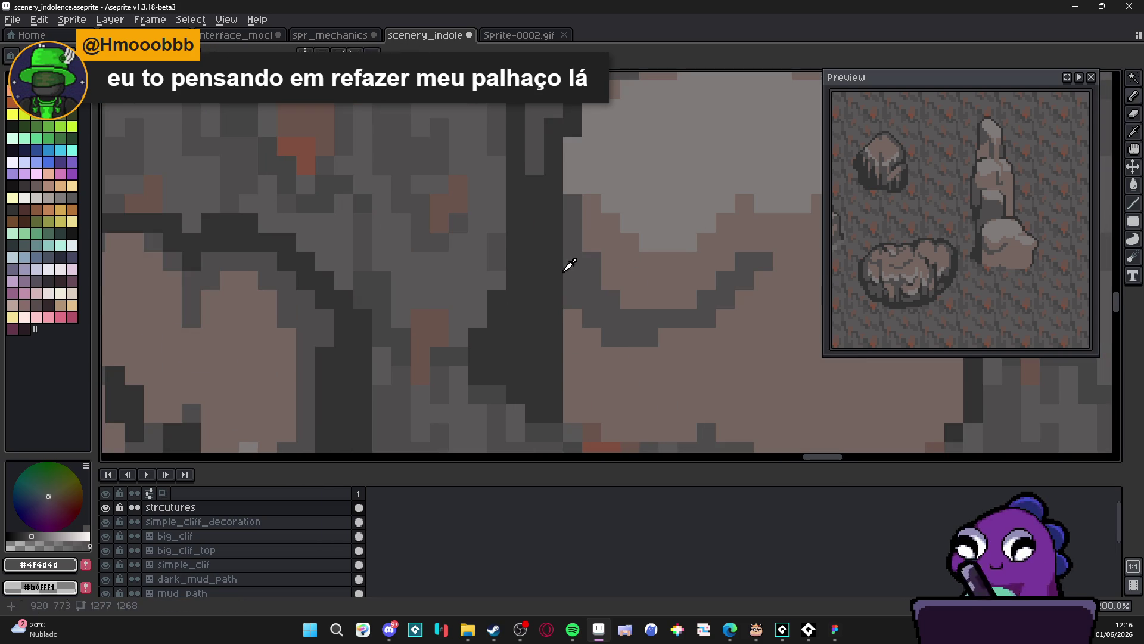
# Darken pixels along the boulder's left edge with the darkest grey #323232
pyautogui.keyDown('alt'); pyautogui.click(555, 269); pyautogui.keyUp('alt')
pyautogui.click(573, 260)
pyautogui.click(573, 279)
pyautogui.click(587, 263)
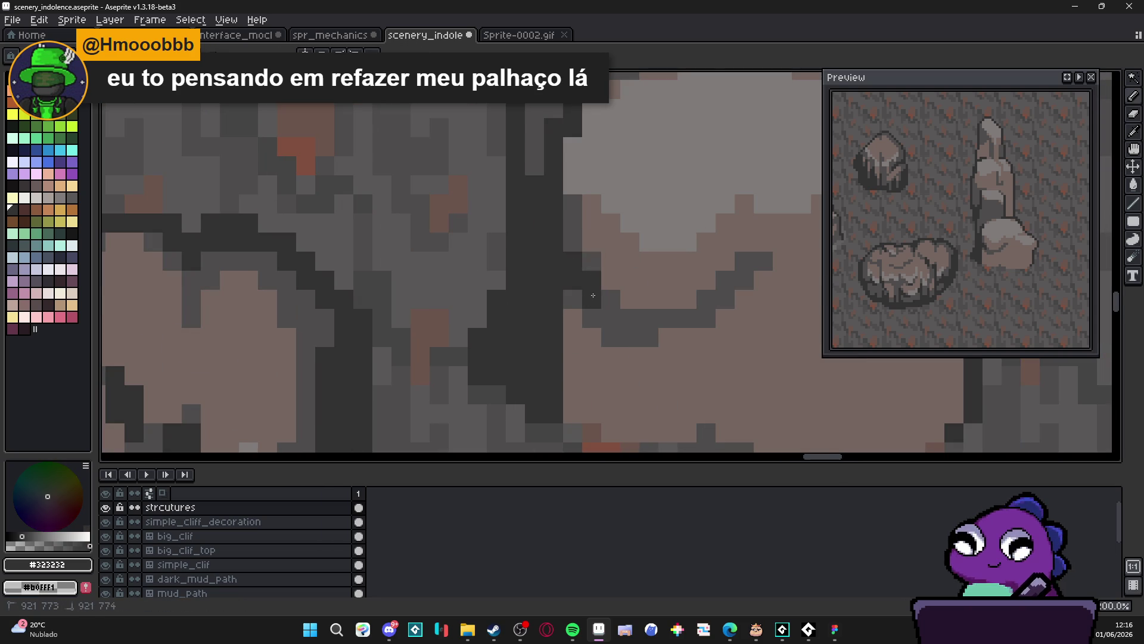
pyautogui.scroll(-2, 614, 316)
# Paint a short #323232 dark line under the crack
pyautogui.keyDown('alt'); pyautogui.click(614, 314); pyautogui.keyUp('alt')
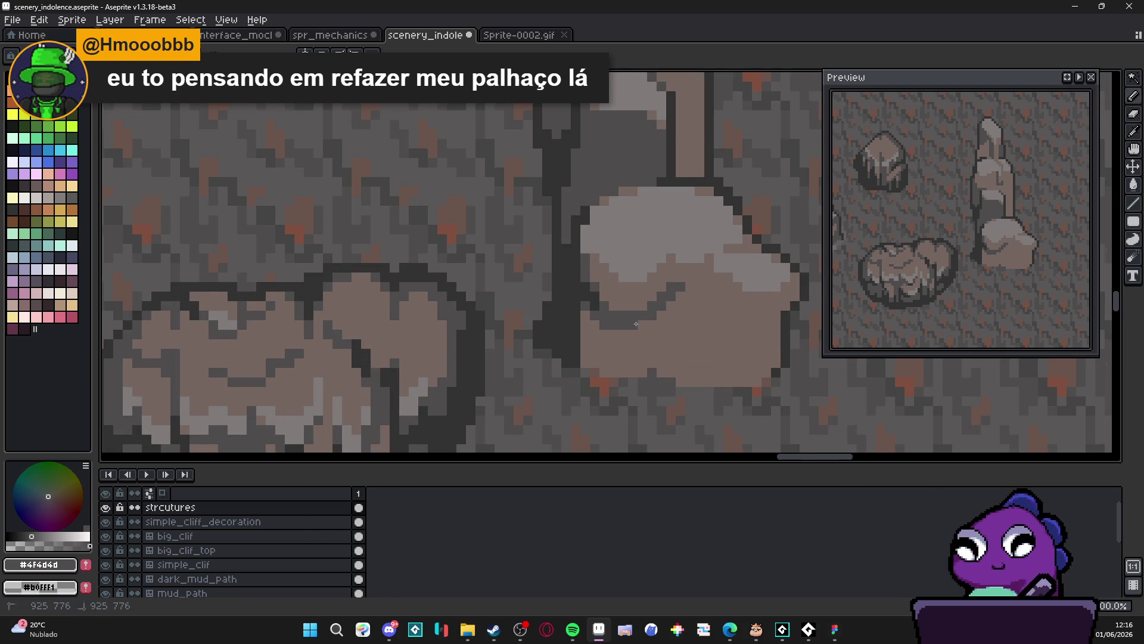
pyautogui.moveTo(679, 333); pyautogui.dragTo(656, 326)
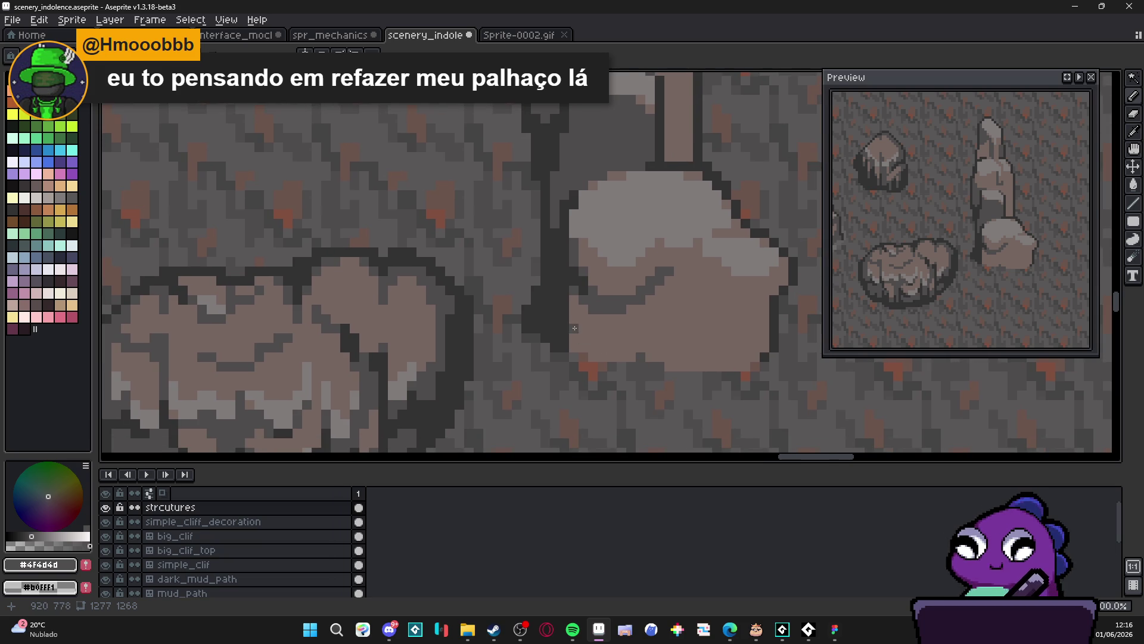
pyautogui.scroll(1, 576, 335)
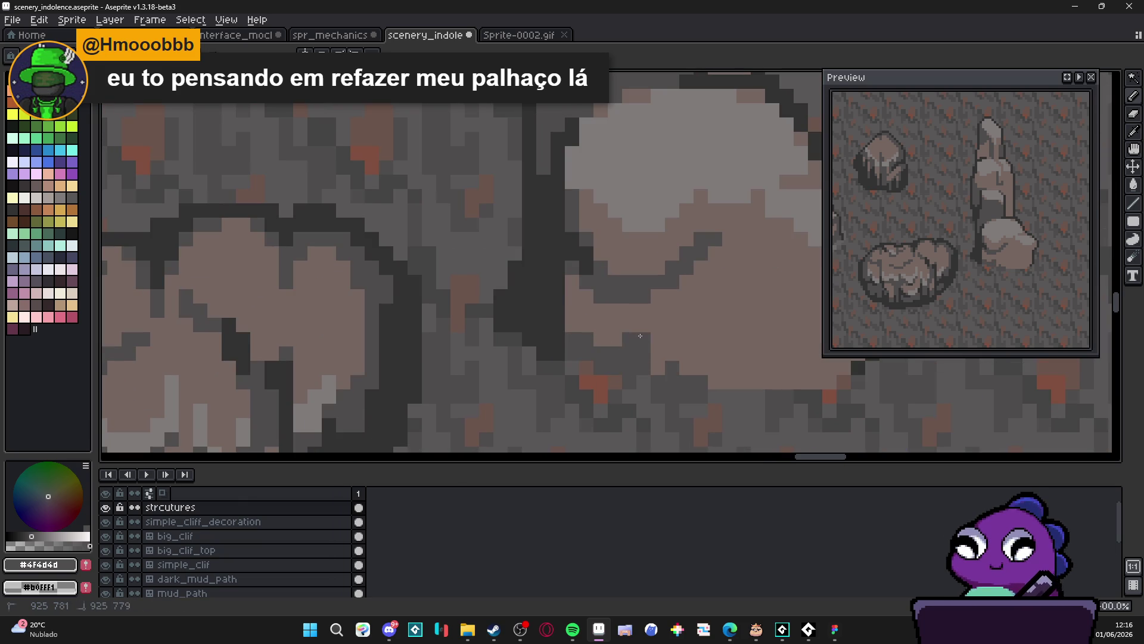
pyautogui.keyDown('alt'); pyautogui.click(569, 324); pyautogui.keyUp('alt')
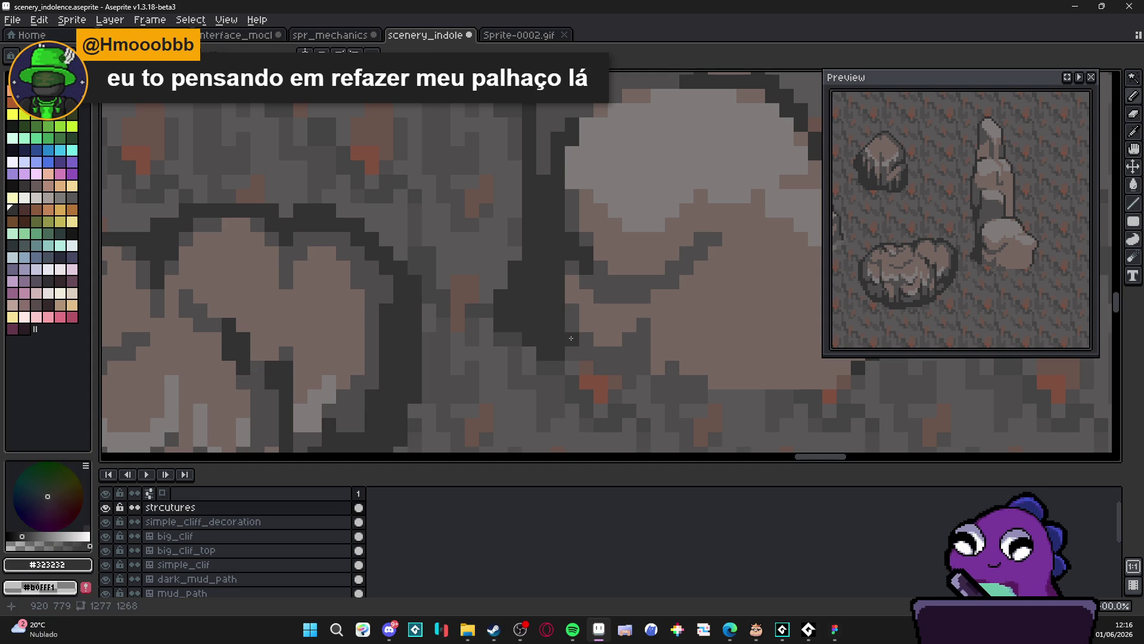
pyautogui.moveTo(586, 343); pyautogui.dragTo(612, 358)
# Draw a short diagonal crack and a short vertical crack on the boulder in #4f4d4d
pyautogui.scroll(-3, 637, 351)
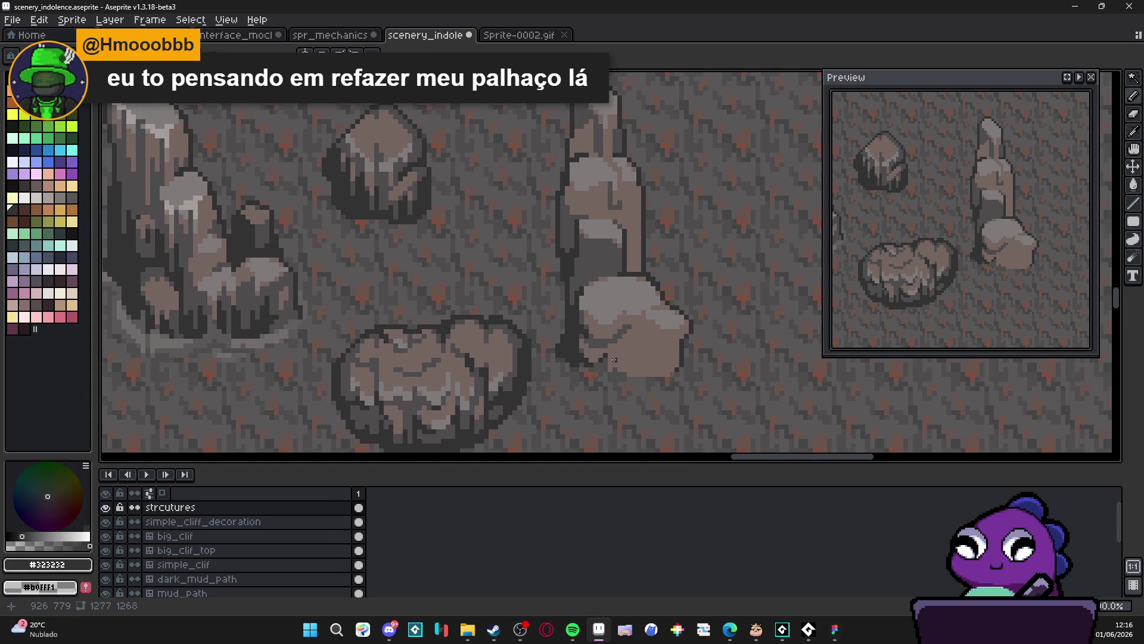
pyautogui.scroll(-3, 611, 357)
pyautogui.scroll(5, 617, 321)
pyautogui.keyDown('alt'); pyautogui.click(617, 320); pyautogui.keyUp('alt')
pyautogui.moveTo(649, 356); pyautogui.dragTo(668, 364)
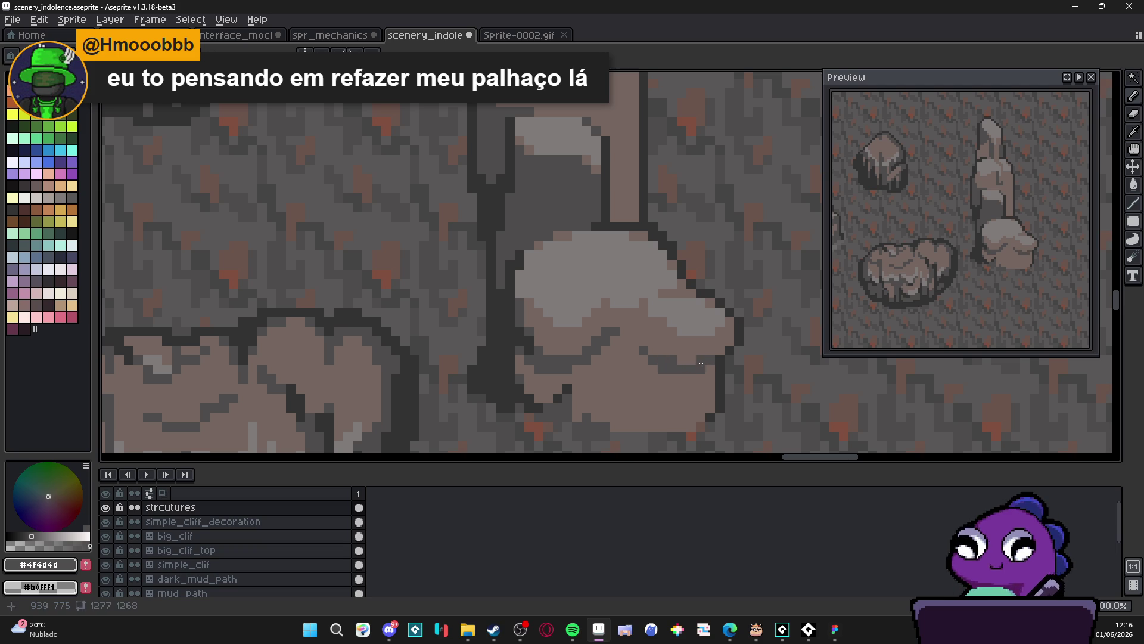
pyautogui.keyDown('alt'); pyautogui.click(721, 356); pyautogui.keyUp('alt')
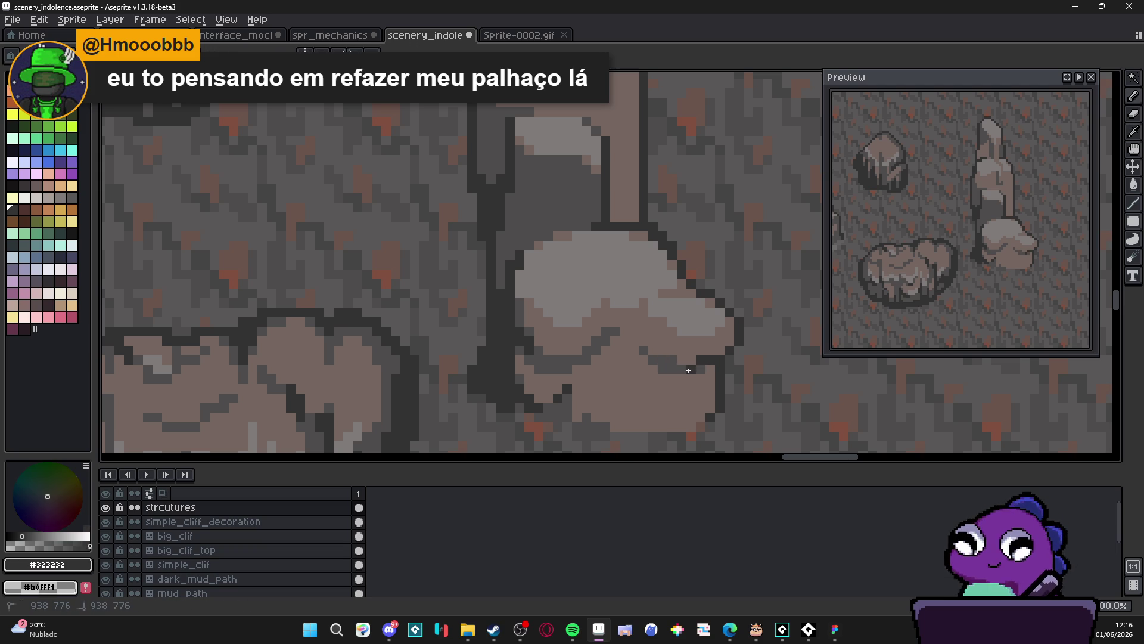
pyautogui.keyDown('alt'); pyautogui.click(668, 361); pyautogui.keyUp('alt')
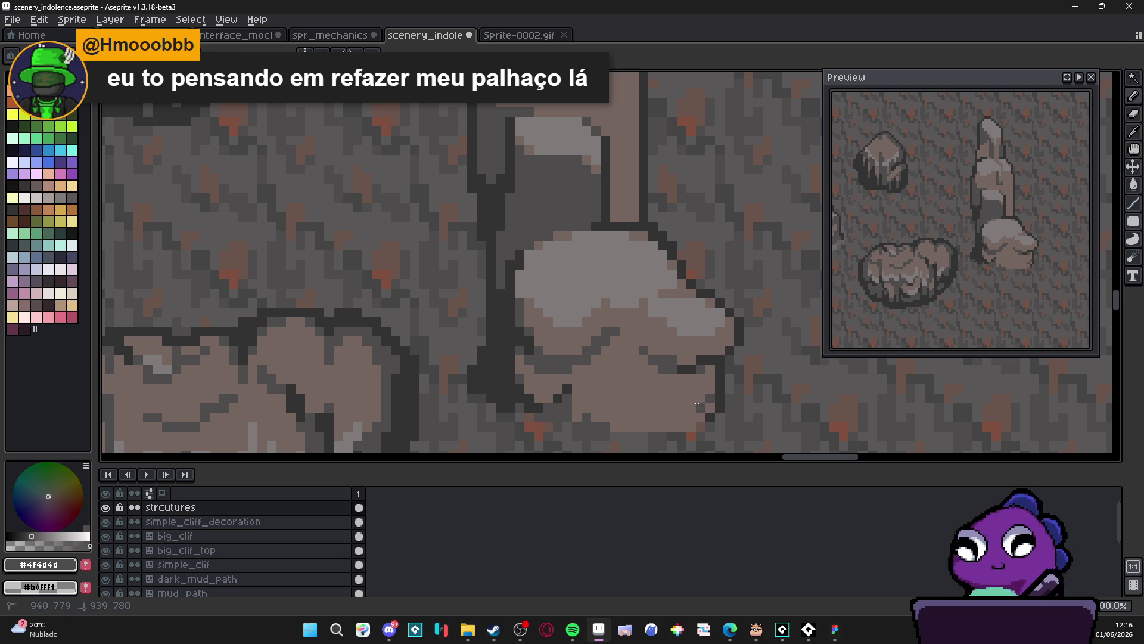
pyautogui.moveTo(706, 371); pyautogui.dragTo(701, 395)
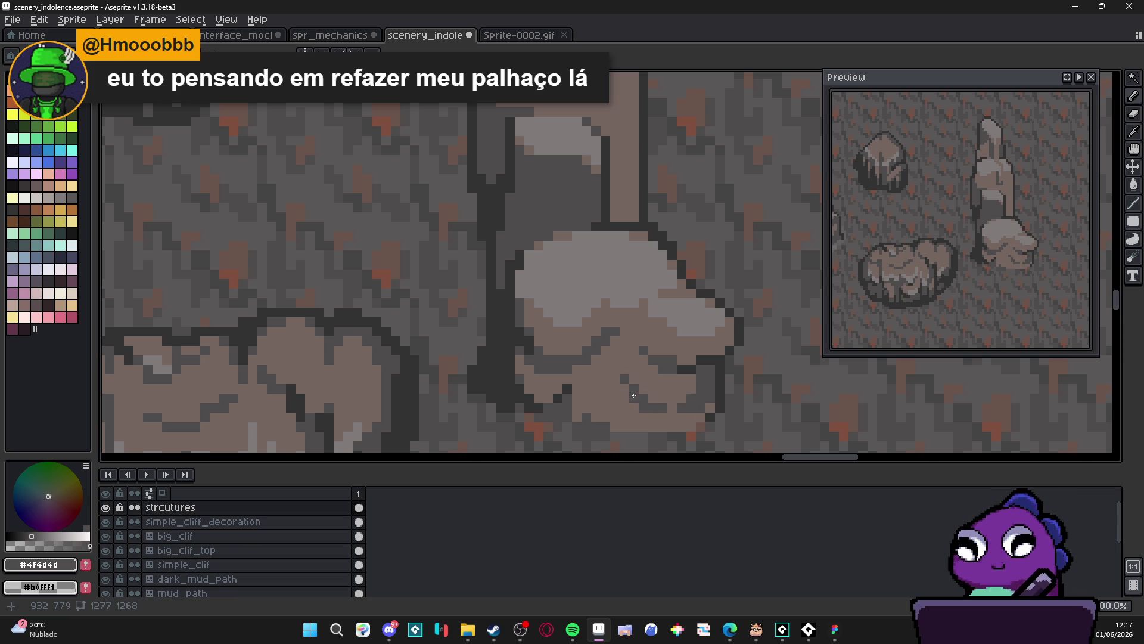
# Extend a crack downward and add short dark strokes at the boulder's bottom
pyautogui.moveTo(625, 389)
pyautogui.mouseDown()
pyautogui.moveTo(629, 405)
pyautogui.moveTo(603, 381)
pyautogui.mouseUp()
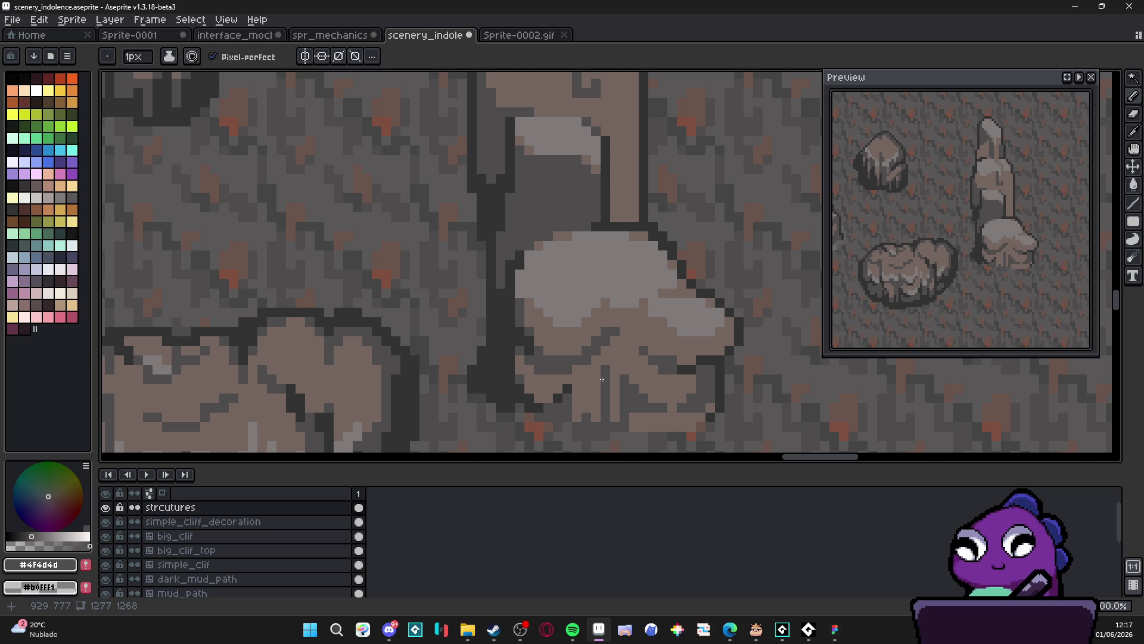
pyautogui.moveTo(594, 414)
pyautogui.mouseDown()
pyautogui.moveTo(595, 385)
pyautogui.moveTo(584, 412)
pyautogui.moveTo(578, 403)
pyautogui.mouseUp()
pyautogui.scroll(-3, 596, 411)
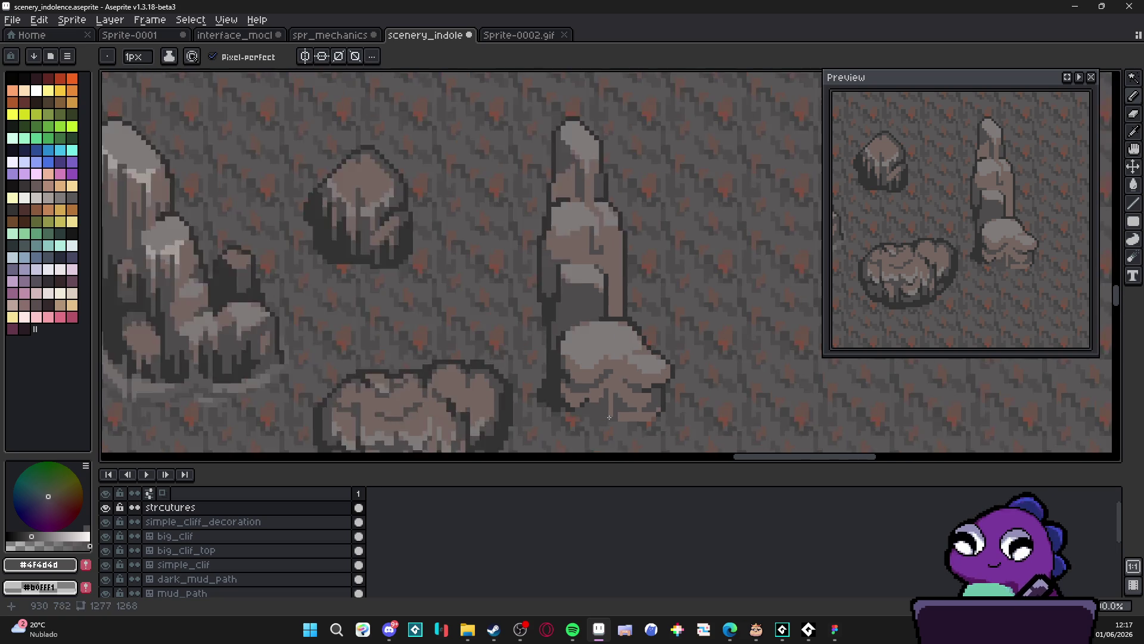
pyautogui.scroll(2, 621, 416)
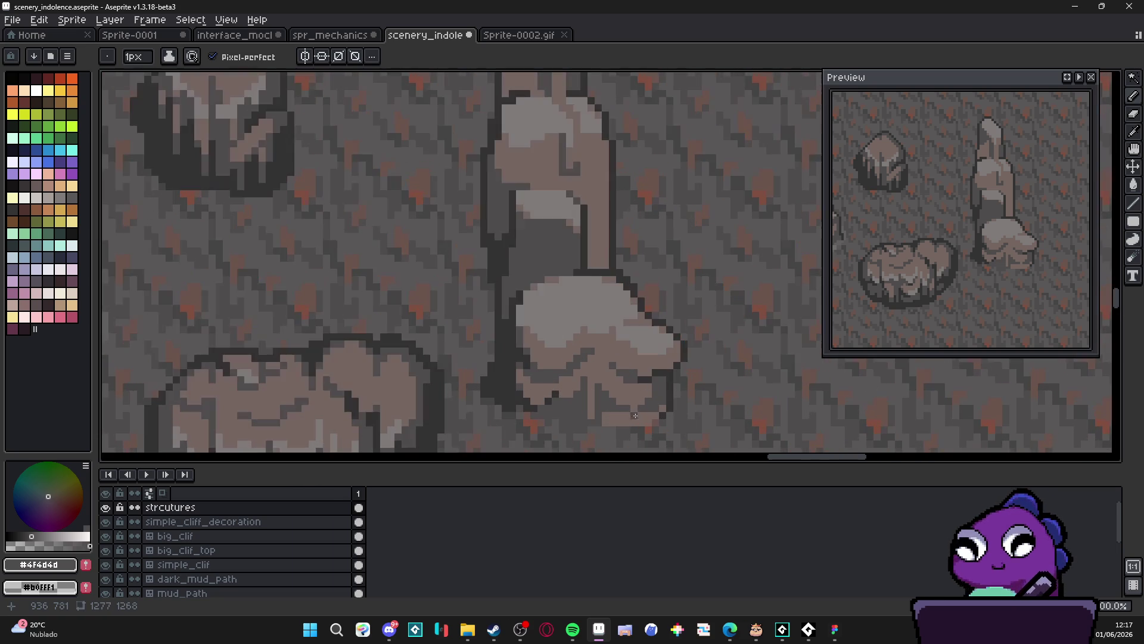
pyautogui.scroll(1, 637, 424)
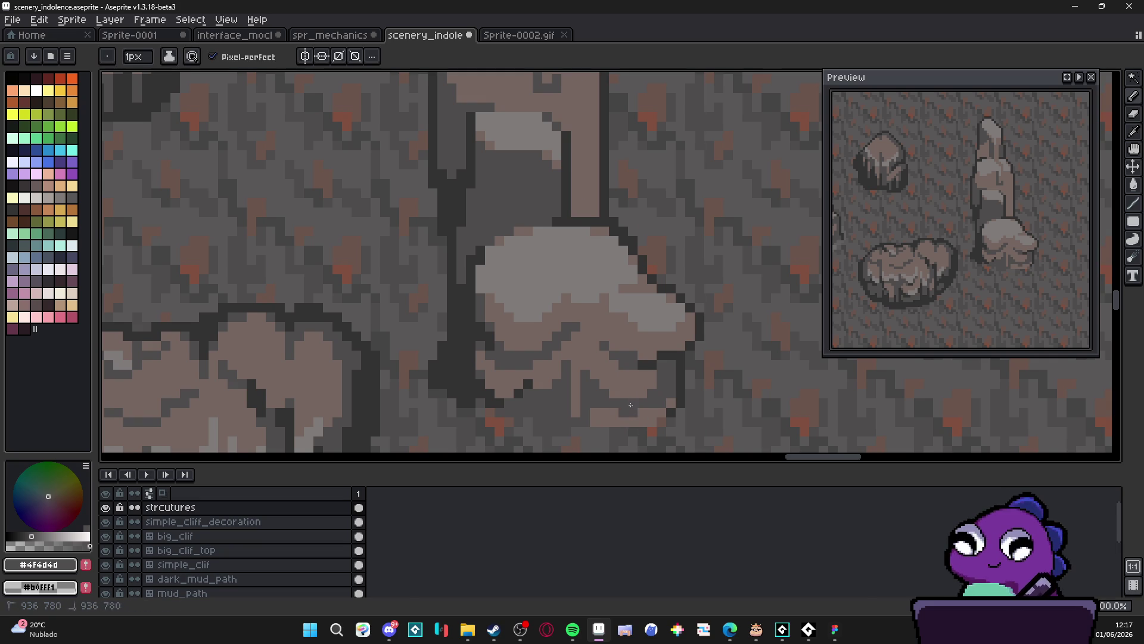
pyautogui.press('g')
pyautogui.scroll(-3, 622, 419)
pyautogui.scroll(1, 638, 414)
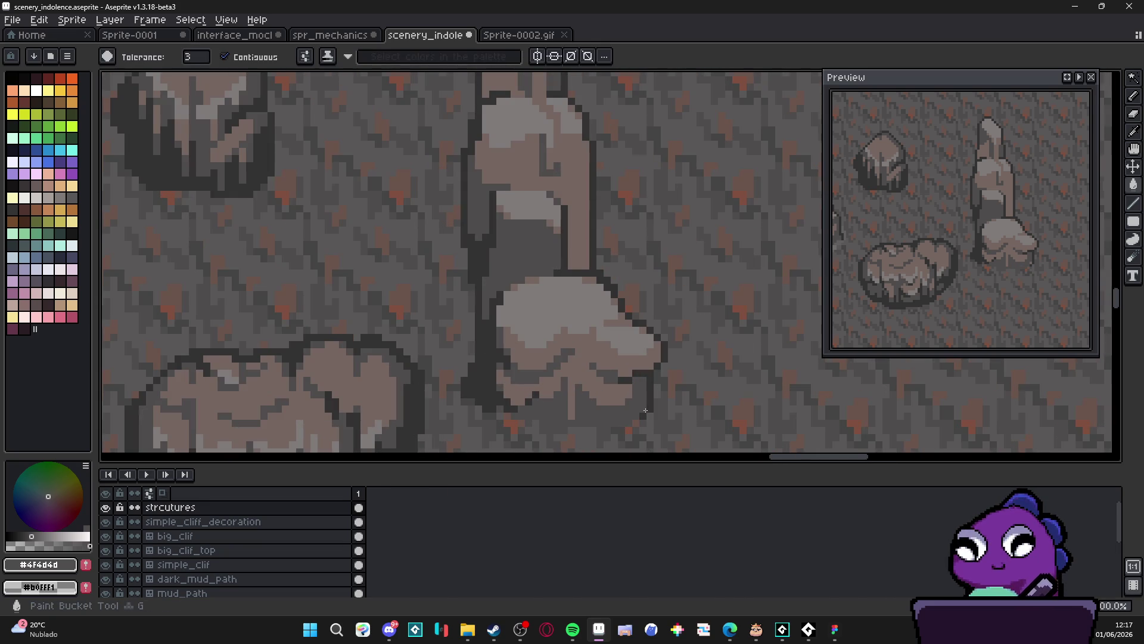
pyautogui.scroll(-1, 645, 410)
pyautogui.press('b')
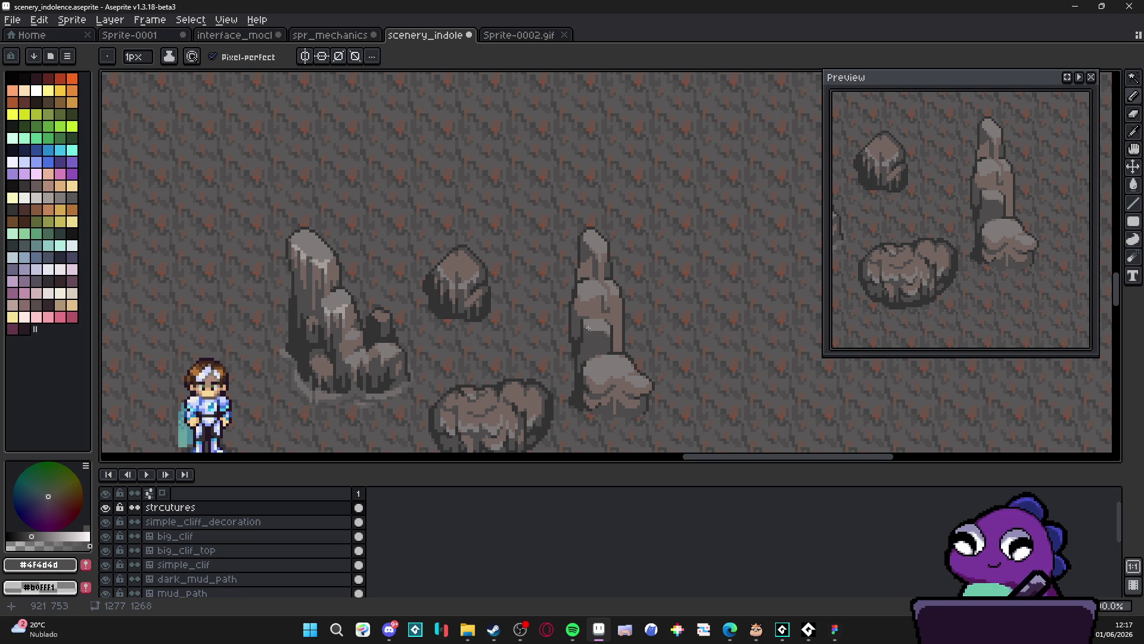
pyautogui.scroll(6, 594, 337)
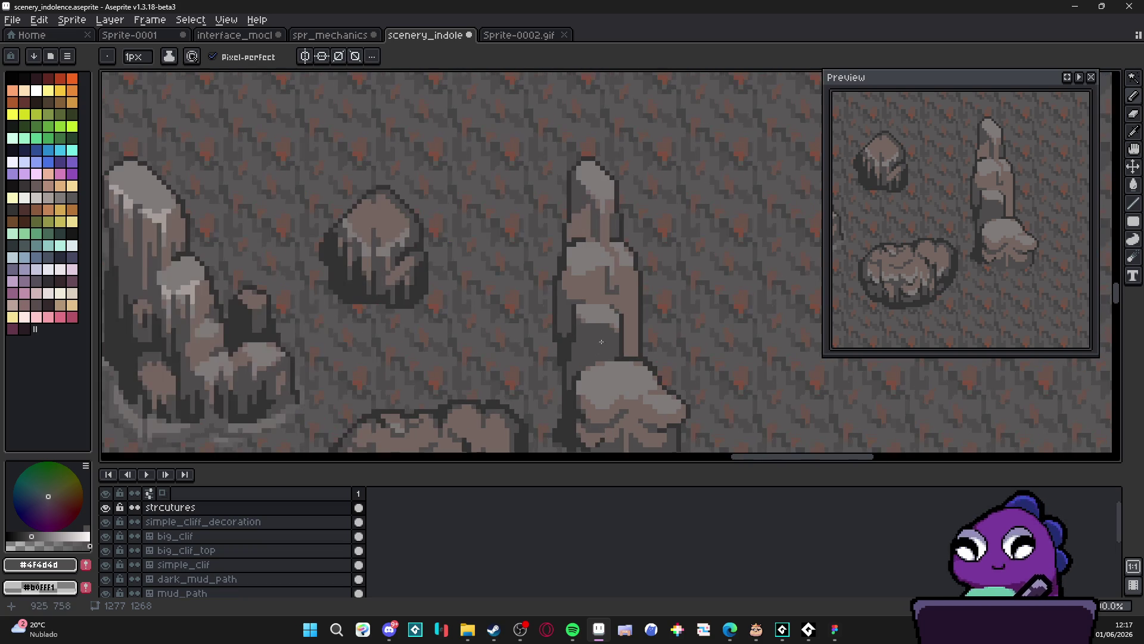
pyautogui.scroll(-3, 608, 331)
pyautogui.scroll(2, 618, 352)
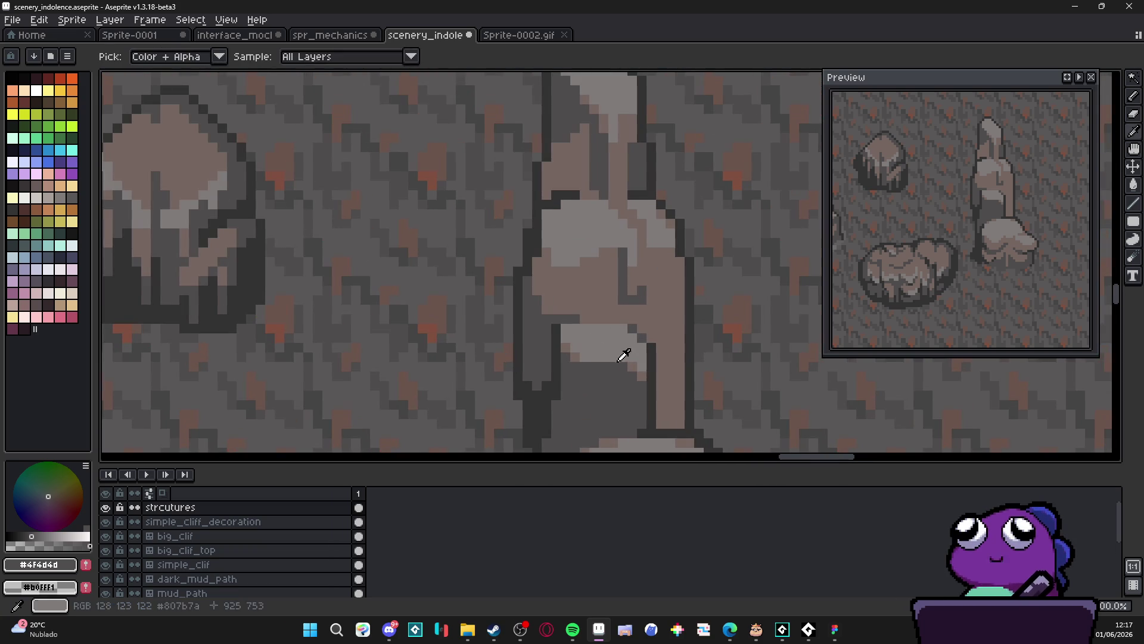
# Sample the stalagmite's brownish grey #756661 and light grey #807b7a from the canvas
pyautogui.keyDown('alt'); pyautogui.click(634, 363); pyautogui.keyUp('alt')
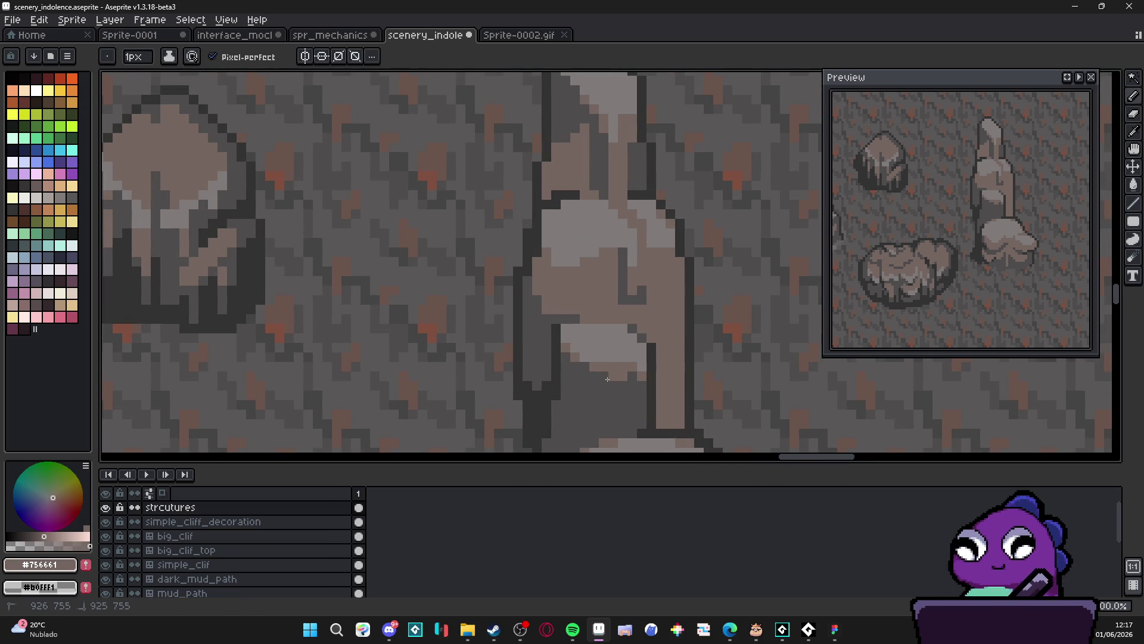
pyautogui.press('alt')
pyautogui.keyDown('alt'); pyautogui.click(603, 355); pyautogui.keyUp('alt')
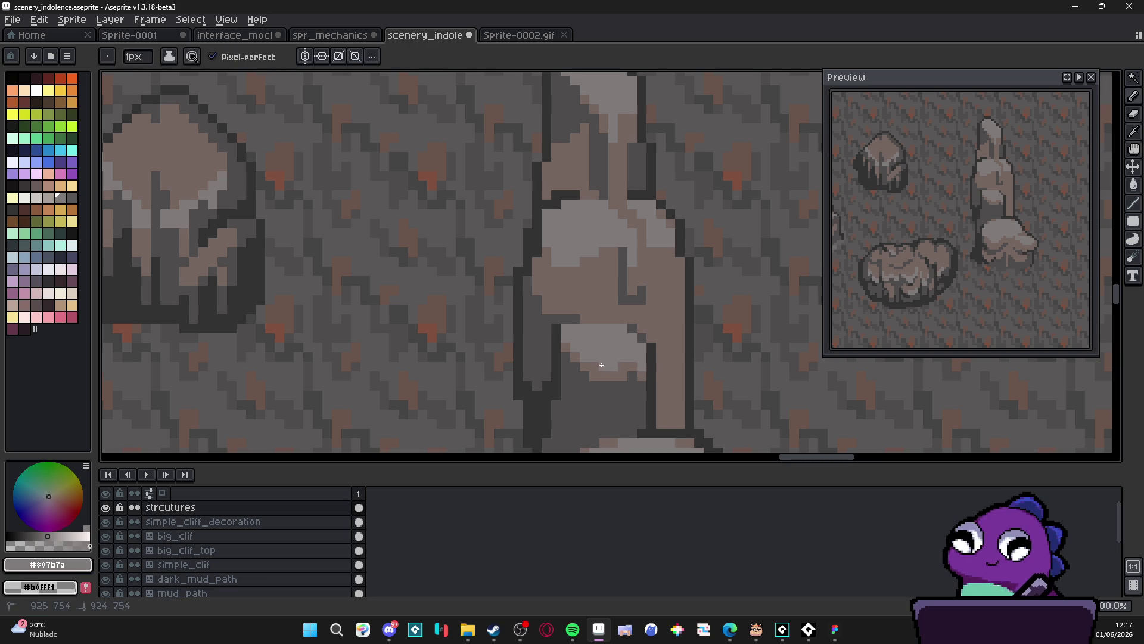
pyautogui.scroll(-1, 608, 365)
pyautogui.scroll(1, 614, 366)
pyautogui.keyDown('alt'); pyautogui.click(620, 365); pyautogui.keyUp('alt')
pyautogui.press('alt')
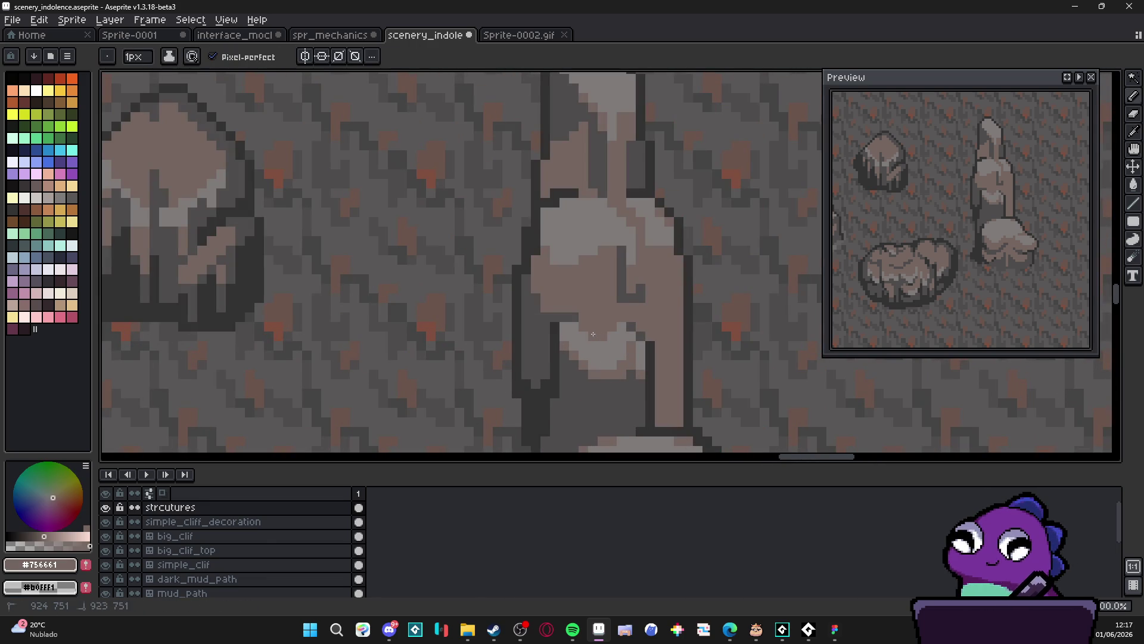
pyautogui.scroll(-1, 587, 339)
pyautogui.scroll(1, 605, 352)
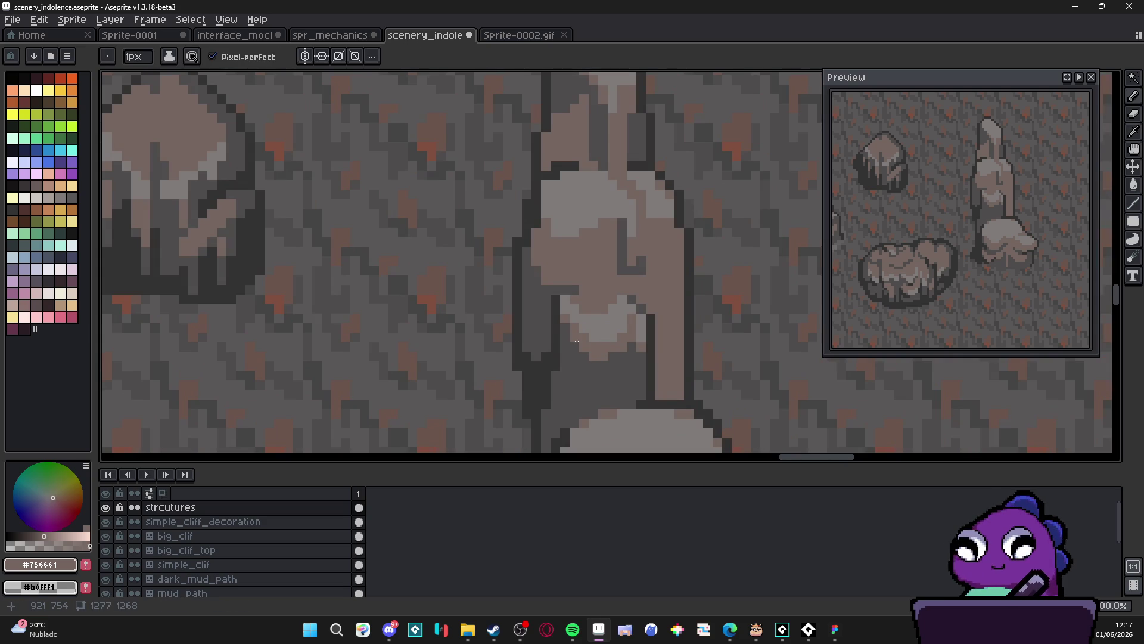
pyautogui.scroll(-1, 574, 339)
pyautogui.scroll(1, 616, 364)
pyautogui.scroll(-2, 632, 359)
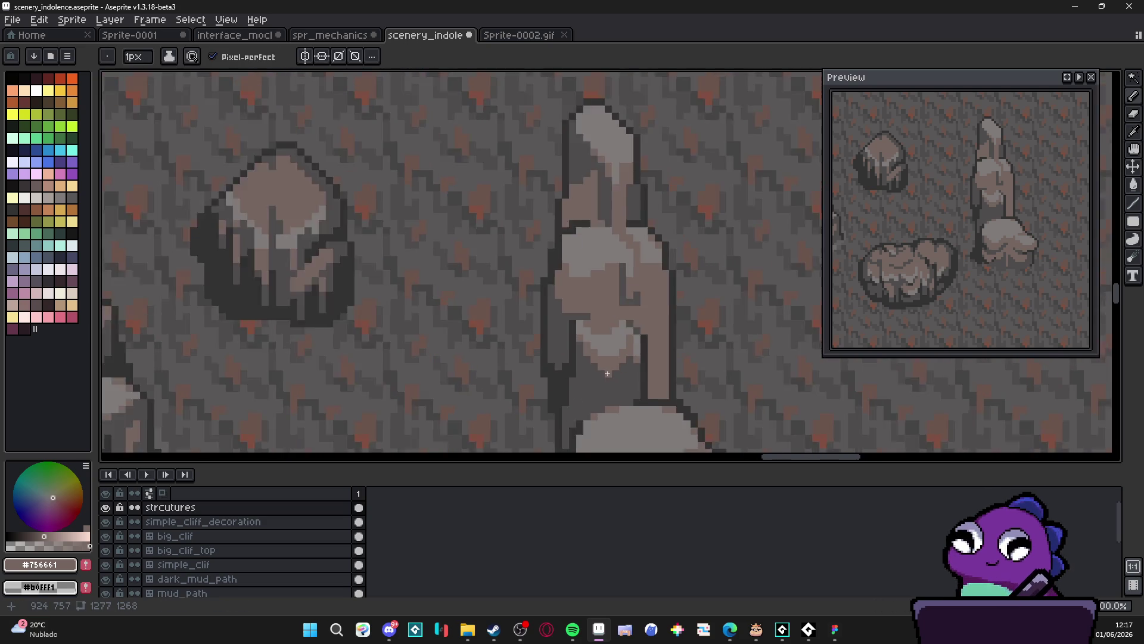
pyautogui.scroll(2, 626, 363)
pyautogui.scroll(-2, 620, 368)
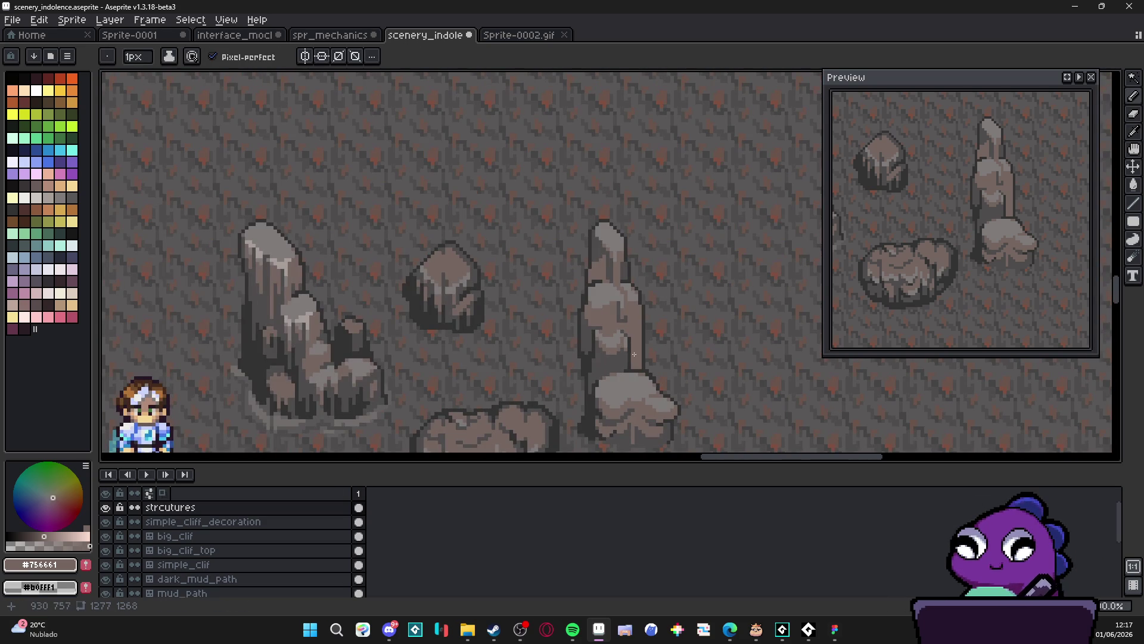
pyautogui.scroll(3, 657, 335)
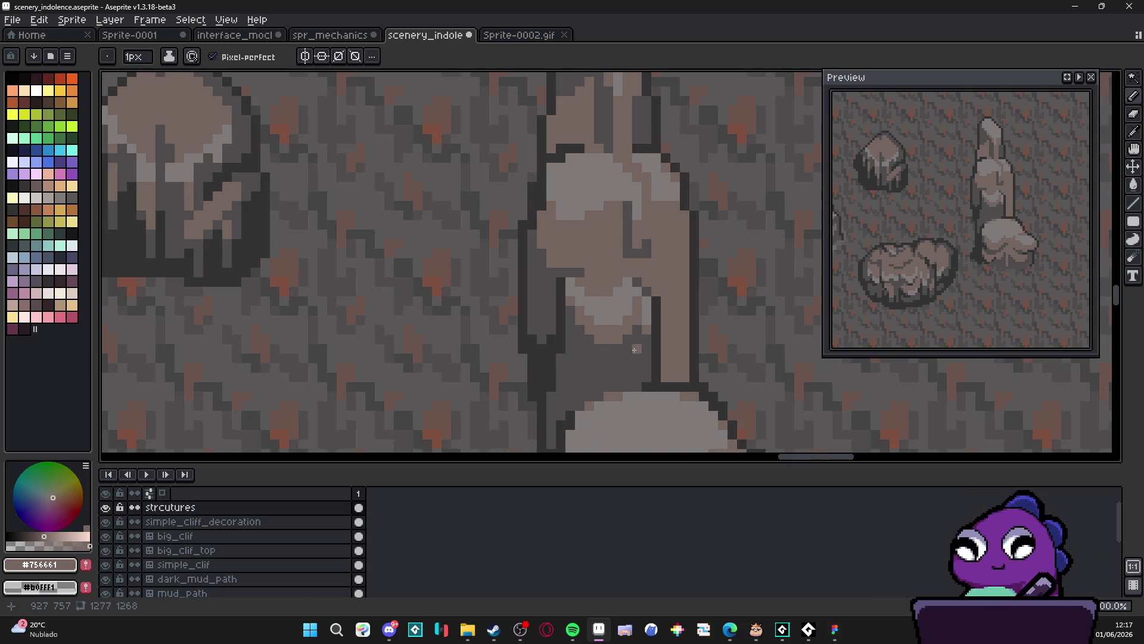
# Paint dark grey pixels into the stalagmite's shadow and extend its dark outline
pyautogui.keyDown('alt'); pyautogui.click(560, 341); pyautogui.keyUp('alt')
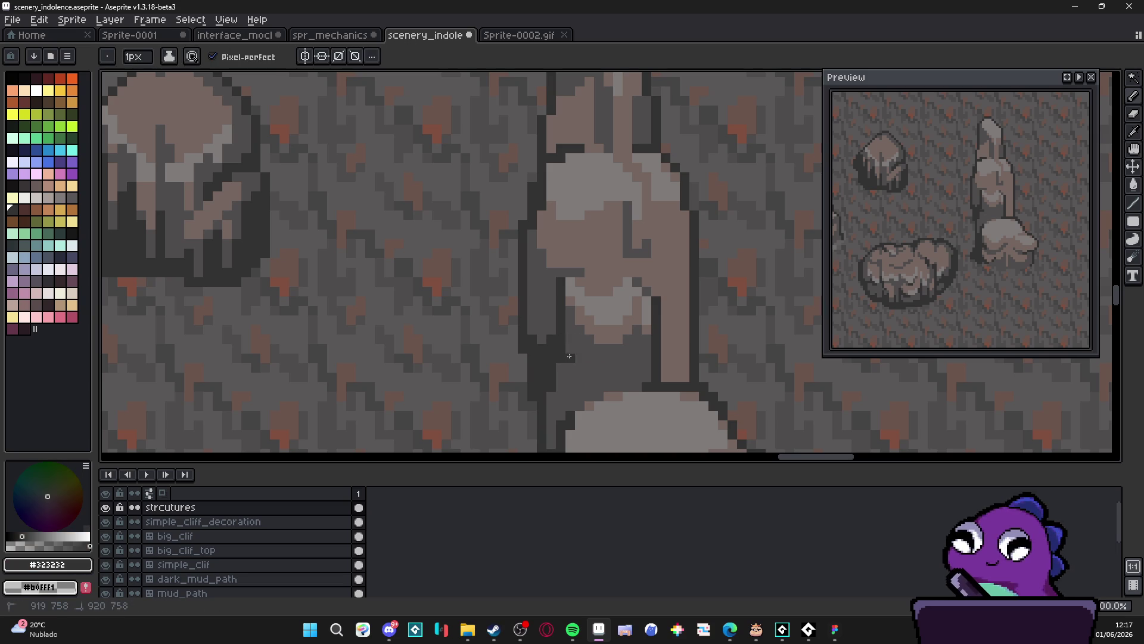
pyautogui.moveTo(577, 359)
pyautogui.mouseDown()
pyautogui.moveTo(591, 376)
pyautogui.moveTo(604, 371)
pyautogui.mouseUp()
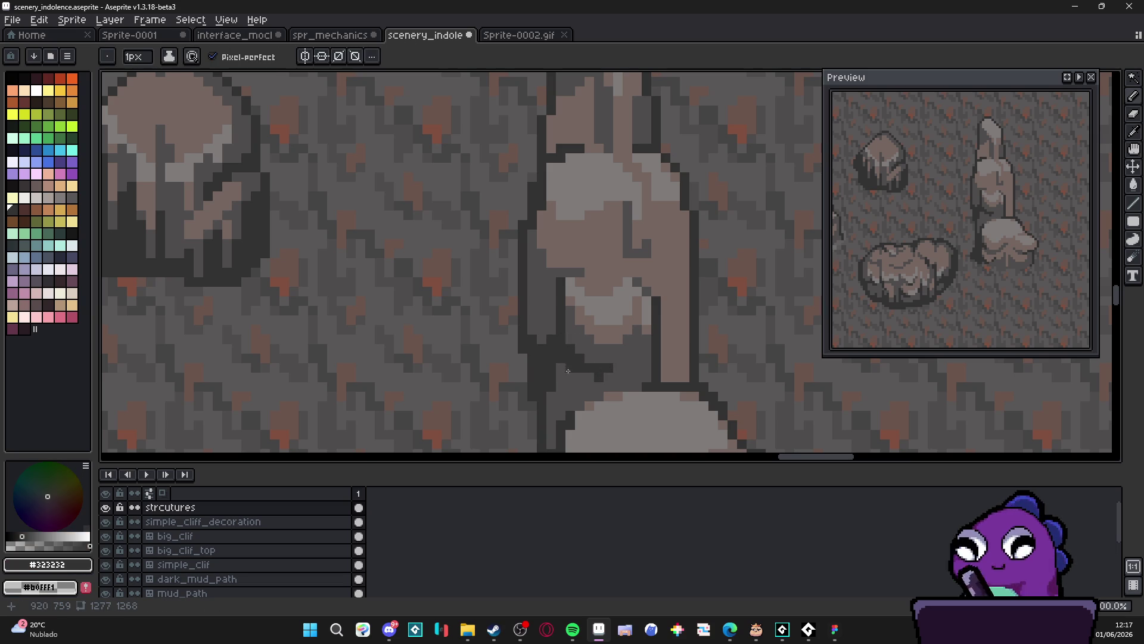
pyautogui.scroll(-3, 572, 371)
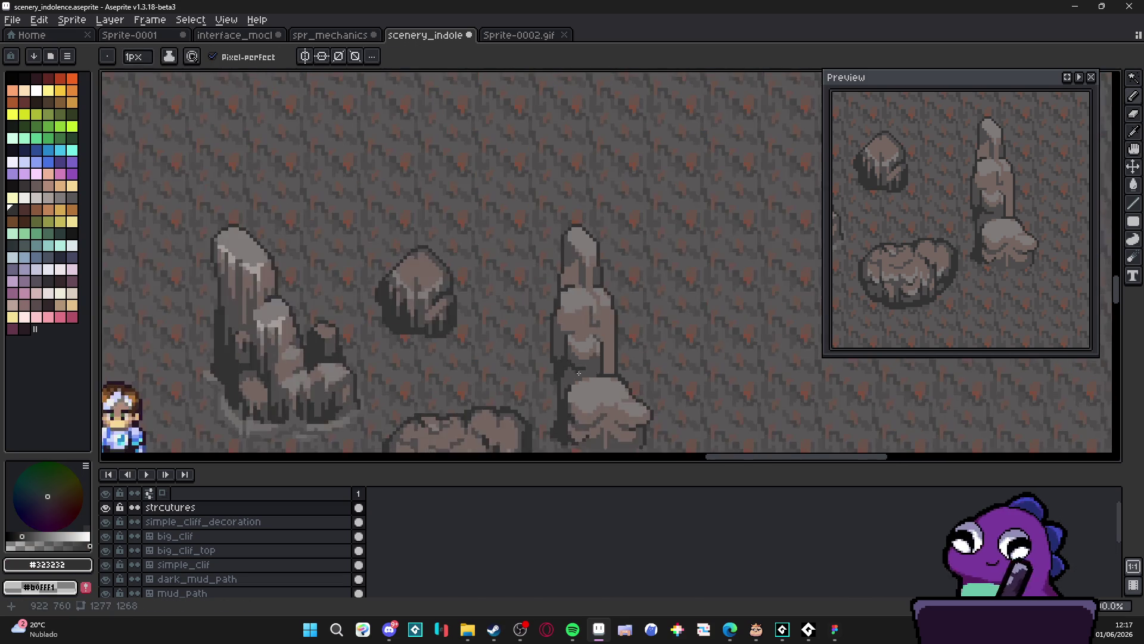
pyautogui.scroll(4, 571, 370)
pyautogui.click(573, 354)
pyautogui.click(587, 367)
pyautogui.click(560, 381)
pyautogui.click(560, 369)
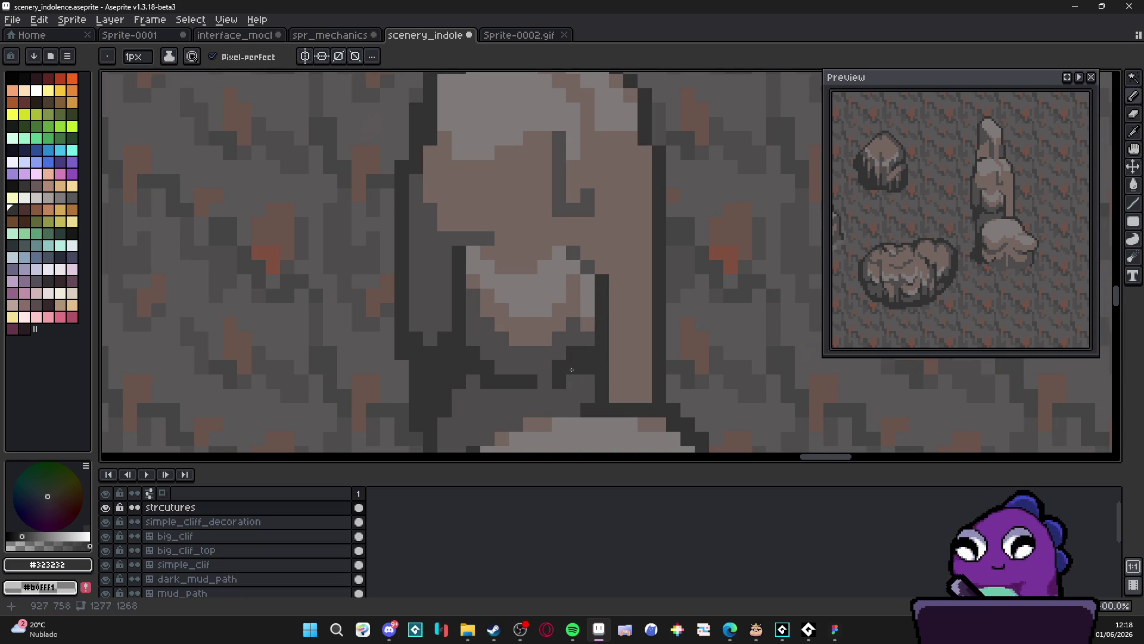
# Add a few mid grey pixels sampled from the rock onto the shadow
pyautogui.scroll(-3, 570, 369)
pyautogui.scroll(-2, 571, 375)
pyautogui.scroll(4, 572, 387)
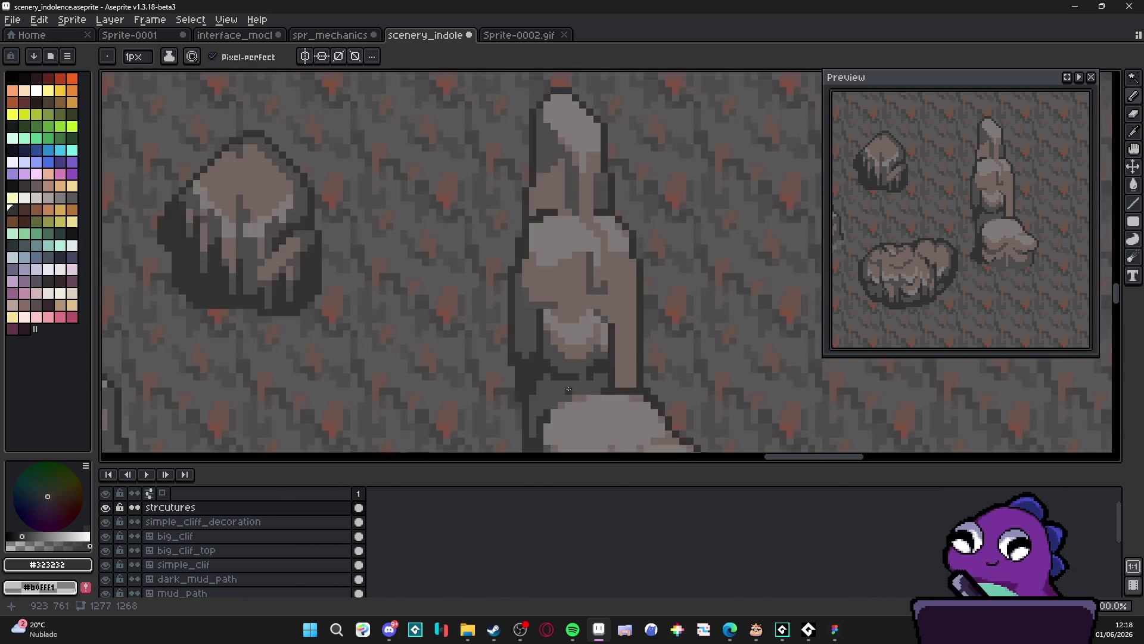
pyautogui.scroll(2, 571, 390)
pyautogui.keyDown('alt'); pyautogui.click(577, 345); pyautogui.keyUp('alt')
pyautogui.click(580, 368)
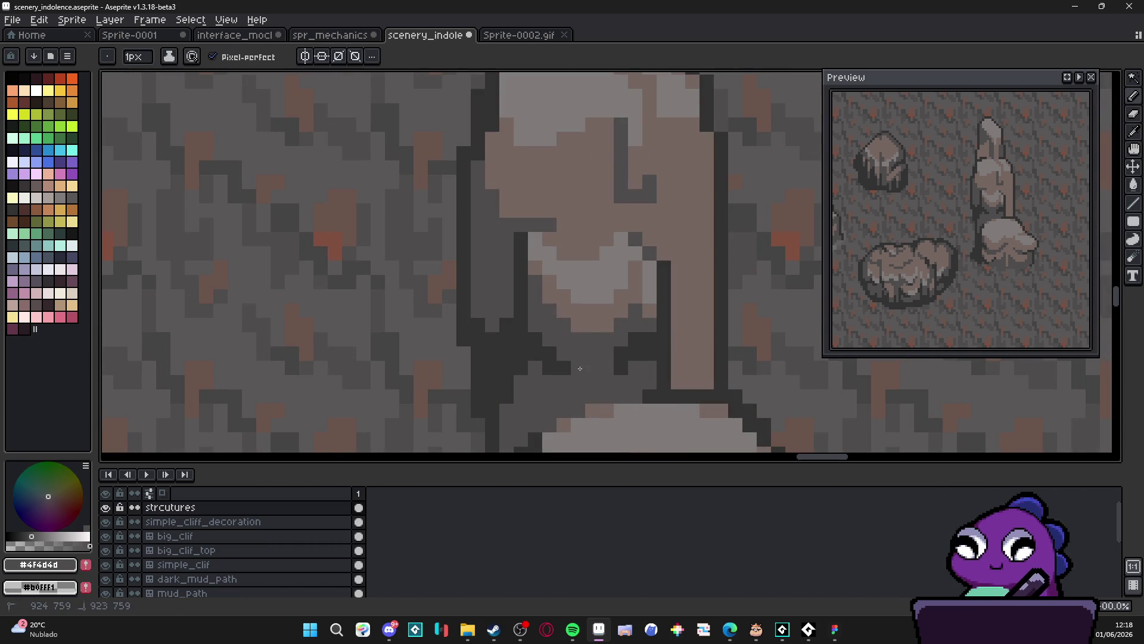
# Fill extra dark grey pixels into the stalagmite's base shadow
pyautogui.keyDown('alt'); pyautogui.click(620, 358); pyautogui.keyUp('alt')
pyautogui.click(608, 367)
pyautogui.click(611, 386)
pyautogui.click(607, 395)
pyautogui.click(621, 381)
pyautogui.click(621, 396)
pyautogui.scroll(-4, 621, 381)
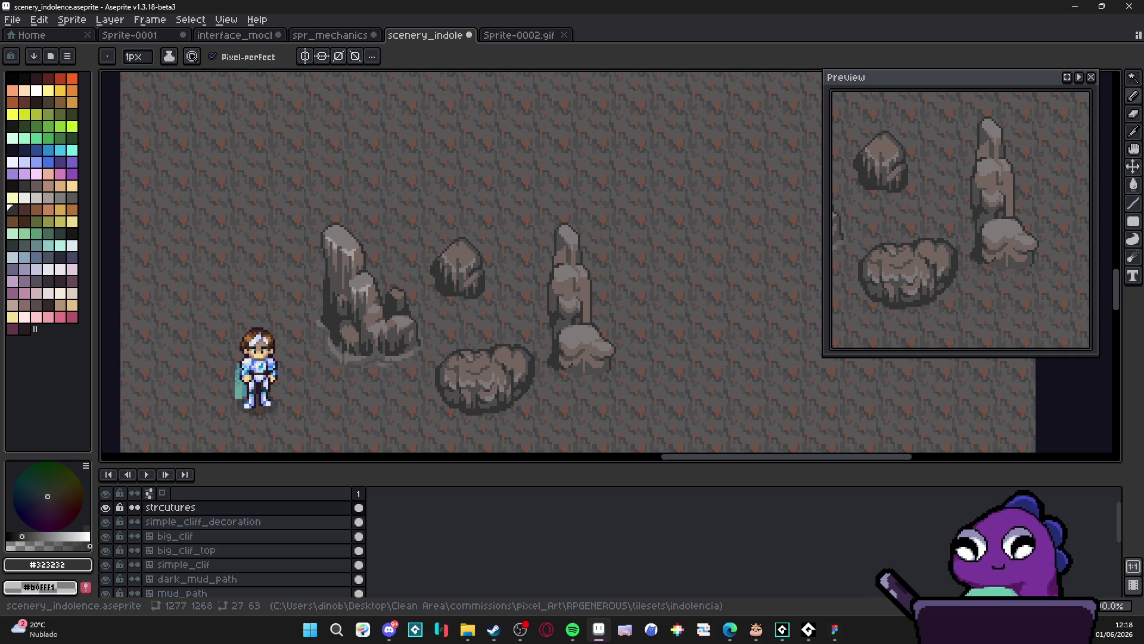
# Bring the tall stalagmite into view and sample its mid grey
pyautogui.hotkey('alt', 'Tab')
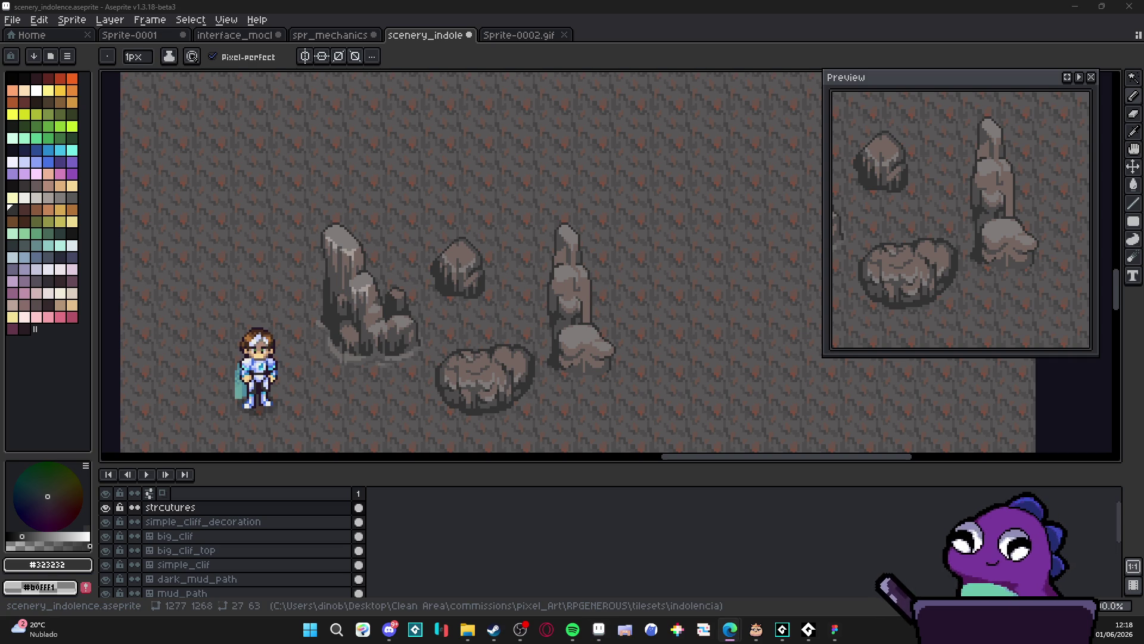
pyautogui.scroll(1, 576, 332)
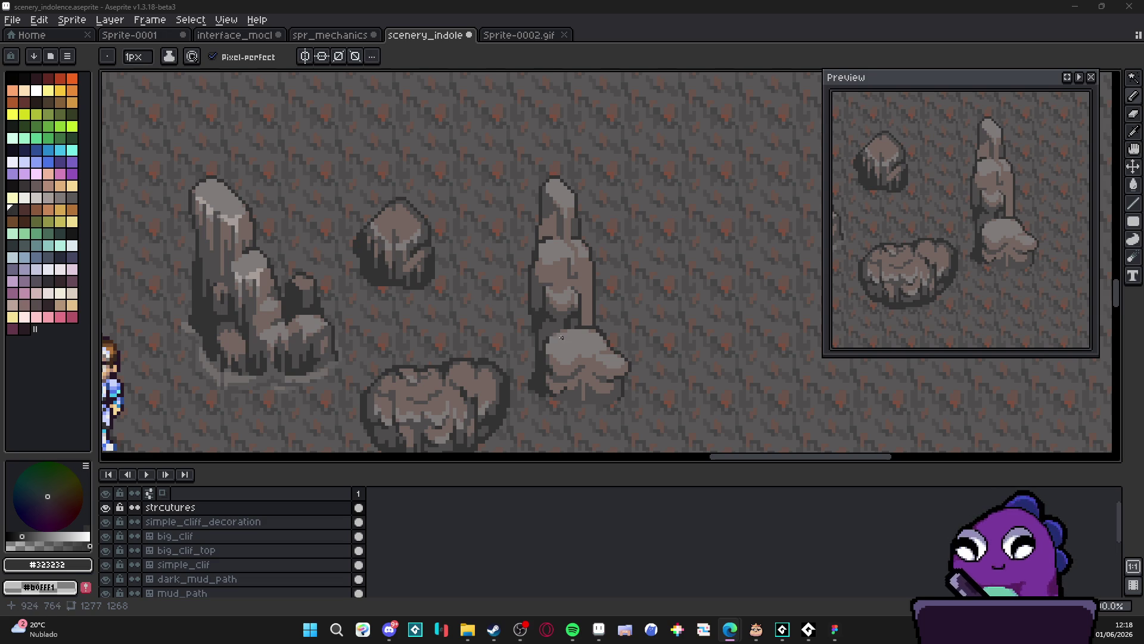
pyautogui.scroll(4, 582, 287)
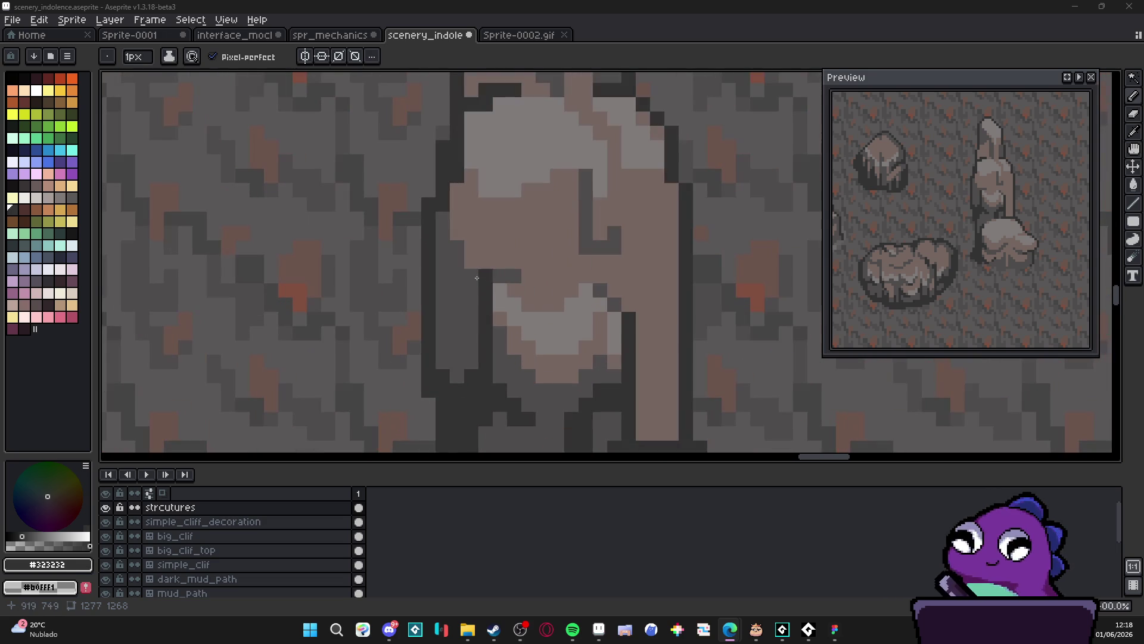
pyautogui.keyDown('alt'); pyautogui.click(484, 271); pyautogui.keyUp('alt')
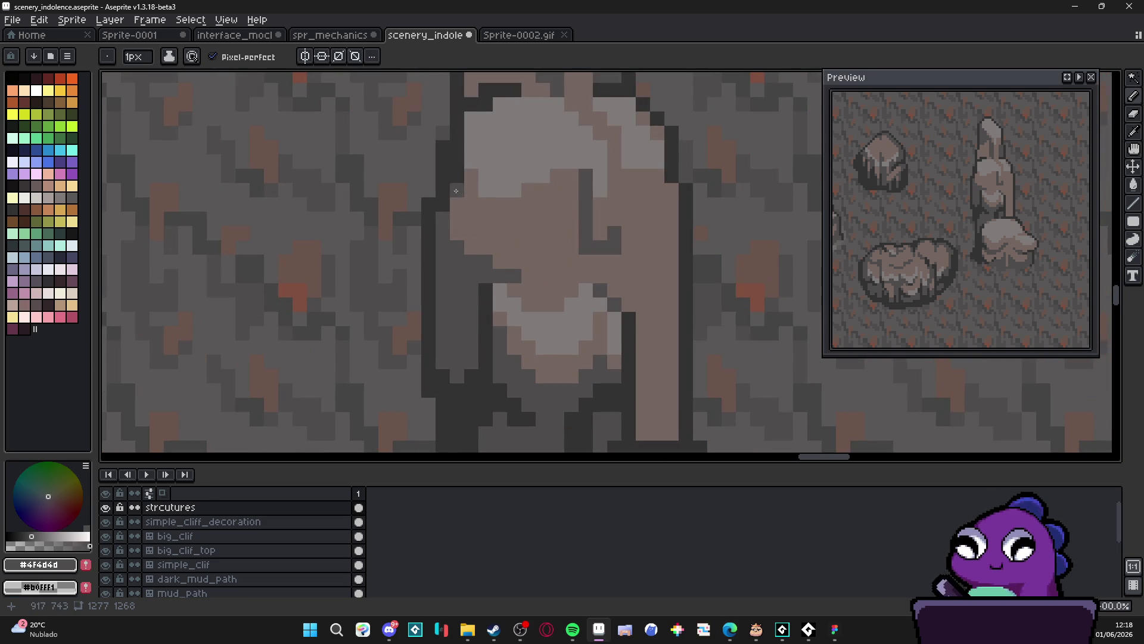
pyautogui.scroll(-5, 534, 279)
pyautogui.moveTo(522, 267); pyautogui.dragTo(537, 277)
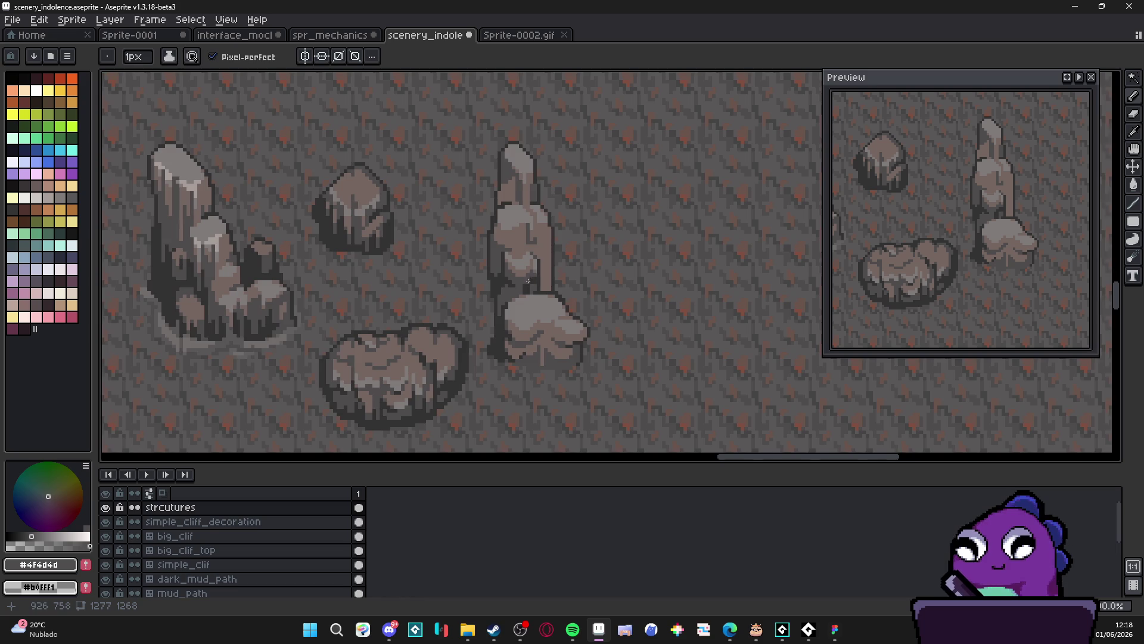
pyautogui.scroll(3, 524, 274)
# Paint a light highlight patch on the stalagmite using a 2px, then 1px pencil
pyautogui.keyDown('alt'); pyautogui.click(485, 310); pyautogui.keyUp('alt')
pyautogui.press('+')
pyautogui.click(485, 318)
pyautogui.hotkey('ctrl', 'z')
pyautogui.click(494, 315)
pyautogui.press('-')
pyautogui.click(478, 330)
pyautogui.click(516, 309)
pyautogui.click(521, 301)
pyautogui.click(507, 301)
pyautogui.click(508, 315)
# Darken a pixel and draw a dark line down the stalagmite's right edge
pyautogui.scroll(-5, 494, 324)
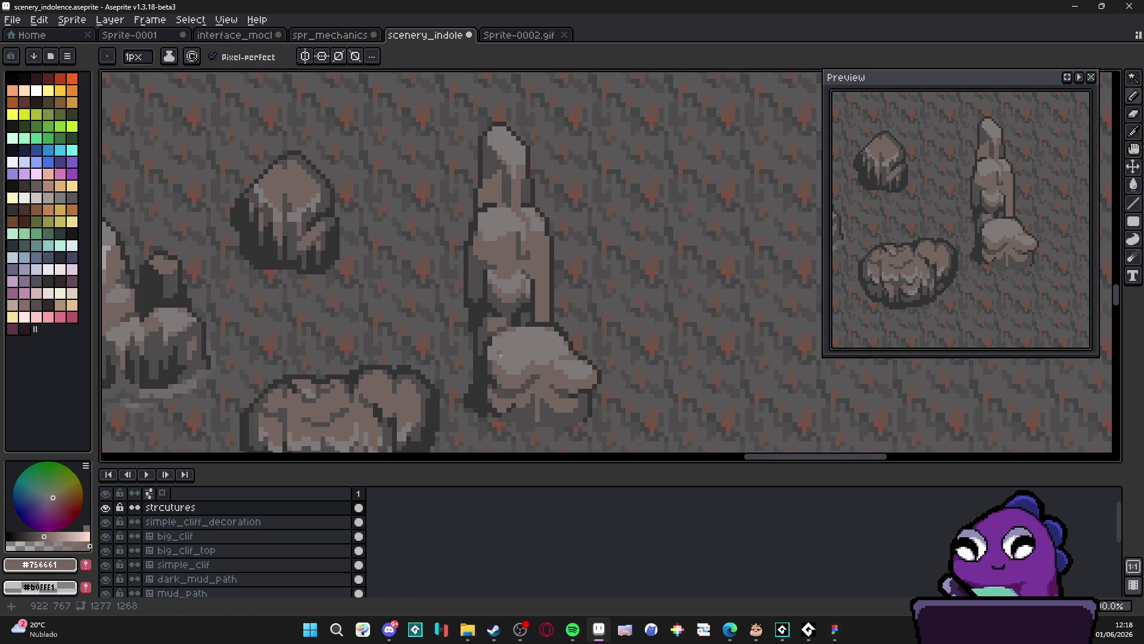
pyautogui.scroll(4, 501, 357)
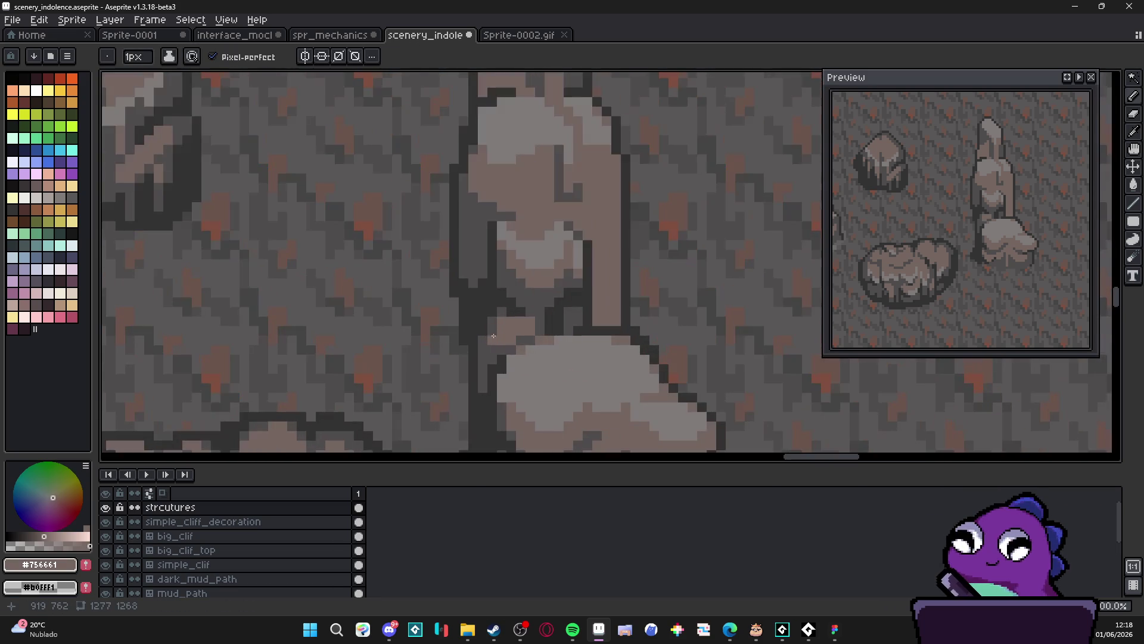
pyautogui.keyDown('alt'); pyautogui.click(495, 319); pyautogui.keyUp('alt')
pyautogui.click(501, 319)
pyautogui.scroll(-4, 529, 368)
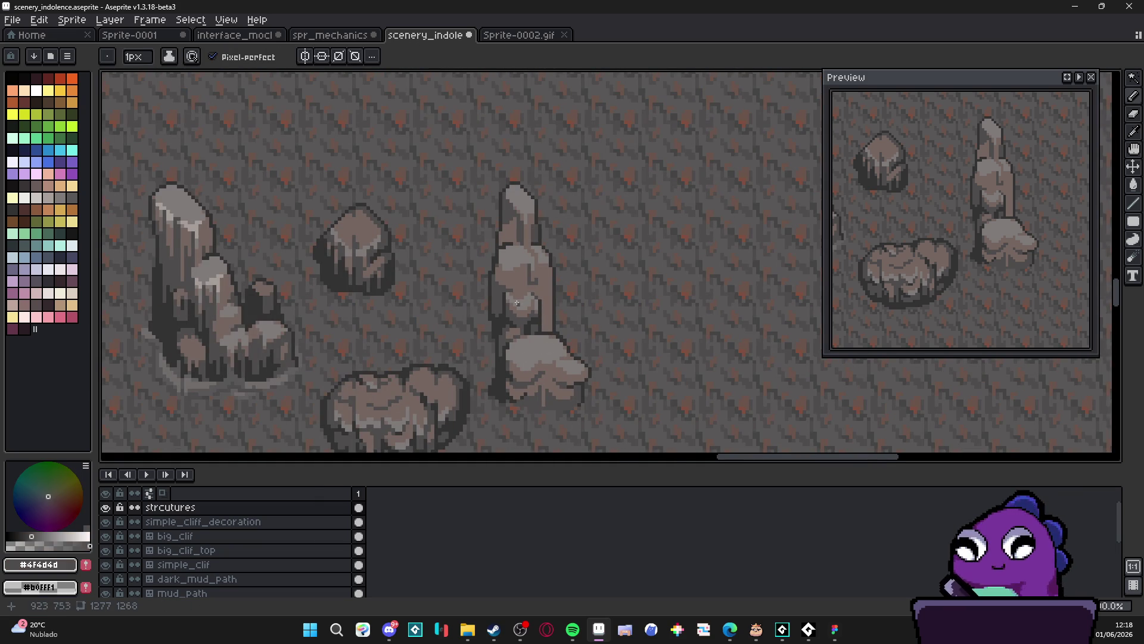
pyautogui.scroll(5, 519, 304)
pyautogui.moveTo(604, 281)
pyautogui.mouseDown()
pyautogui.moveTo(596, 310)
pyautogui.moveTo(587, 298)
pyautogui.moveTo(587, 328)
pyautogui.mouseUp()
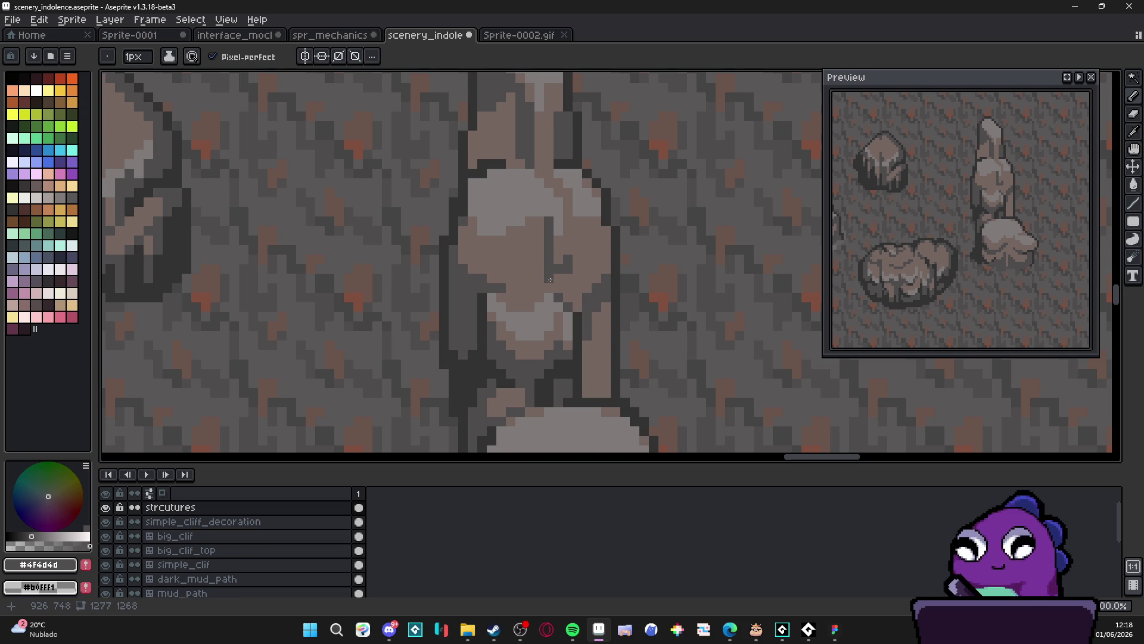
# Sample the dark greys #323232 and #4f4d4d from the rock outline
pyautogui.keyDown('alt'); pyautogui.click(616, 302); pyautogui.keyUp('alt')
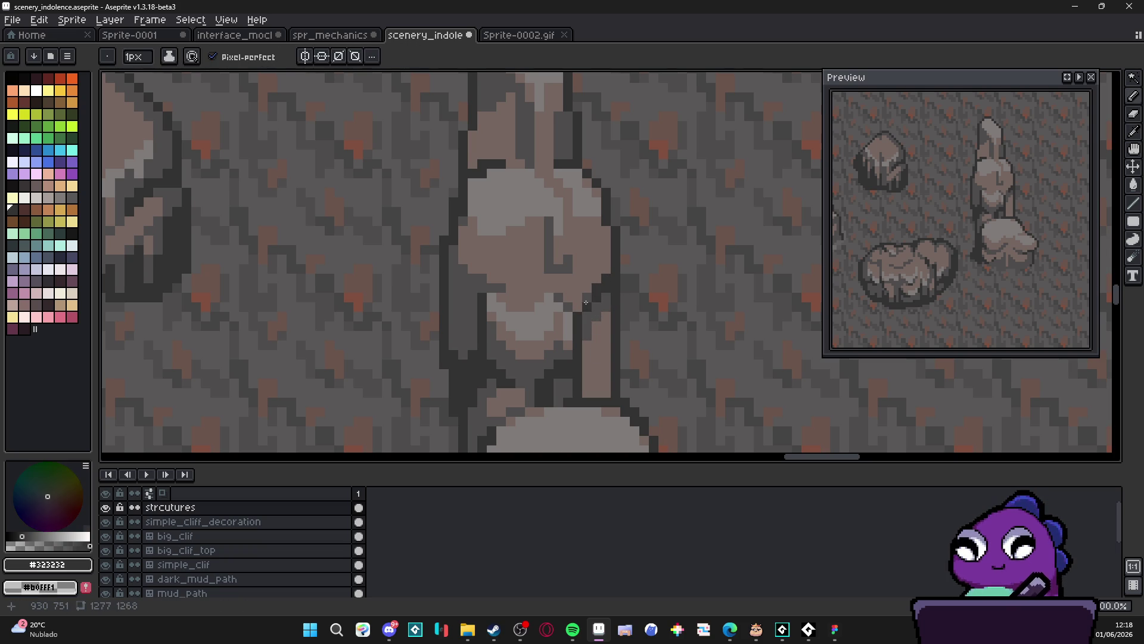
pyautogui.scroll(-3, 587, 313)
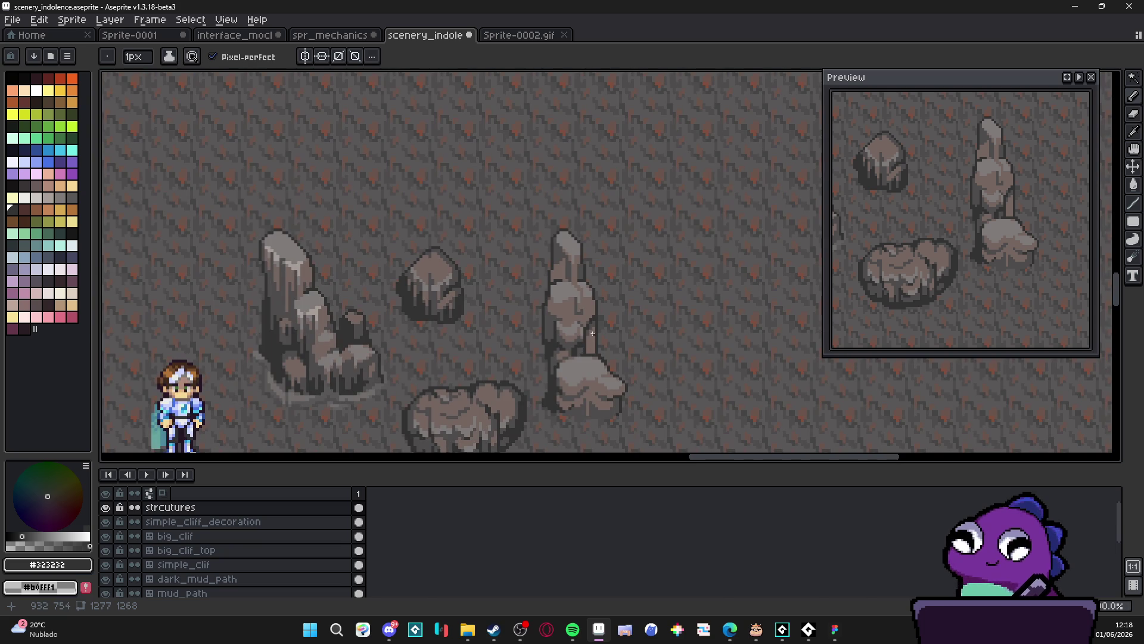
pyautogui.scroll(3, 594, 334)
pyautogui.keyDown('alt'); pyautogui.click(591, 340); pyautogui.keyUp('alt')
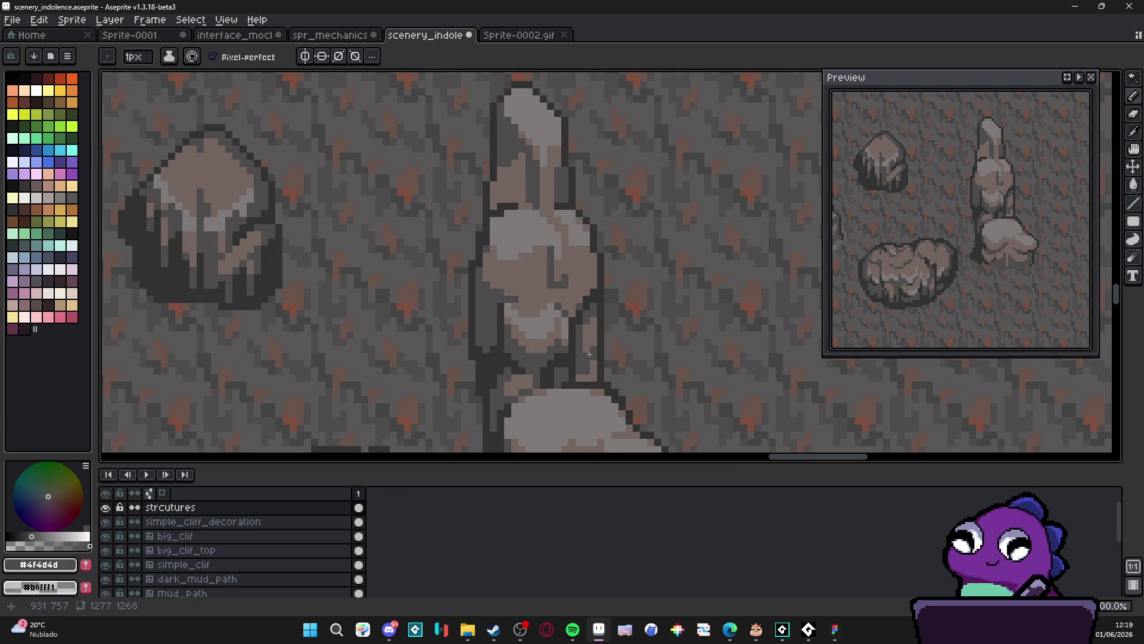
pyautogui.scroll(-2, 589, 359)
pyautogui.scroll(2, 589, 358)
pyautogui.keyDown('alt'); pyautogui.click(603, 327); pyautogui.keyUp('alt')
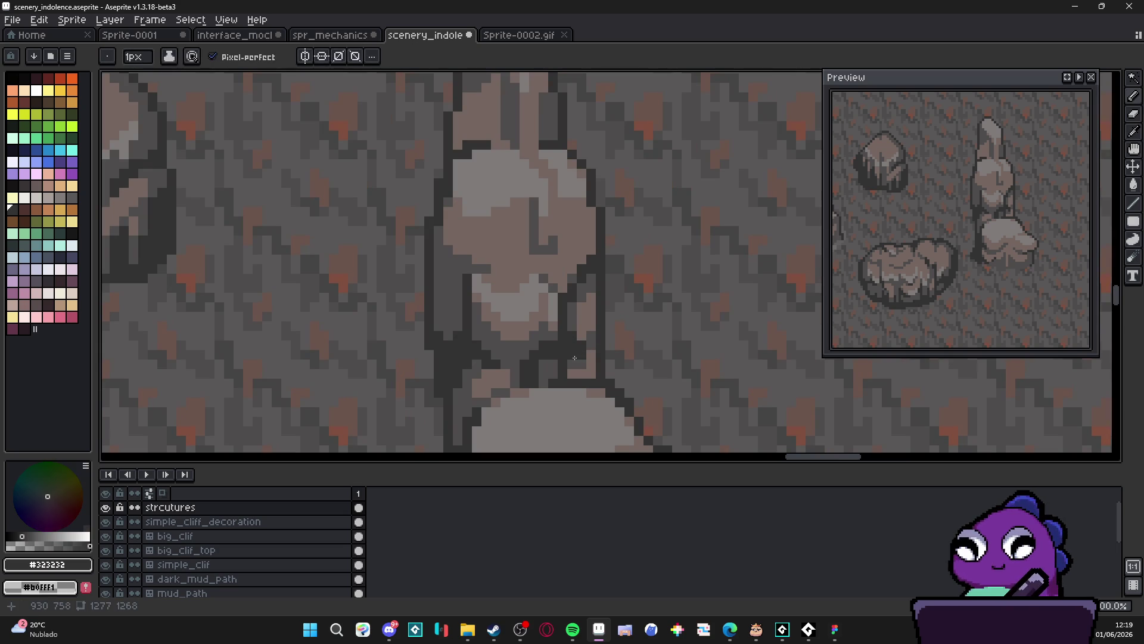
pyautogui.press('alt')
pyautogui.keyDown('alt'); pyautogui.click(577, 352); pyautogui.keyUp('alt')
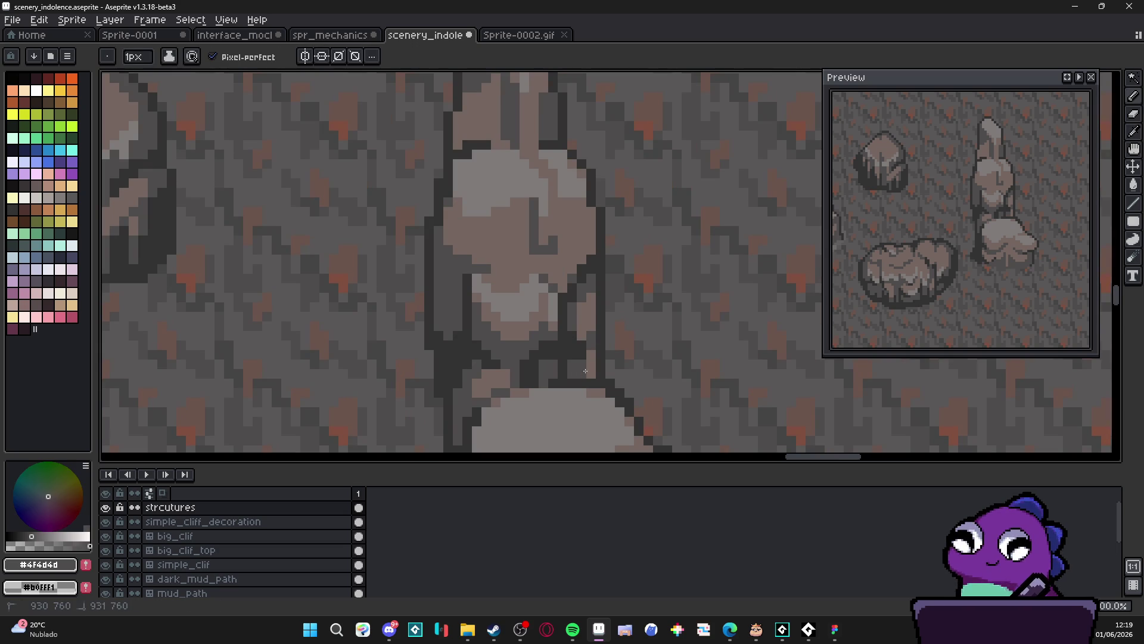
pyautogui.scroll(-3, 595, 365)
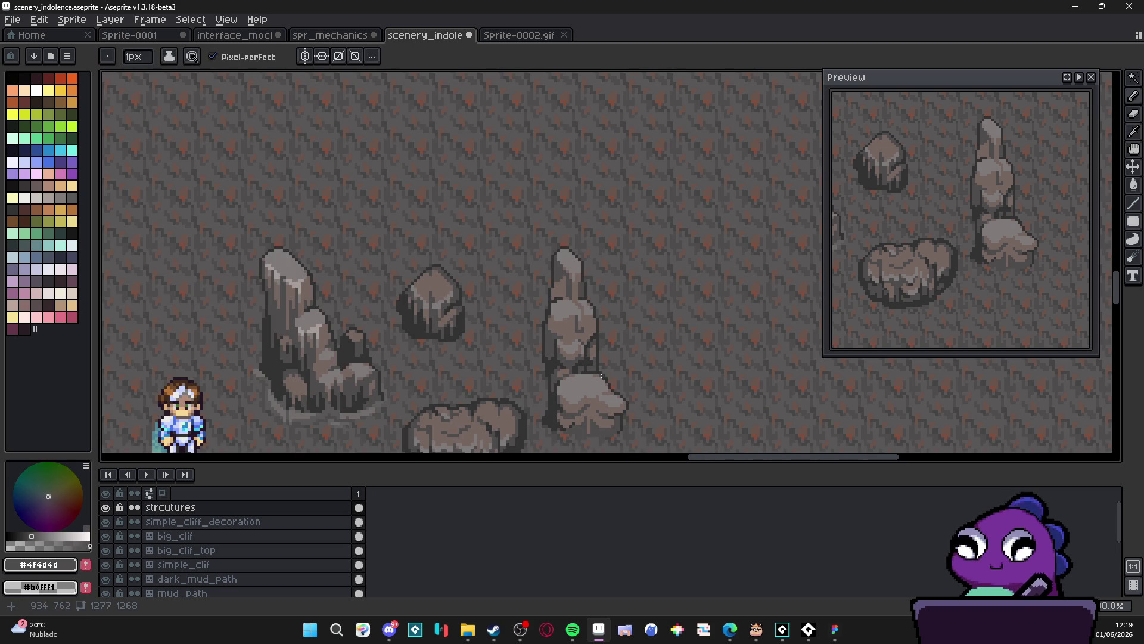
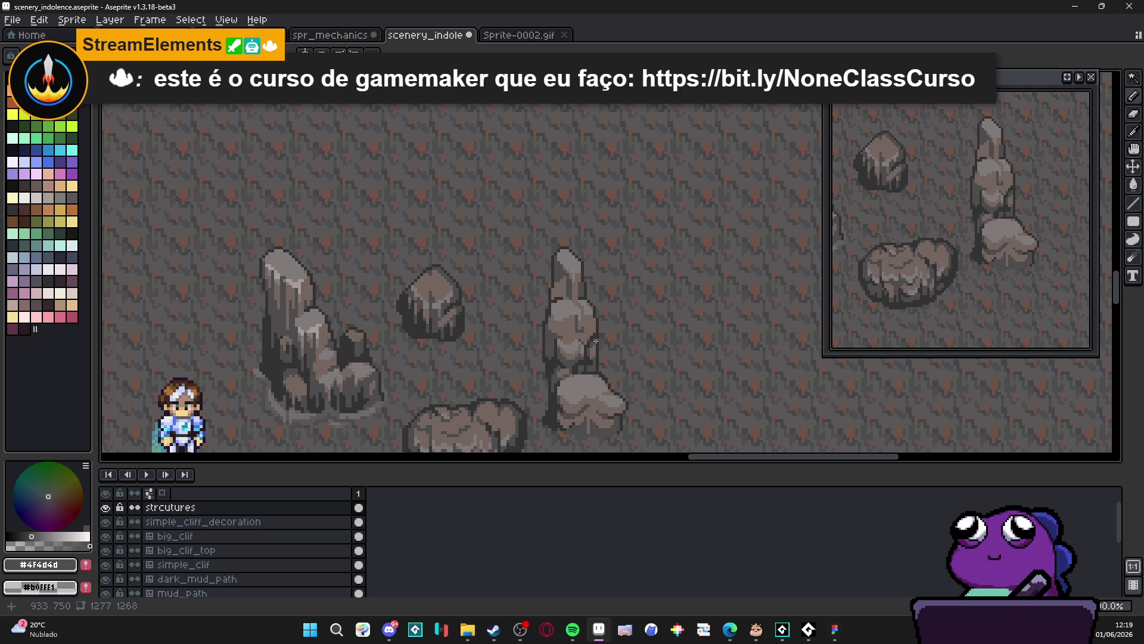
# Paint two dark shadow pixels onto the tall rock pillar's face
pyautogui.scroll(-1, 596, 341)
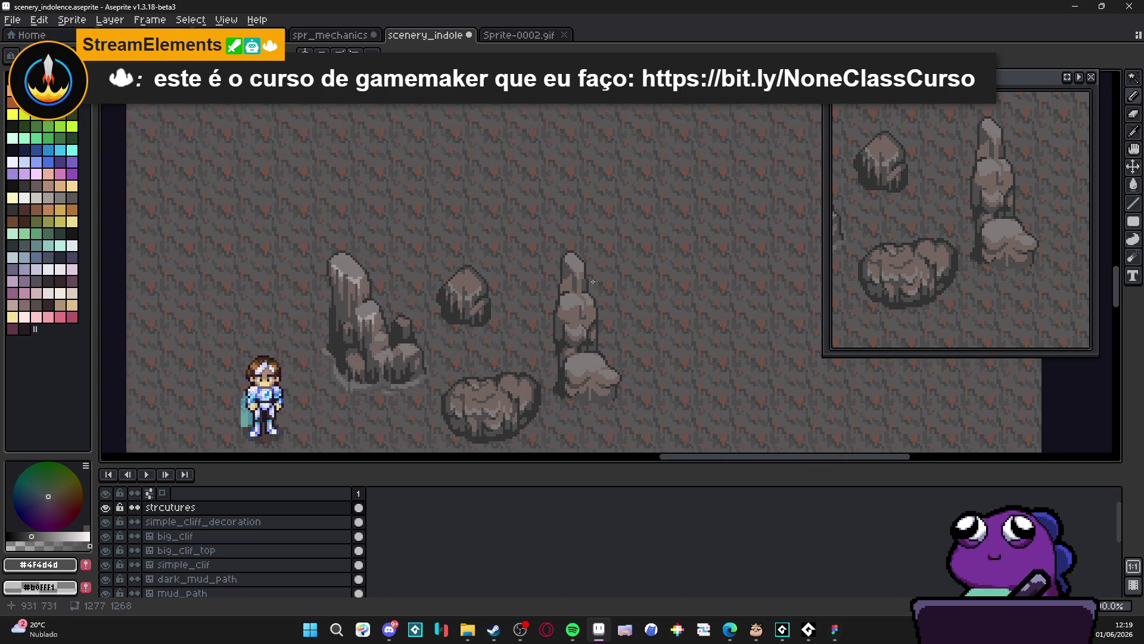
pyautogui.moveTo(580, 293); pyautogui.dragTo(561, 206)
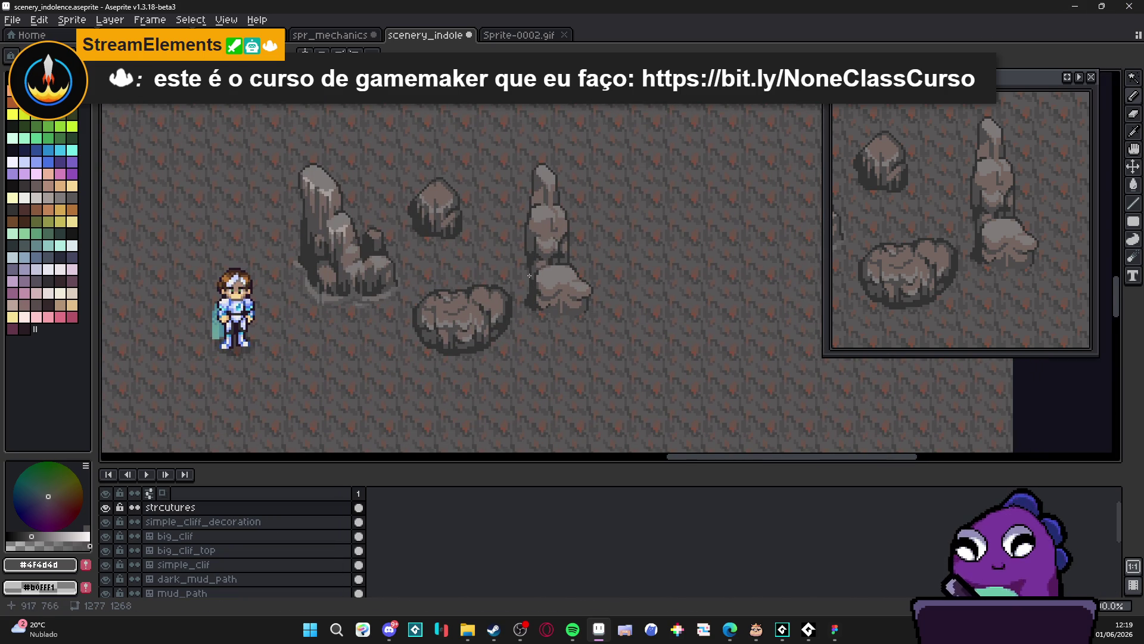
pyautogui.hscroll(-2, 571, 278)
pyautogui.scroll(1, 571, 278)
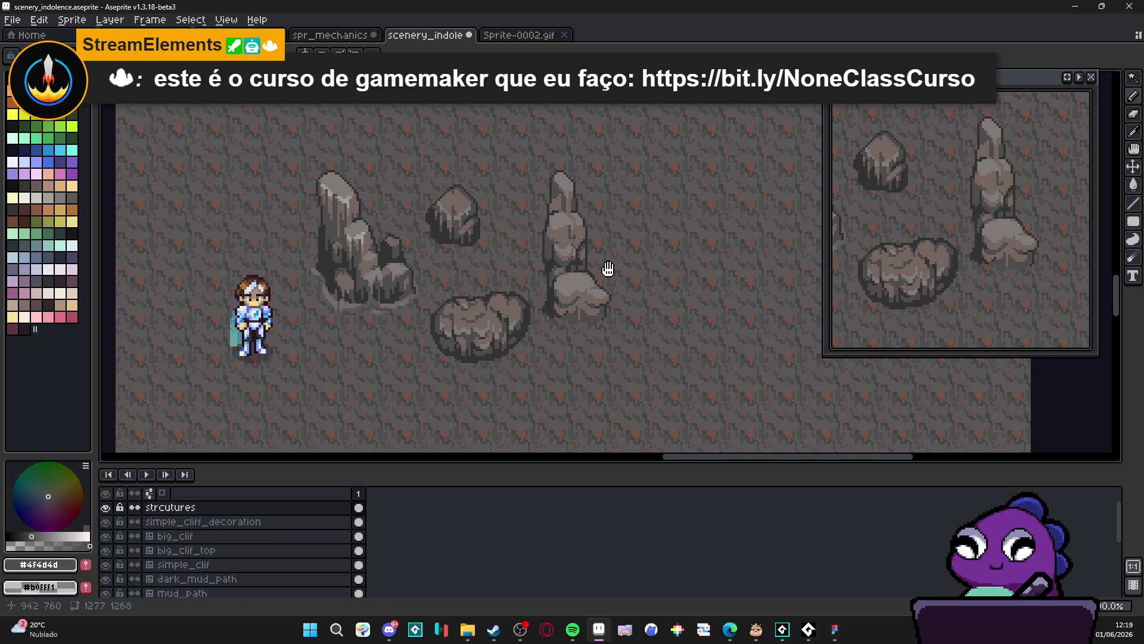
pyautogui.scroll(2, 591, 319)
pyautogui.scroll(-2, 591, 280)
pyautogui.scroll(-1, 591, 270)
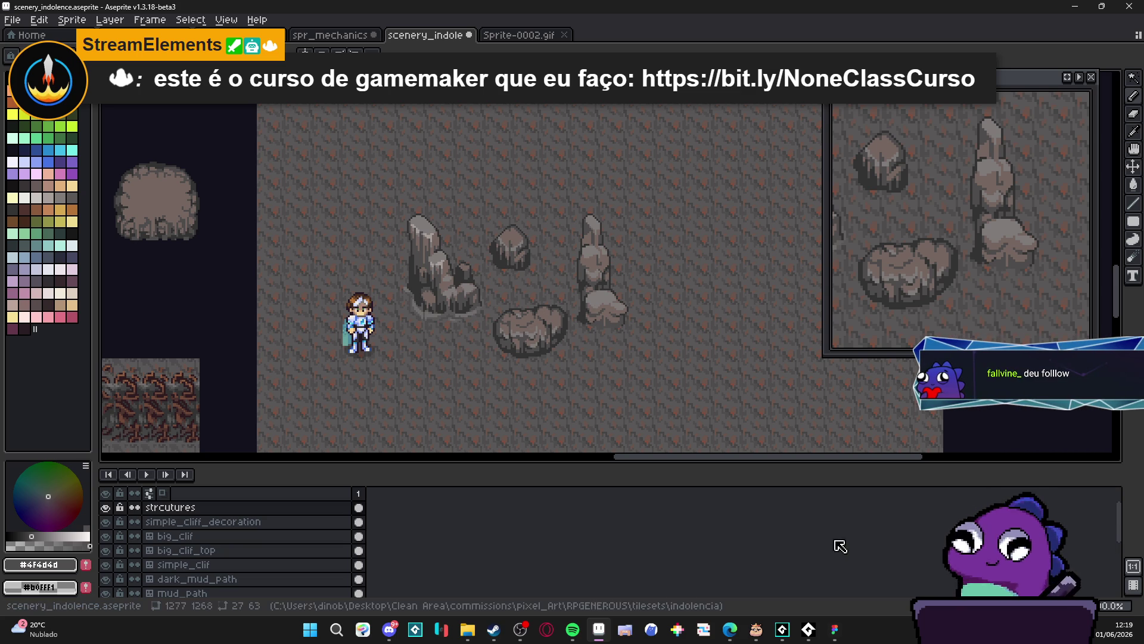
pyautogui.click(533, 622)
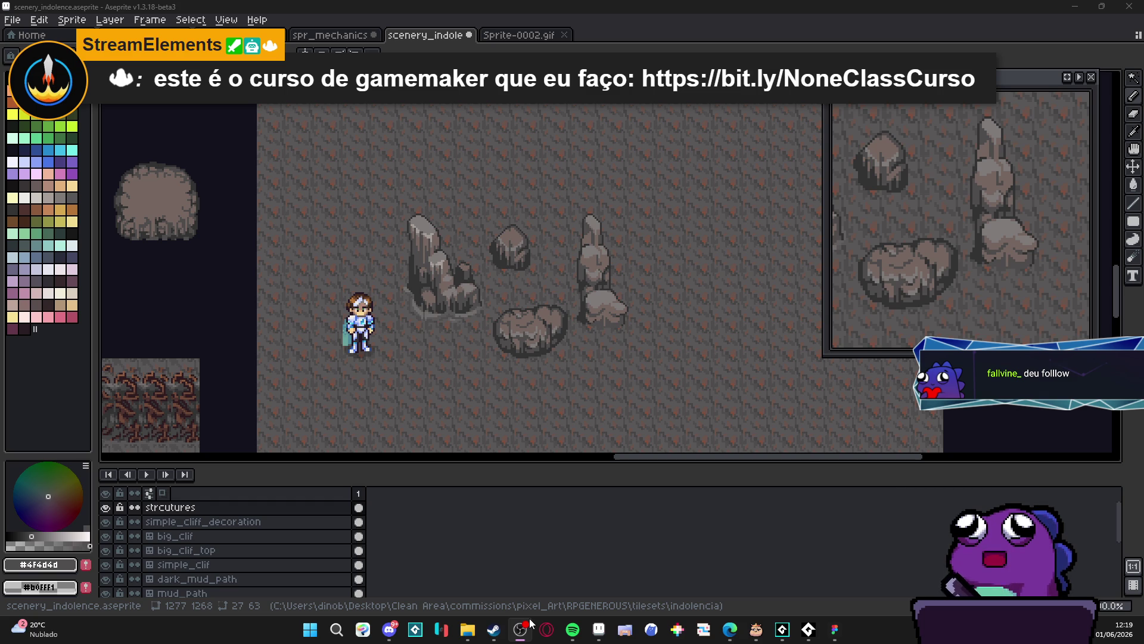
pyautogui.click(670, 261)
pyautogui.scroll(2, 603, 297)
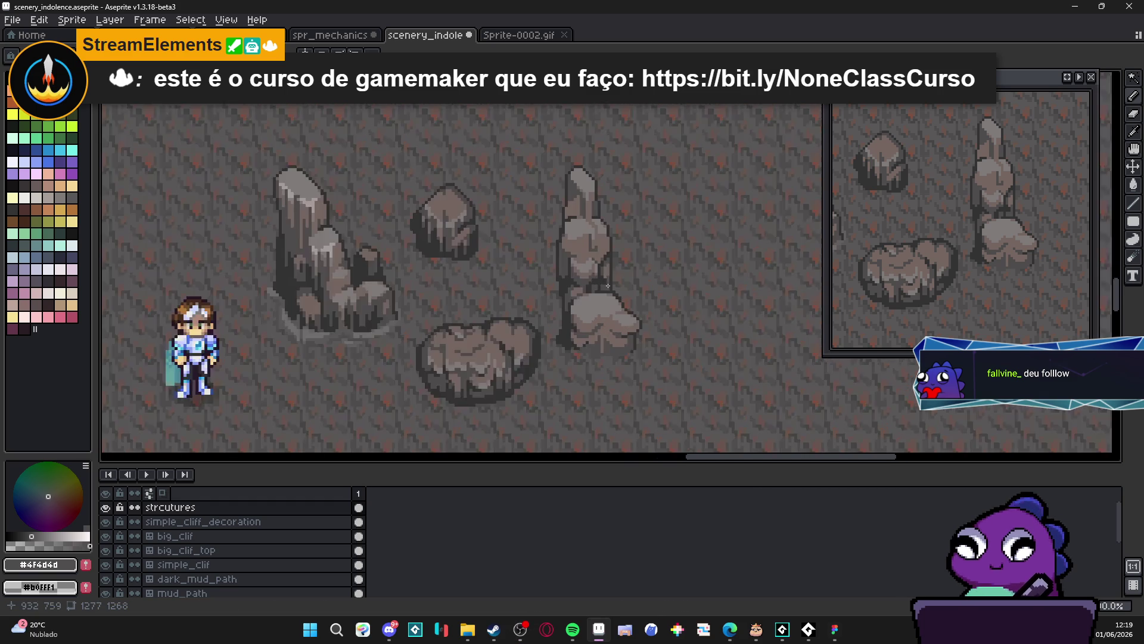
pyautogui.scroll(3, 620, 234)
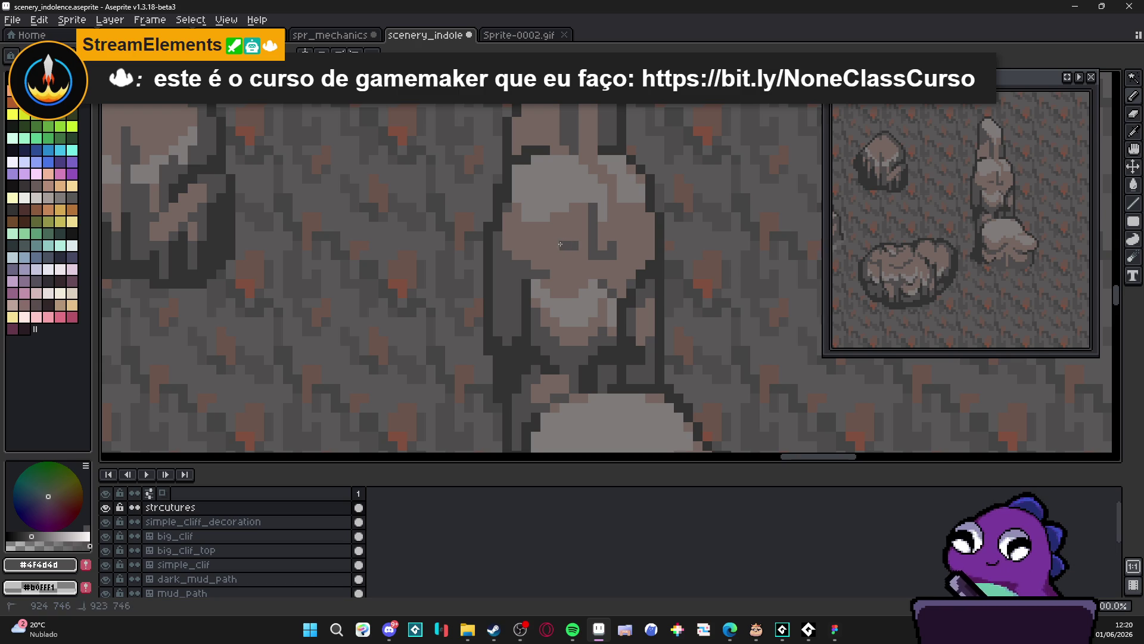
pyautogui.click(569, 239)
pyautogui.click(548, 263)
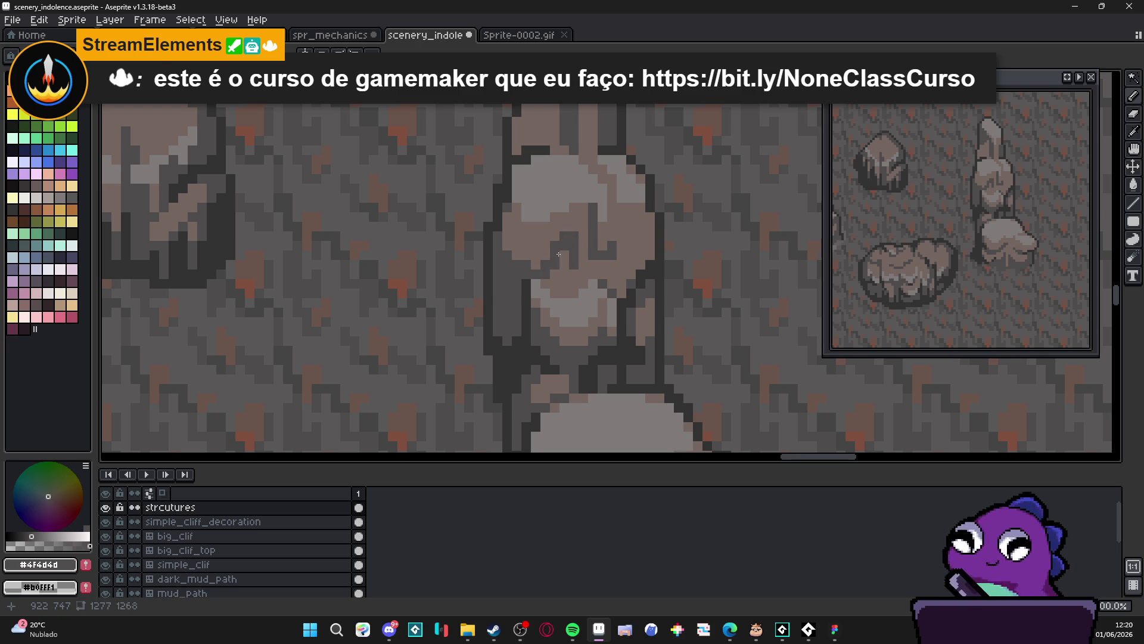
# Sample #756661 from the rock and darken a few light pixels on the tall pillar
pyautogui.scroll(-4, 563, 256)
pyautogui.scroll(2, 564, 265)
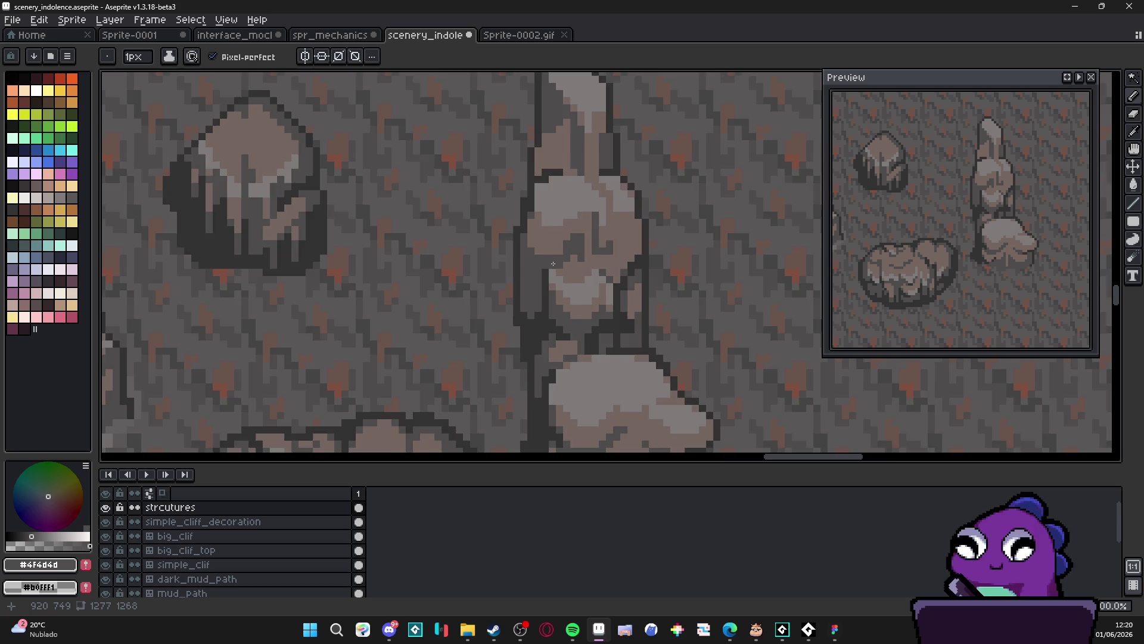
pyautogui.scroll(-2, 565, 275)
pyautogui.scroll(4, 535, 227)
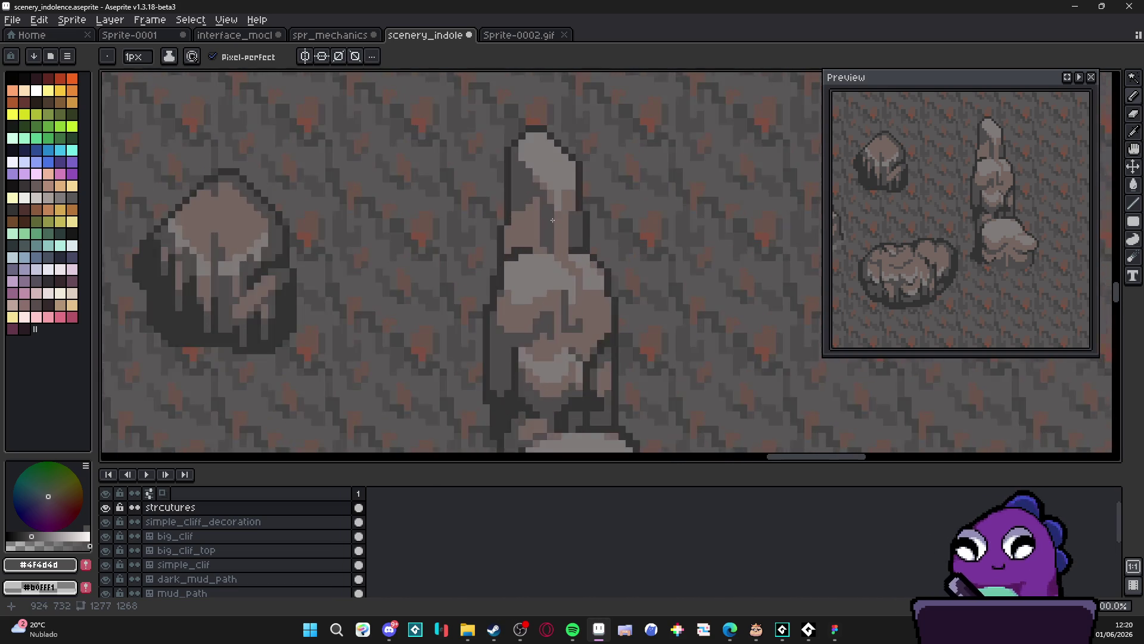
pyautogui.scroll(-3, 536, 227)
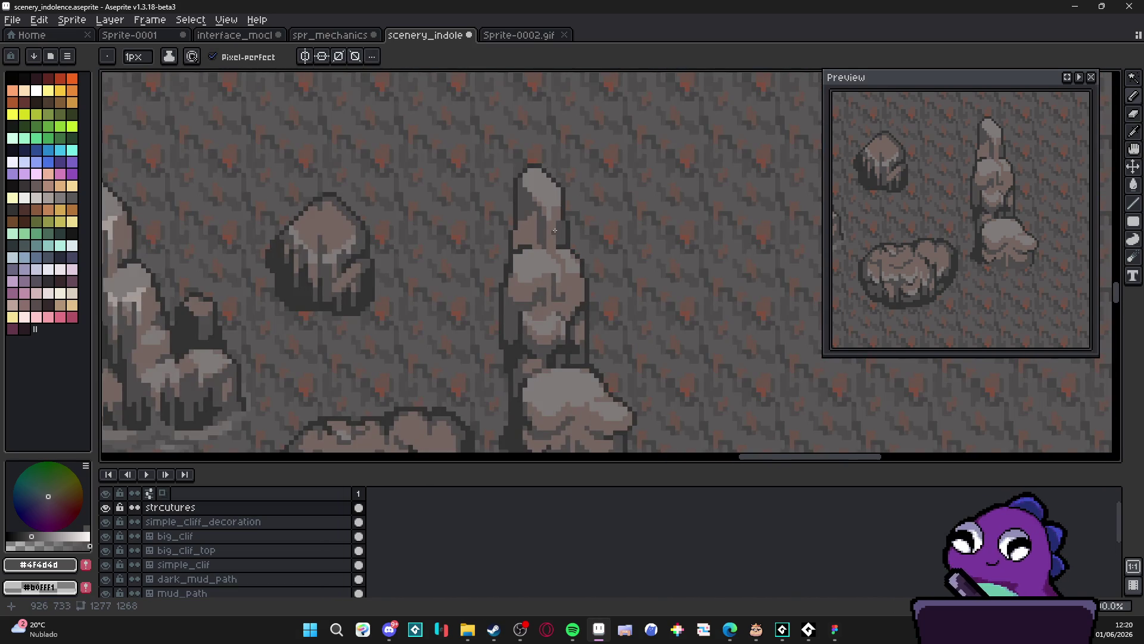
pyautogui.scroll(2, 535, 203)
pyautogui.keyDown('alt'); pyautogui.click(540, 185); pyautogui.keyUp('alt')
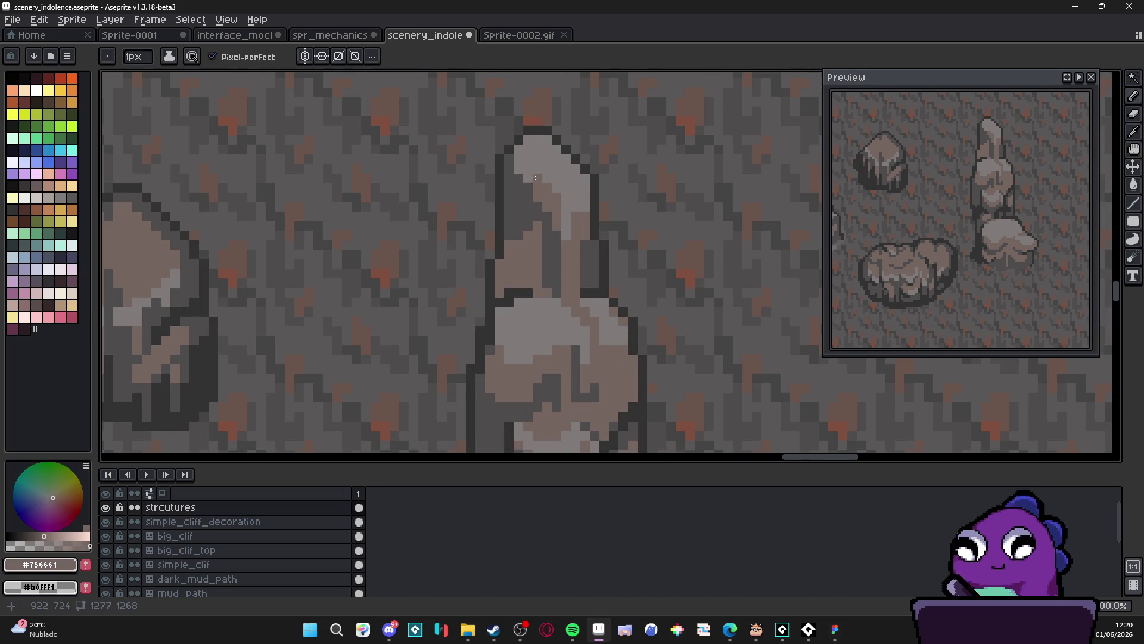
pyautogui.moveTo(528, 178); pyautogui.dragTo(548, 184)
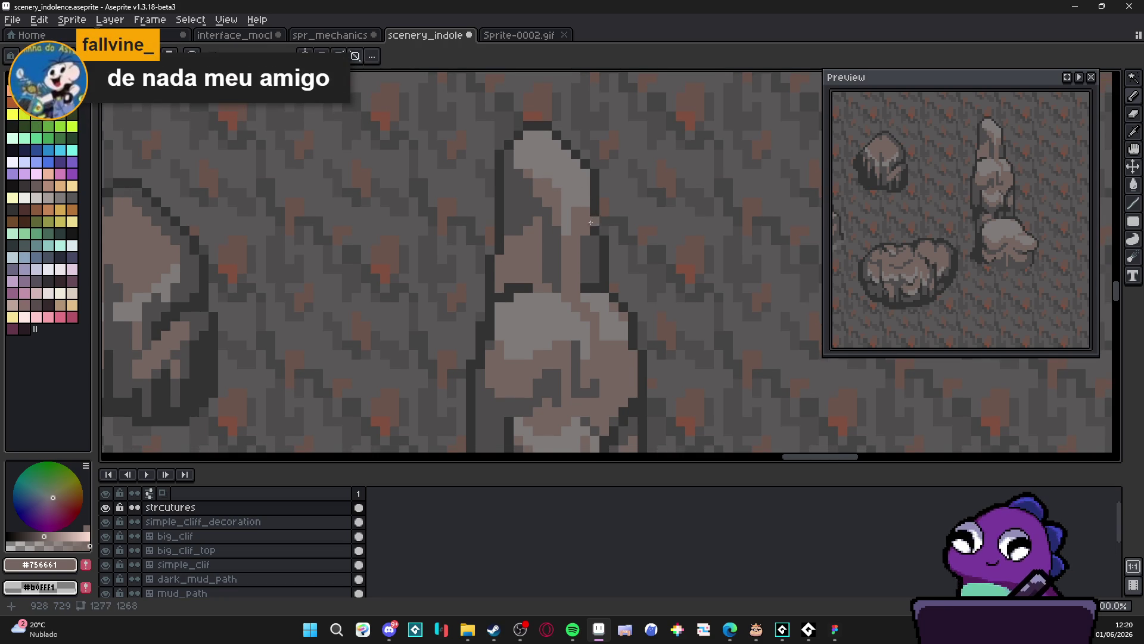
pyautogui.scroll(-2, 581, 218)
pyautogui.scroll(2, 581, 218)
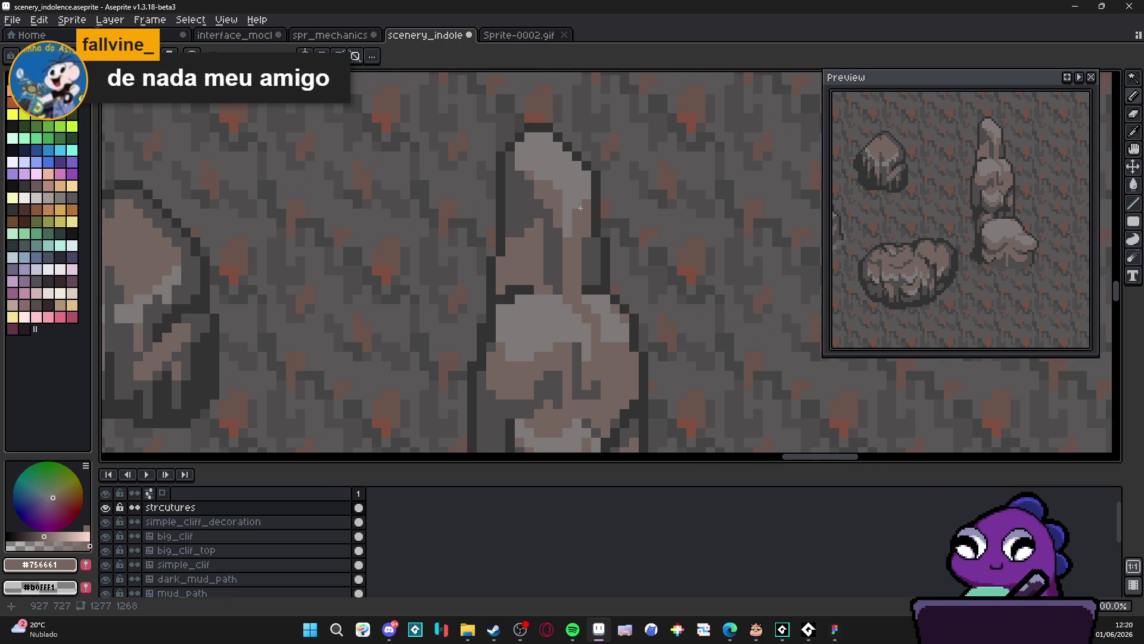
# Repaint the tall rock's top outline pixels in #756661
pyautogui.keyDown('alt'); pyautogui.click(576, 221); pyautogui.keyUp('alt')
pyautogui.scroll(-1, 577, 221)
pyautogui.scroll(1, 564, 179)
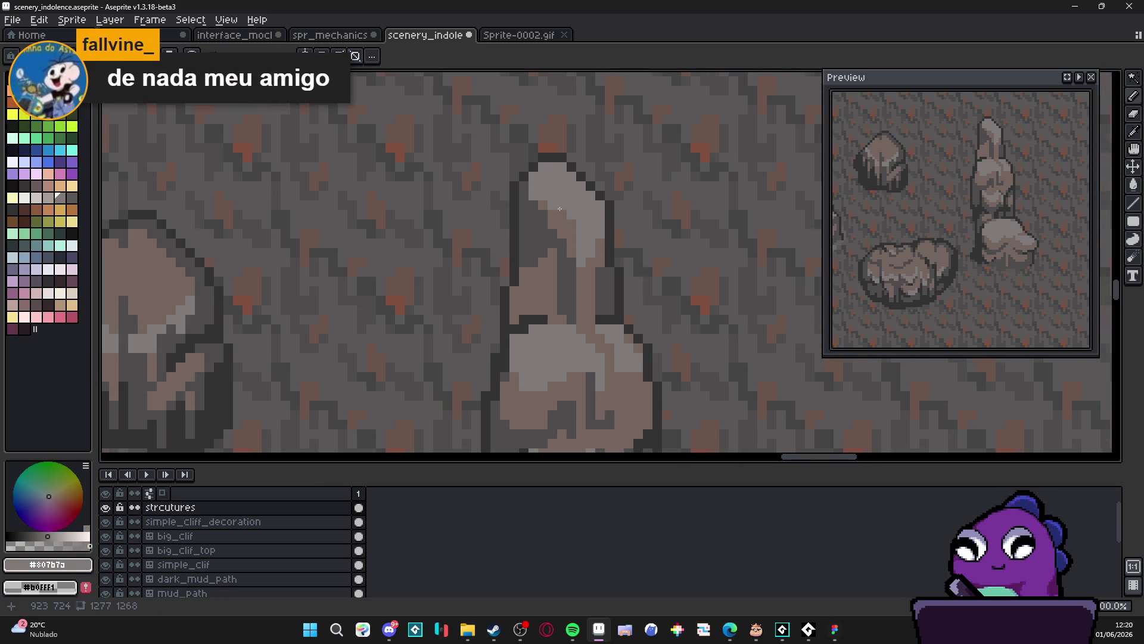
pyautogui.keyDown('alt'); pyautogui.click(562, 195); pyautogui.keyUp('alt')
pyautogui.moveTo(562, 167); pyautogui.dragTo(543, 167)
pyautogui.click(564, 175)
pyautogui.click(567, 175)
pyautogui.click(542, 176)
pyautogui.click(564, 186)
pyautogui.click(601, 205)
# Darken pixels along the tall rock's right edge with dark grey #4f4d4d
pyautogui.scroll(-3, 603, 208)
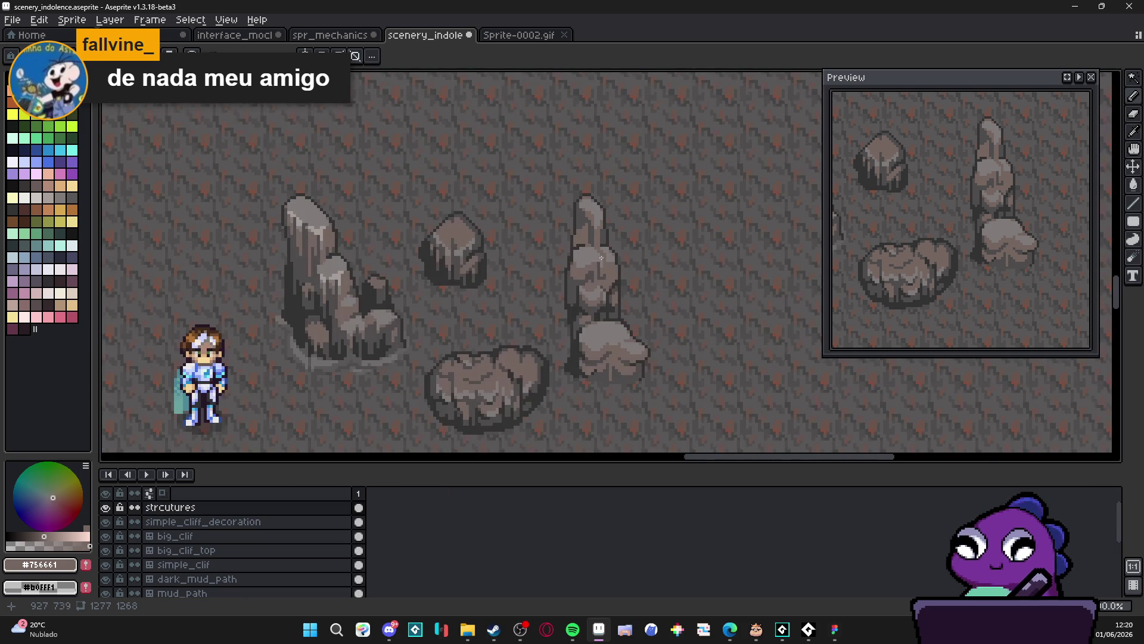
pyautogui.scroll(3, 605, 270)
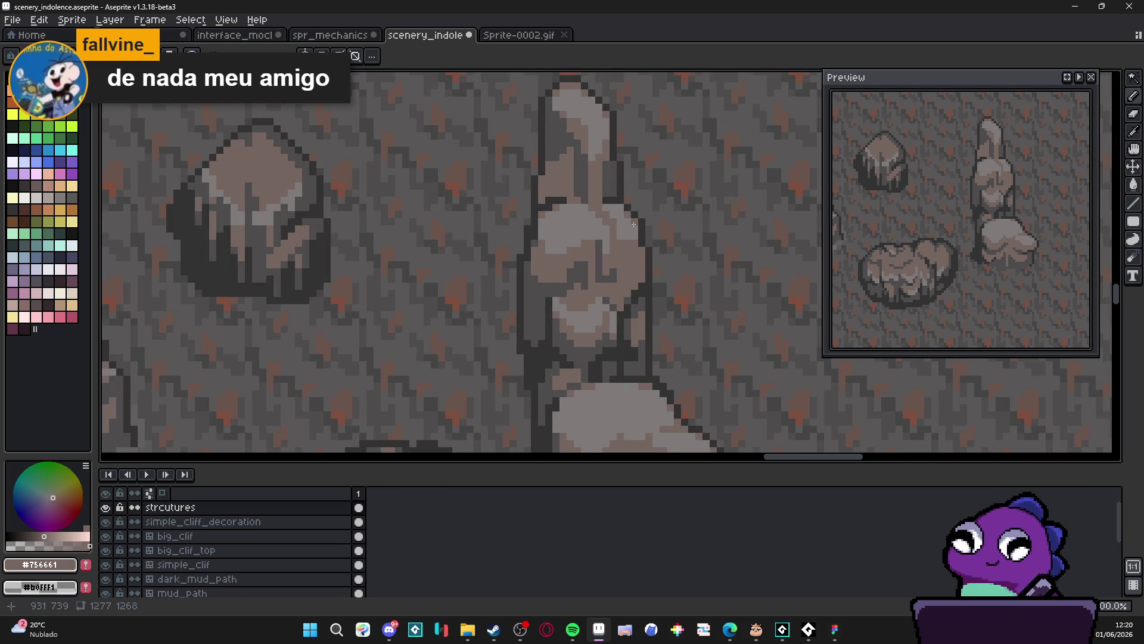
pyautogui.scroll(-2, 620, 218)
pyautogui.scroll(-2, 618, 312)
pyautogui.scroll(4, 596, 292)
pyautogui.keyDown('alt'); pyautogui.click(567, 275); pyautogui.keyUp('alt')
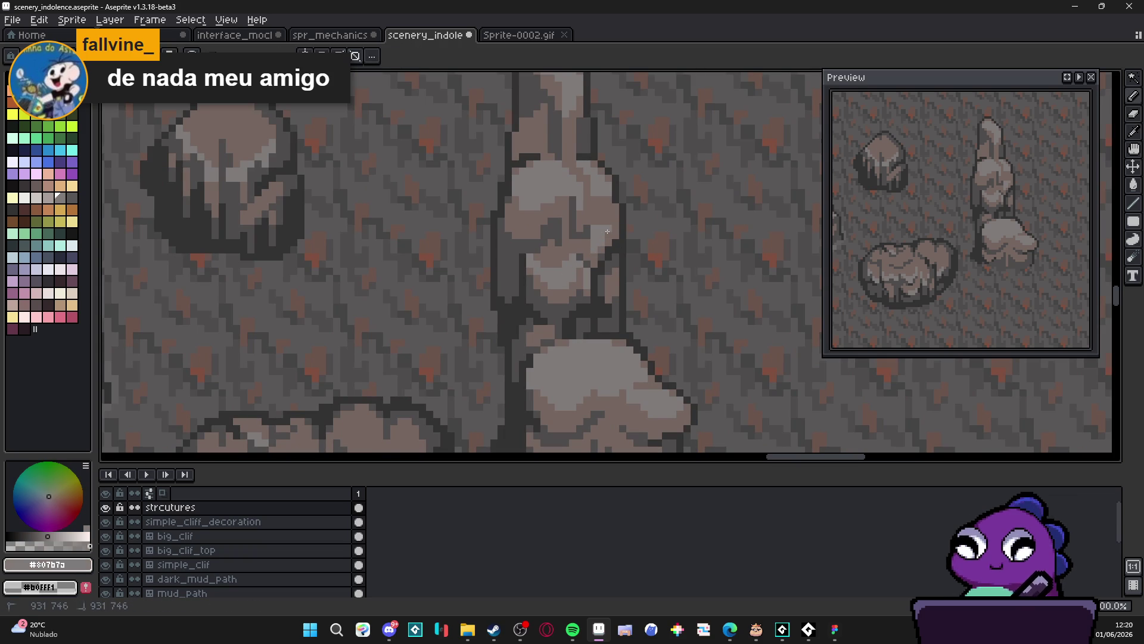
pyautogui.keyDown('alt'); pyautogui.click(594, 210); pyautogui.keyUp('alt')
pyautogui.scroll(-2, 617, 259)
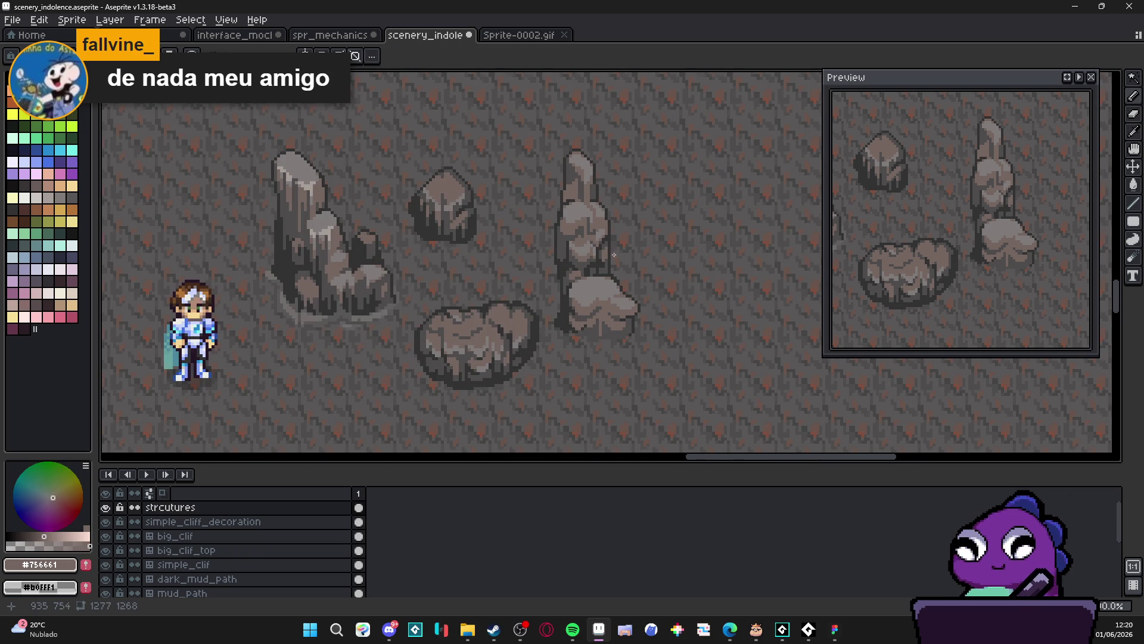
pyautogui.scroll(-1, 614, 253)
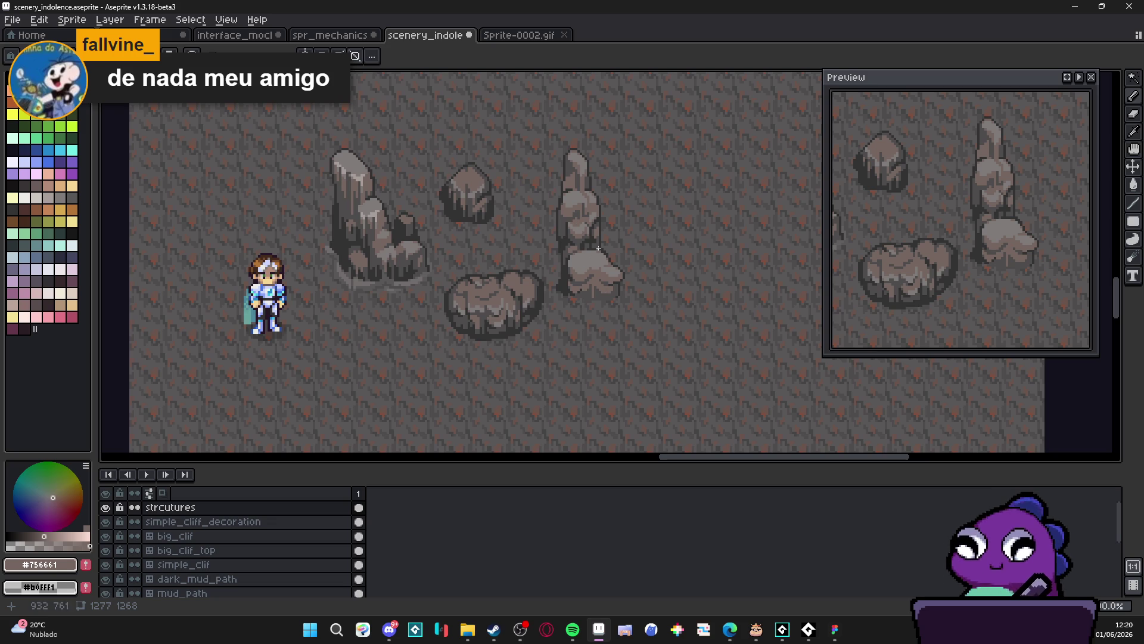
pyautogui.scroll(3, 599, 231)
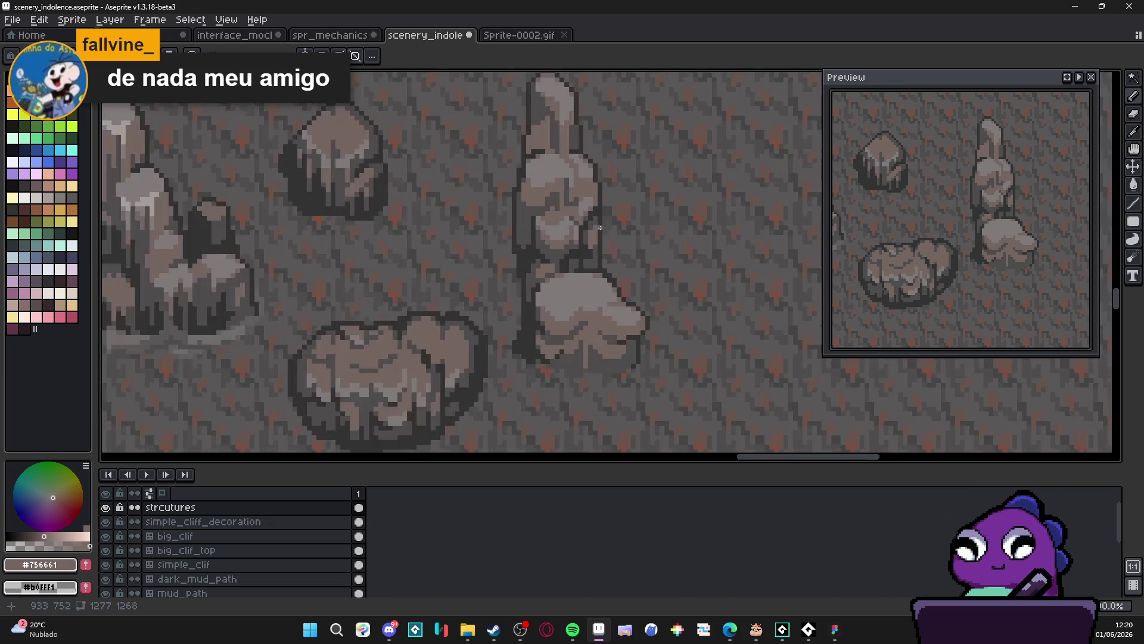
pyautogui.keyDown('alt'); pyautogui.click(588, 262); pyautogui.keyUp('alt')
pyautogui.click(587, 237)
pyautogui.click(590, 227)
pyautogui.click(572, 267)
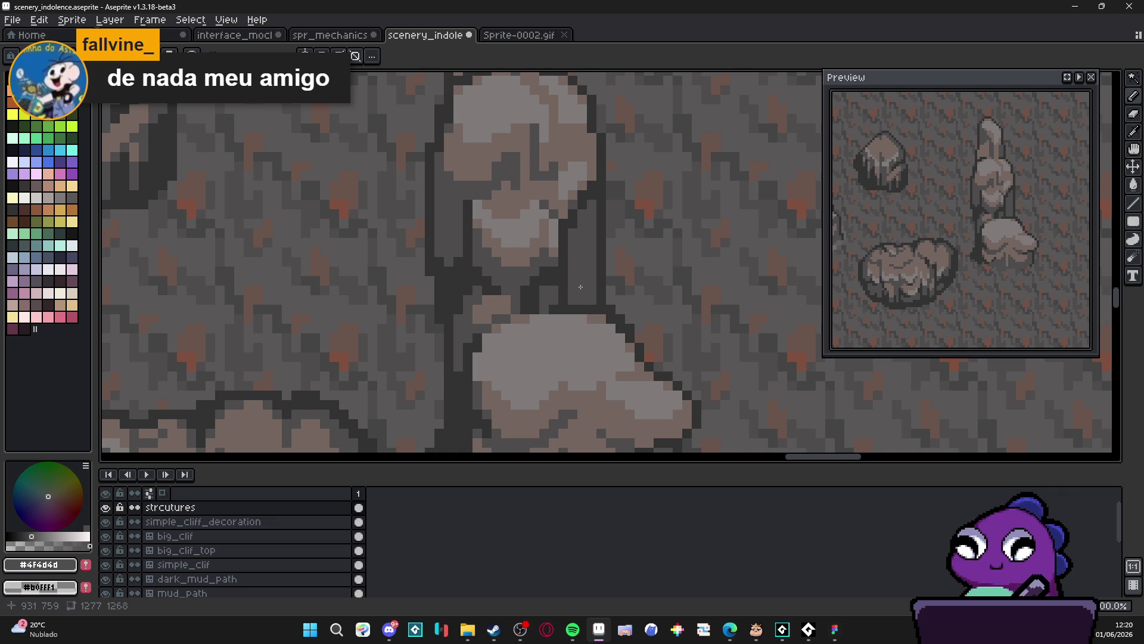
# Sample #756661, then the darkest outline colour #323232, from the rock
pyautogui.scroll(-1, 581, 272)
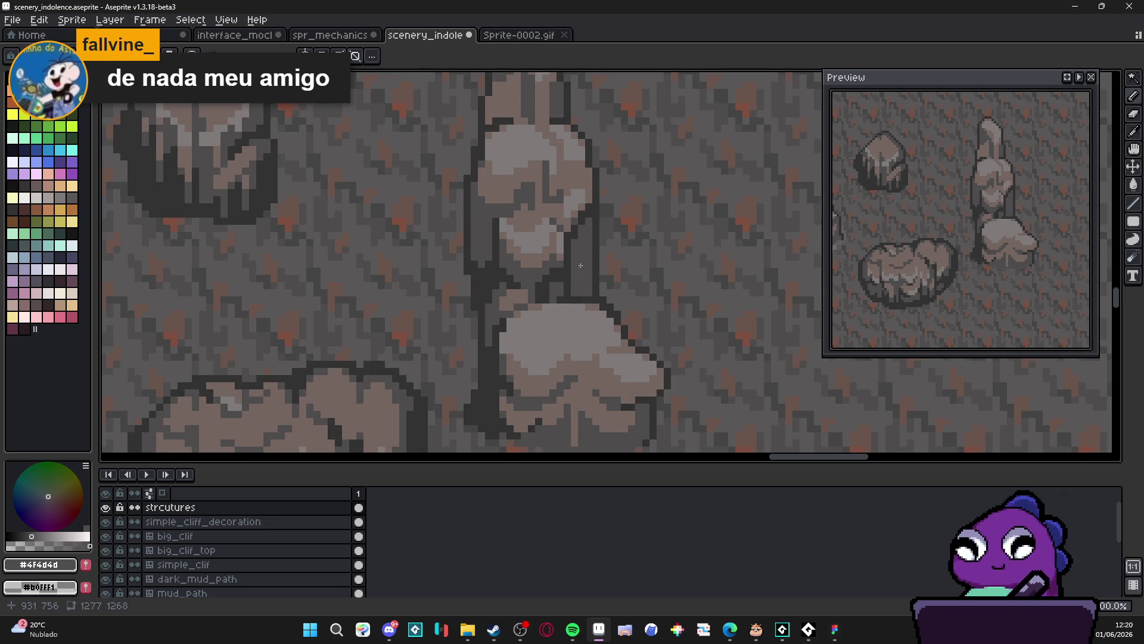
pyautogui.keyDown('alt'); pyautogui.click(579, 250); pyautogui.keyUp('alt')
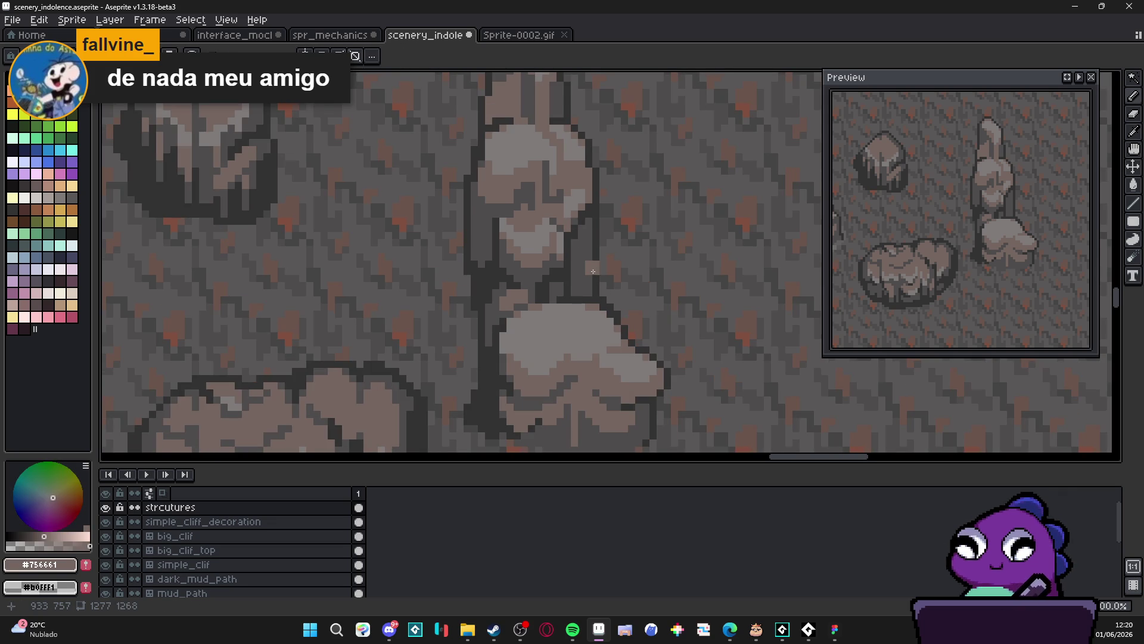
pyautogui.keyDown('alt'); pyautogui.click(600, 241); pyautogui.keyUp('alt')
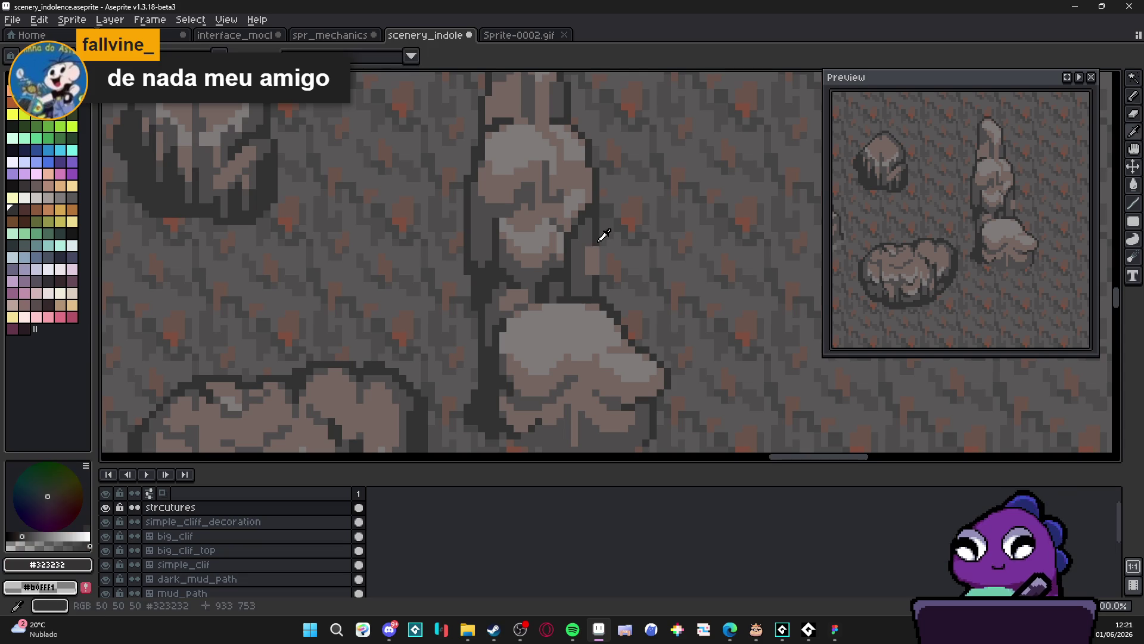
# Draw a dark outline column beside the light rock block, then sample rock greys
pyautogui.moveTo(603, 253); pyautogui.dragTo(603, 271)
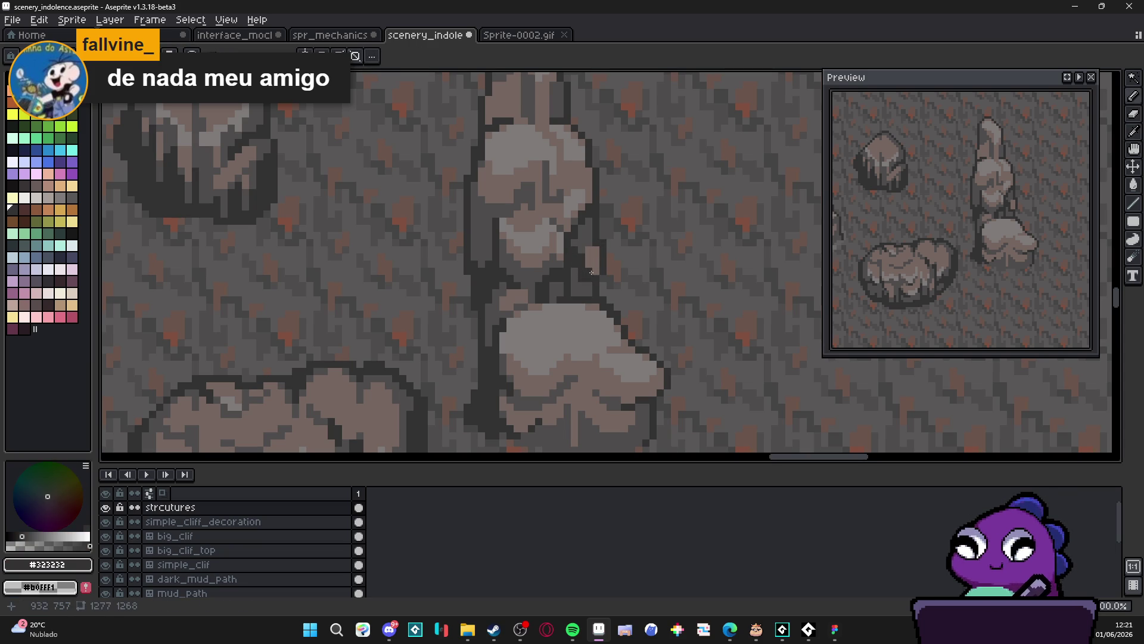
pyautogui.keyDown('alt'); pyautogui.click(590, 262); pyautogui.keyUp('alt')
pyautogui.scroll(-3, 589, 301)
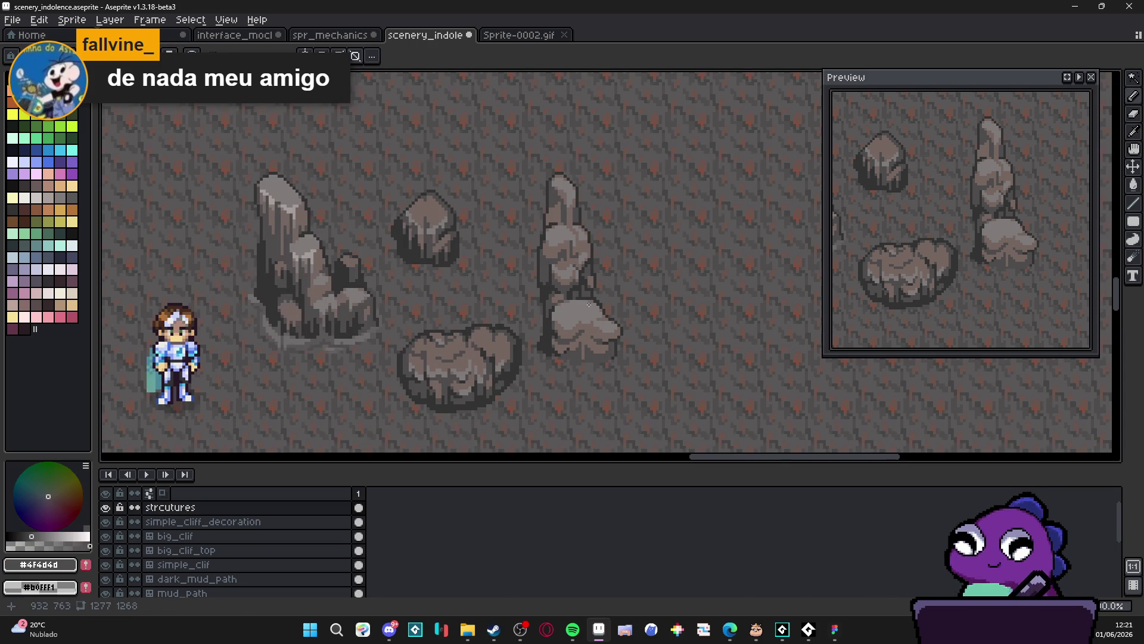
pyautogui.scroll(1, 587, 265)
pyautogui.keyDown('alt'); pyautogui.click(594, 275); pyautogui.keyUp('alt')
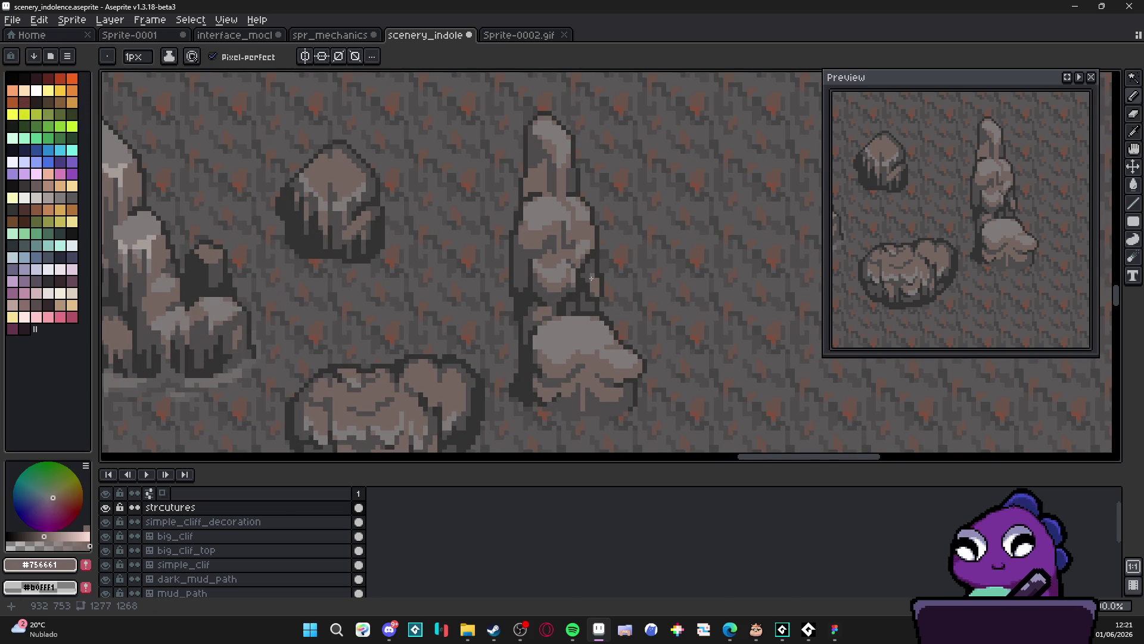
pyautogui.scroll(-2, 592, 277)
pyautogui.scroll(1, 595, 308)
pyautogui.scroll(1, 595, 309)
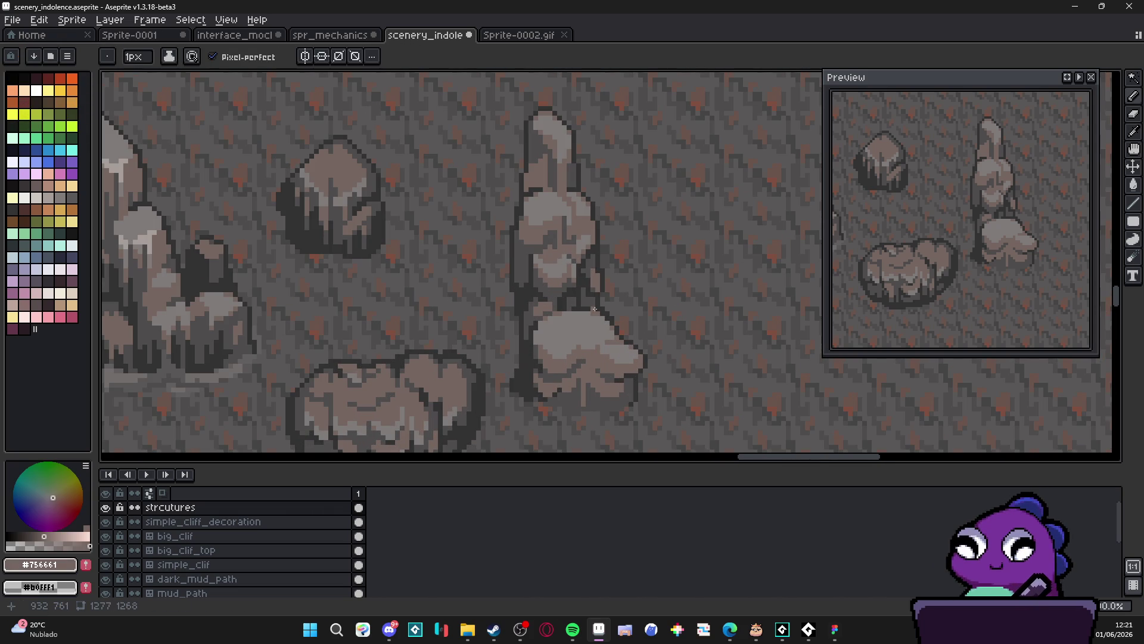
pyautogui.scroll(1, 594, 309)
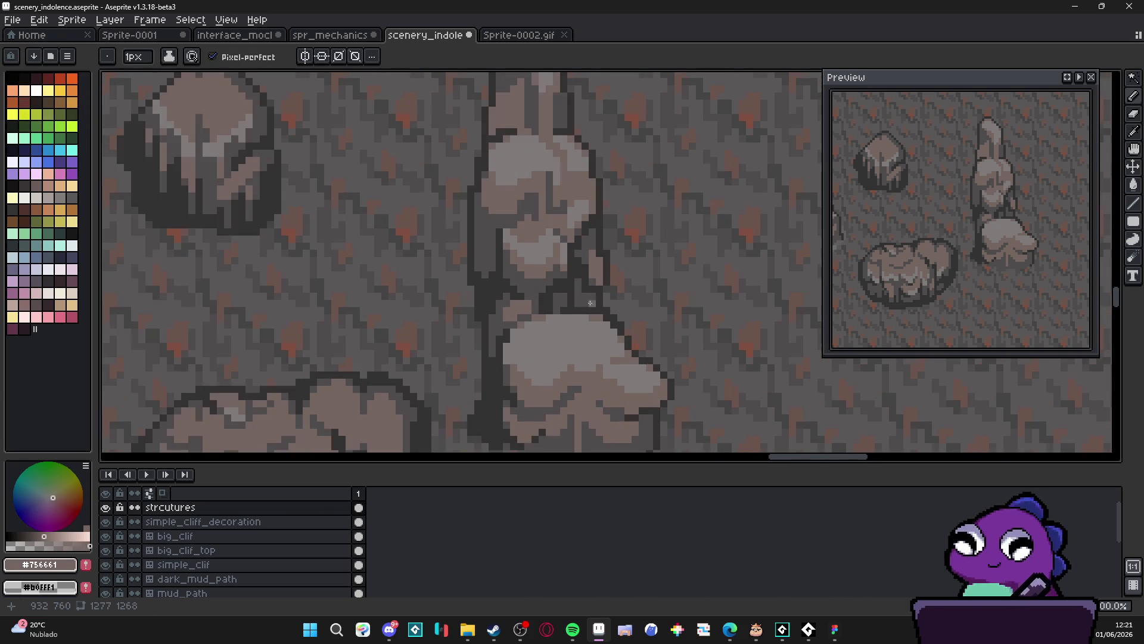
pyautogui.keyDown('alt'); pyautogui.click(579, 301); pyautogui.keyUp('alt')
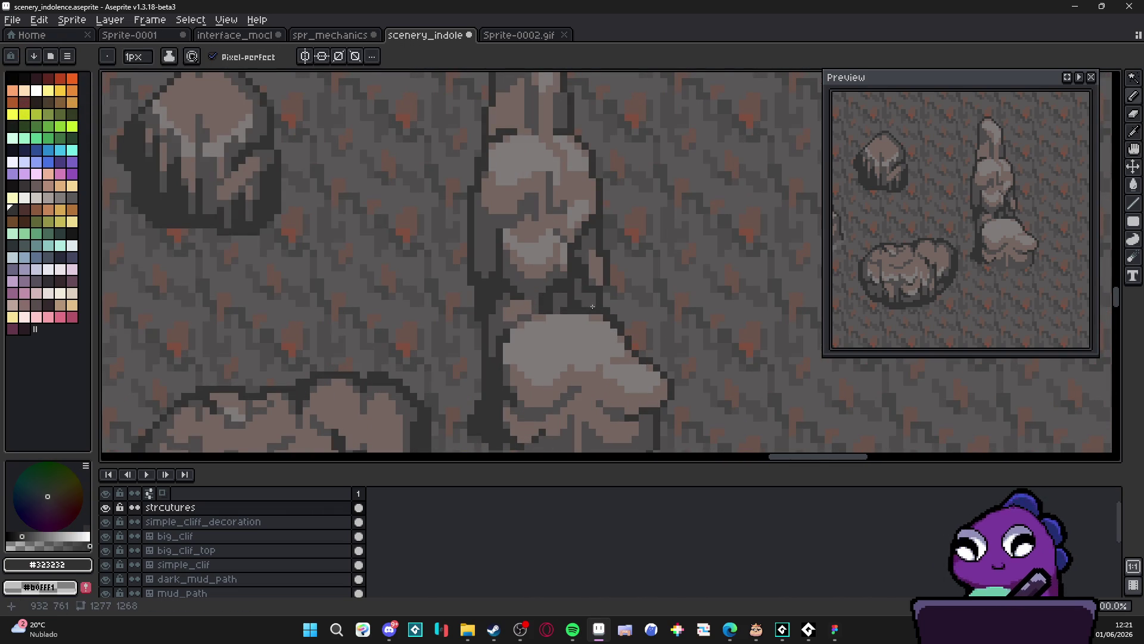
# Add a #323232 outline pixel where the pillar meets the boulder
pyautogui.scroll(-2, 579, 305)
pyautogui.moveTo(578, 319); pyautogui.dragTo(574, 337)
pyautogui.scroll(-1, 585, 356)
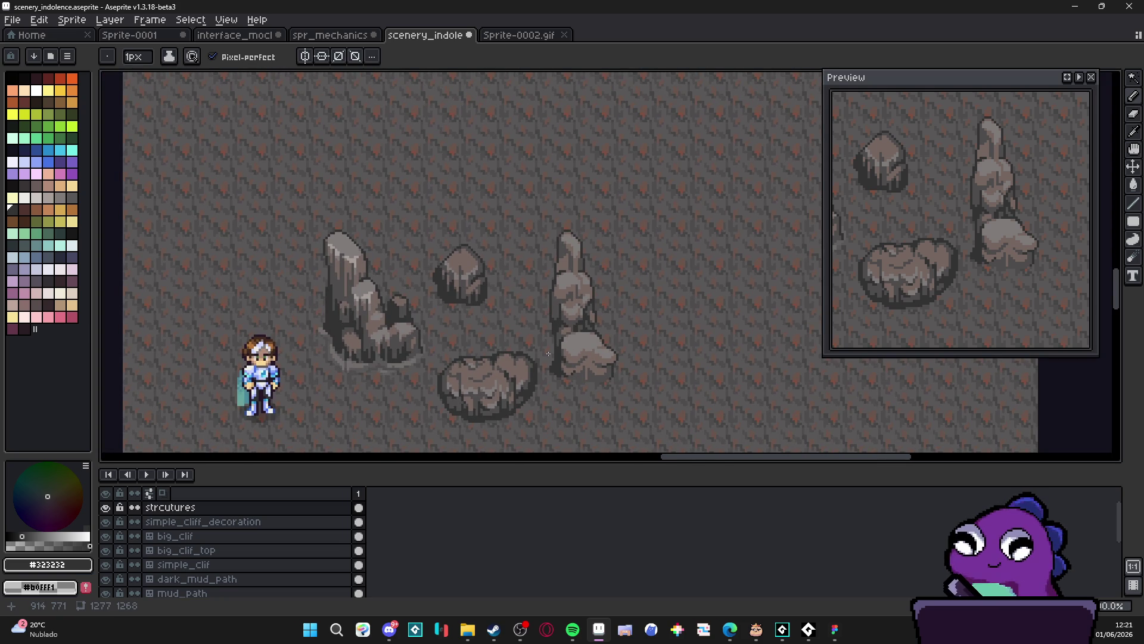
pyautogui.scroll(2, 556, 348)
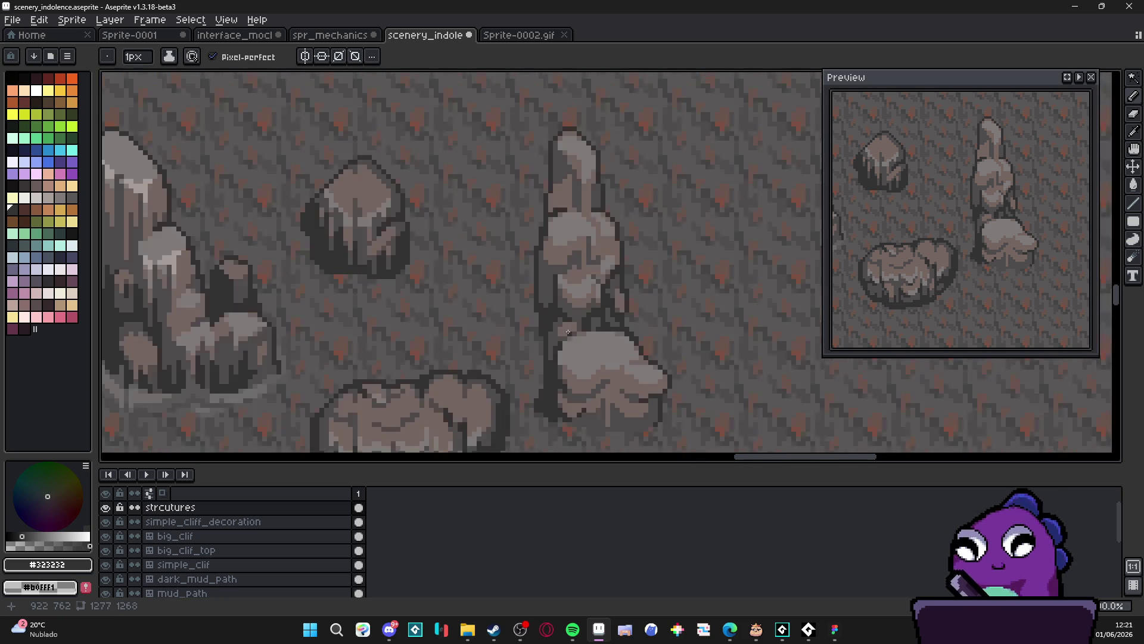
pyautogui.keyDown('alt'); pyautogui.click(554, 332); pyautogui.keyUp('alt')
pyautogui.press('g')
pyautogui.scroll(-2, 575, 348)
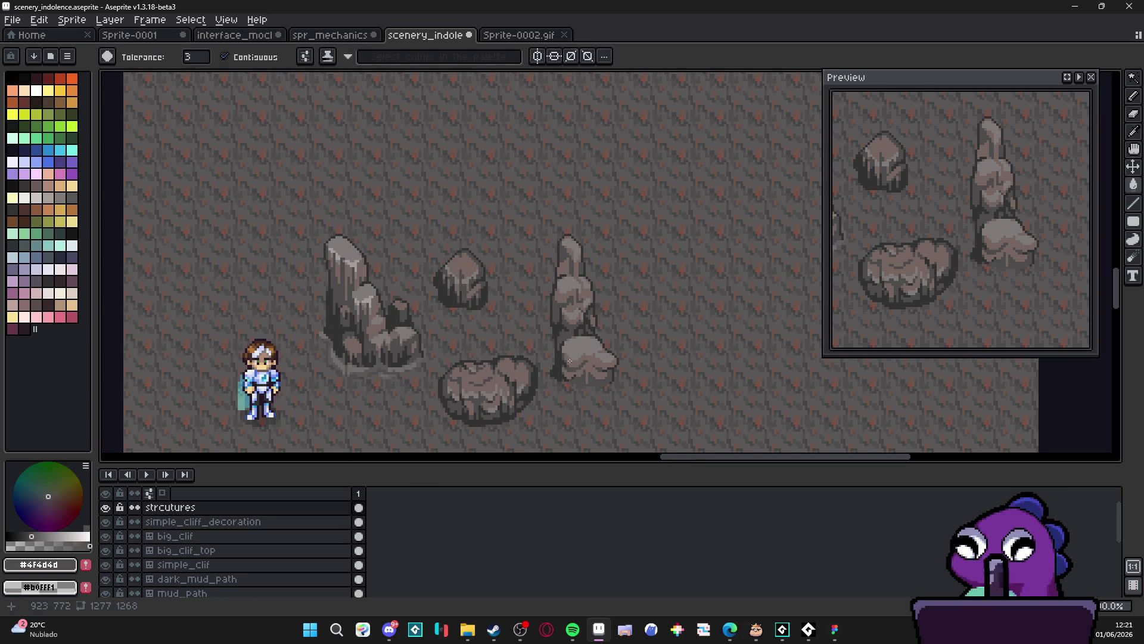
pyautogui.press('b')
pyautogui.scroll(2, 569, 352)
pyautogui.keyDown('alt'); pyautogui.click(563, 340); pyautogui.keyUp('alt')
pyautogui.scroll(3, 563, 337)
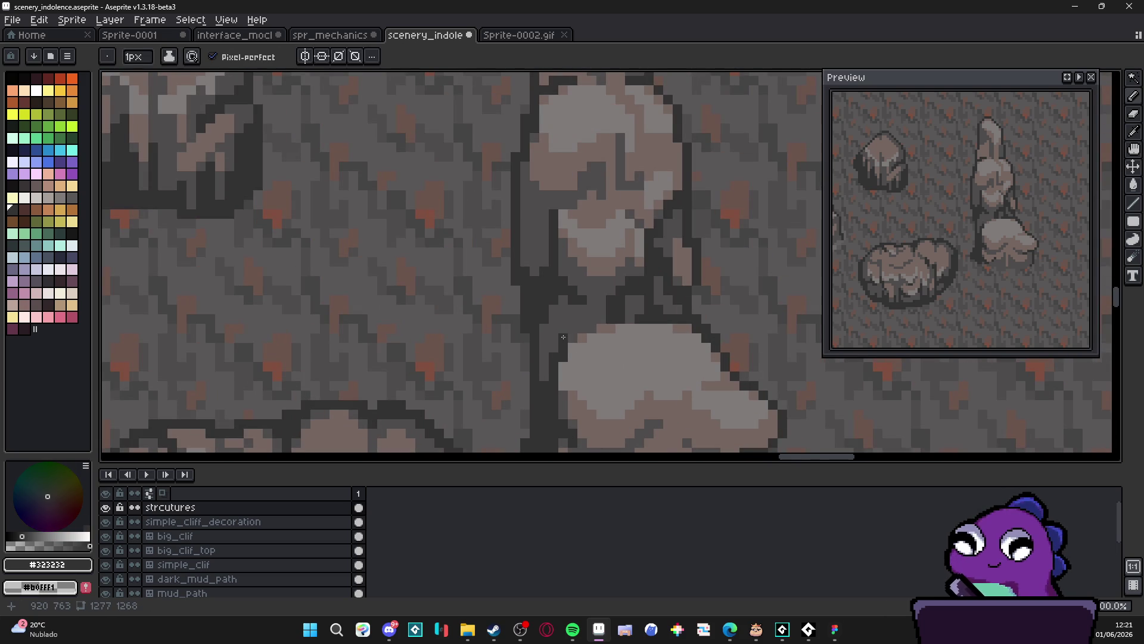
pyautogui.click(561, 325)
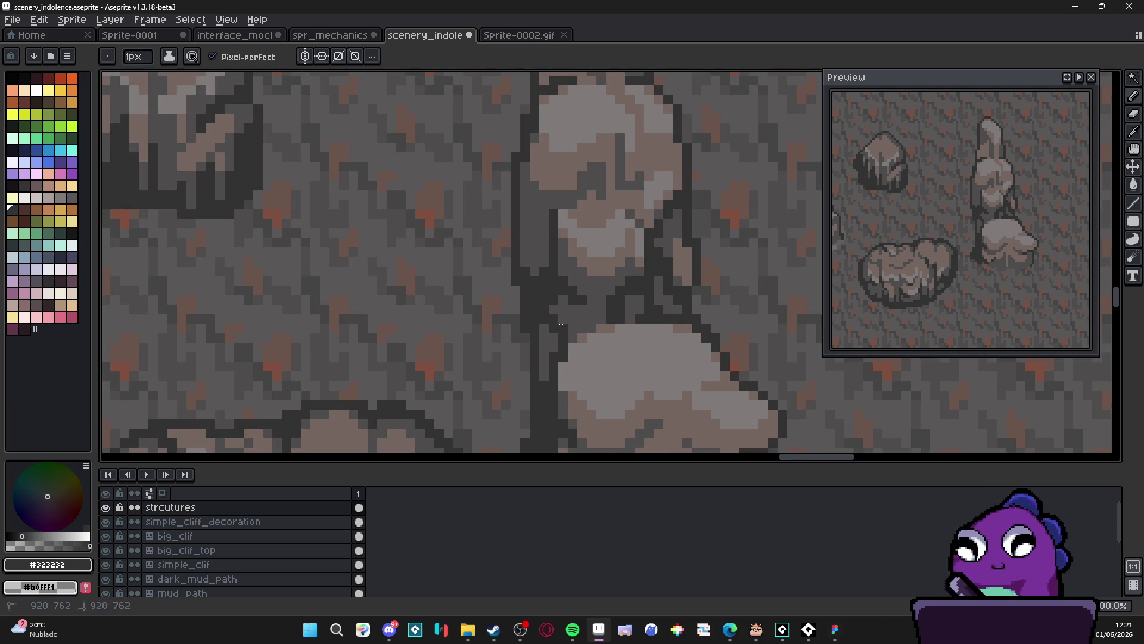
# Sample #4f4d4d and #756661 from the pillar and shrink the brush to one pixel
pyautogui.scroll(-1, 572, 336)
pyautogui.scroll(-4, 571, 336)
pyautogui.scroll(5, 557, 293)
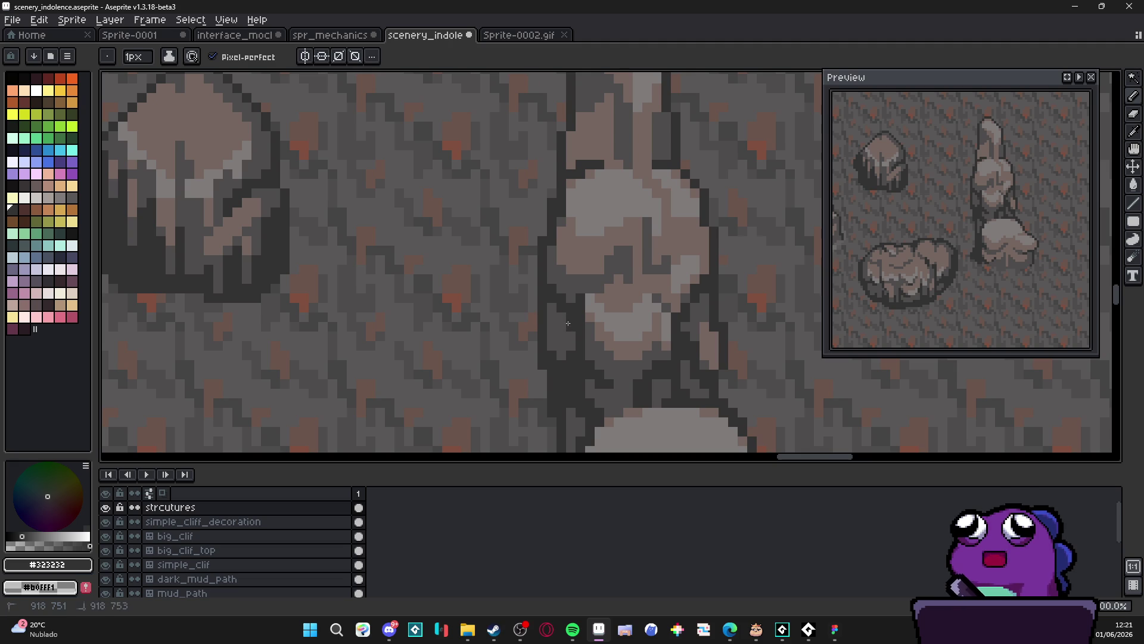
pyautogui.scroll(-5, 569, 323)
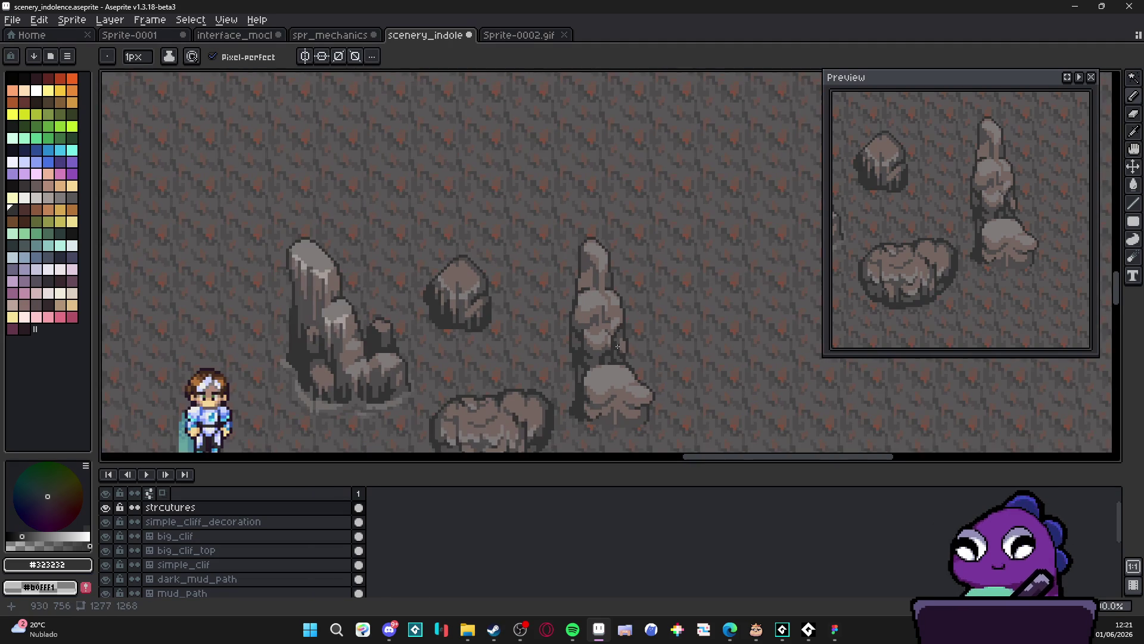
pyautogui.scroll(3, 595, 266)
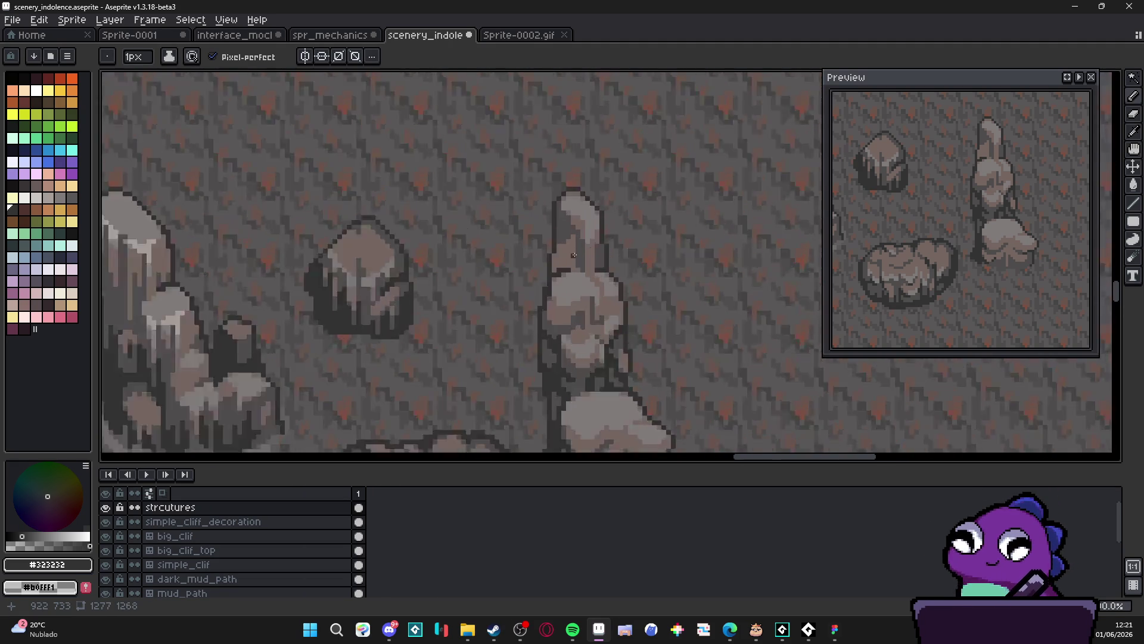
pyautogui.keyDown('alt'); pyautogui.click(569, 263); pyautogui.keyUp('alt')
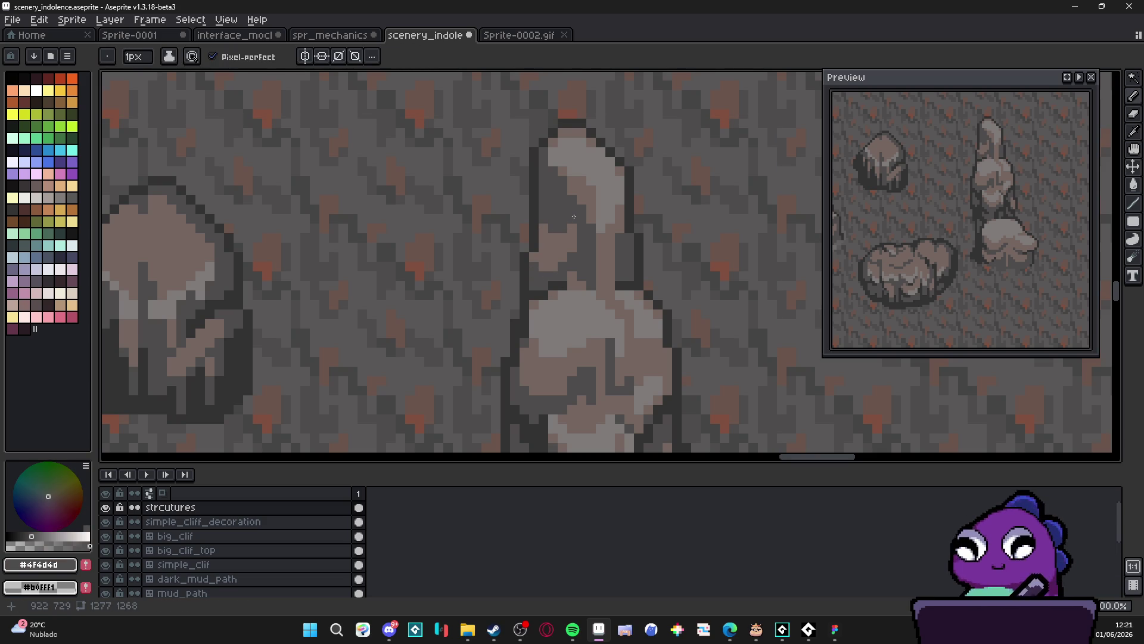
pyautogui.scroll(-3, 562, 225)
pyautogui.scroll(-1, 576, 311)
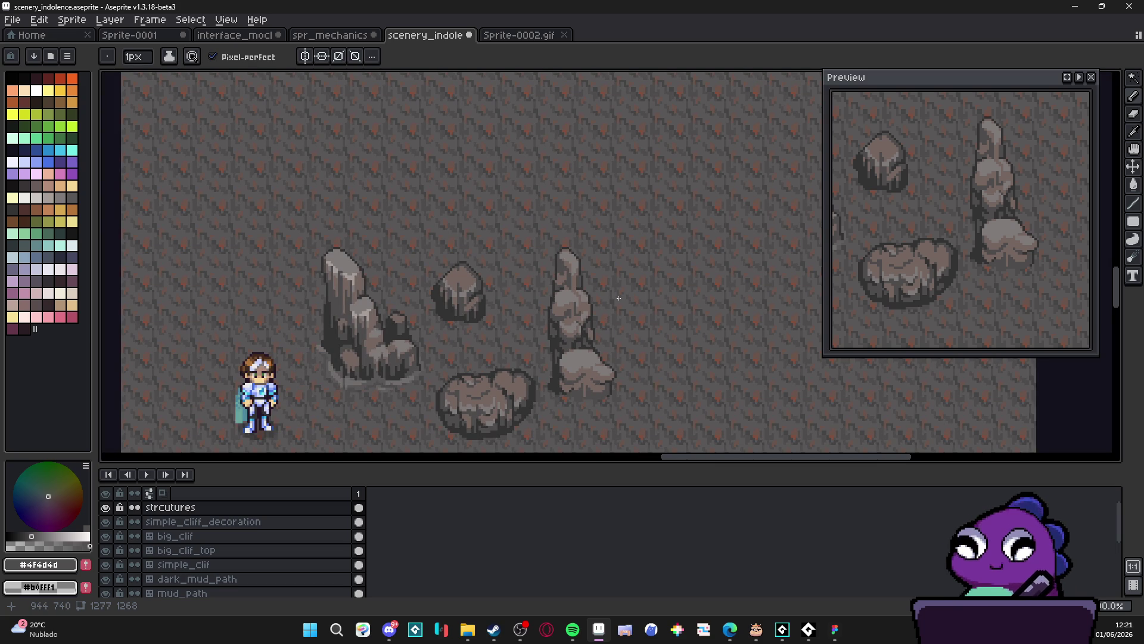
pyautogui.scroll(2, 567, 269)
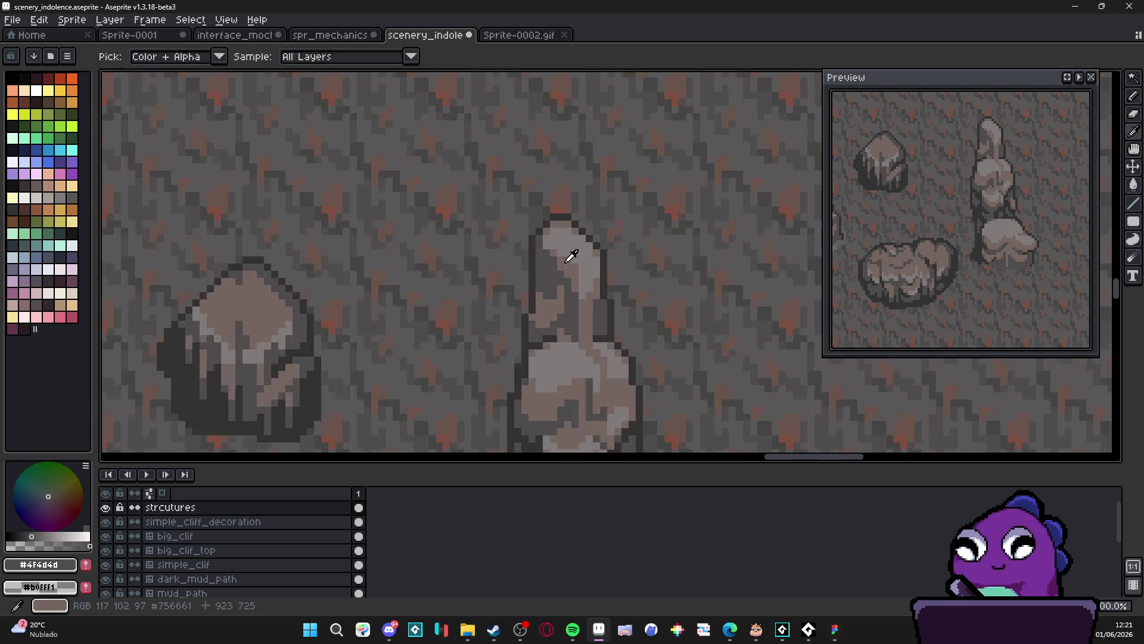
pyautogui.keyDown('alt'); pyautogui.click(530, 239); pyautogui.keyUp('alt')
pyautogui.scroll(2, 537, 251)
pyautogui.press('-')
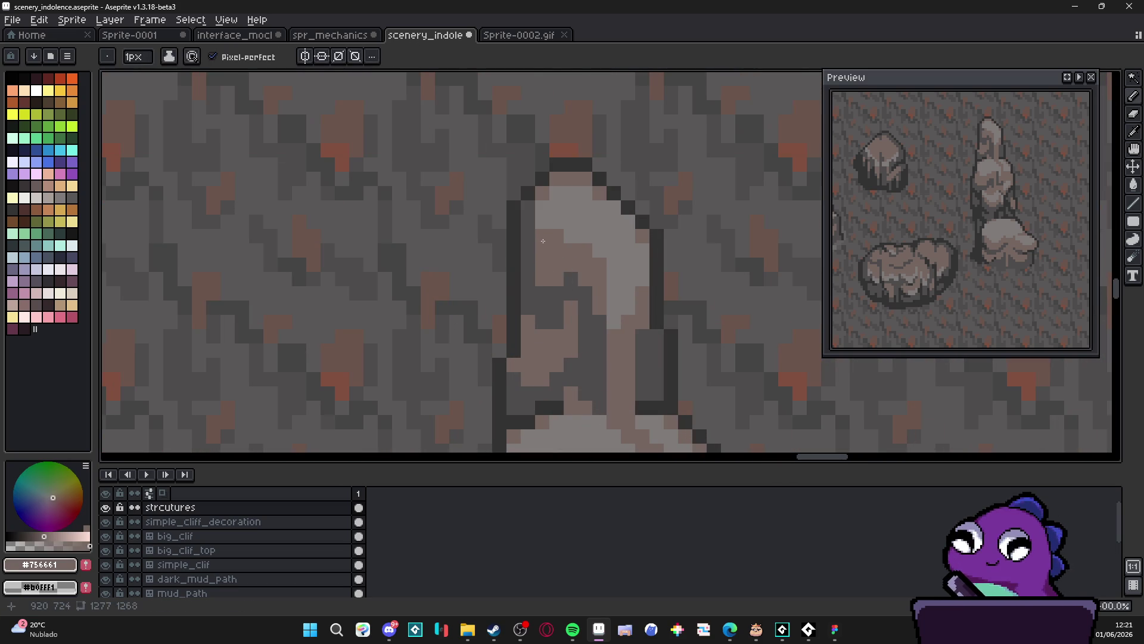
# Zoom and pan to centre the view on the rock group
pyautogui.scroll(-4, 604, 299)
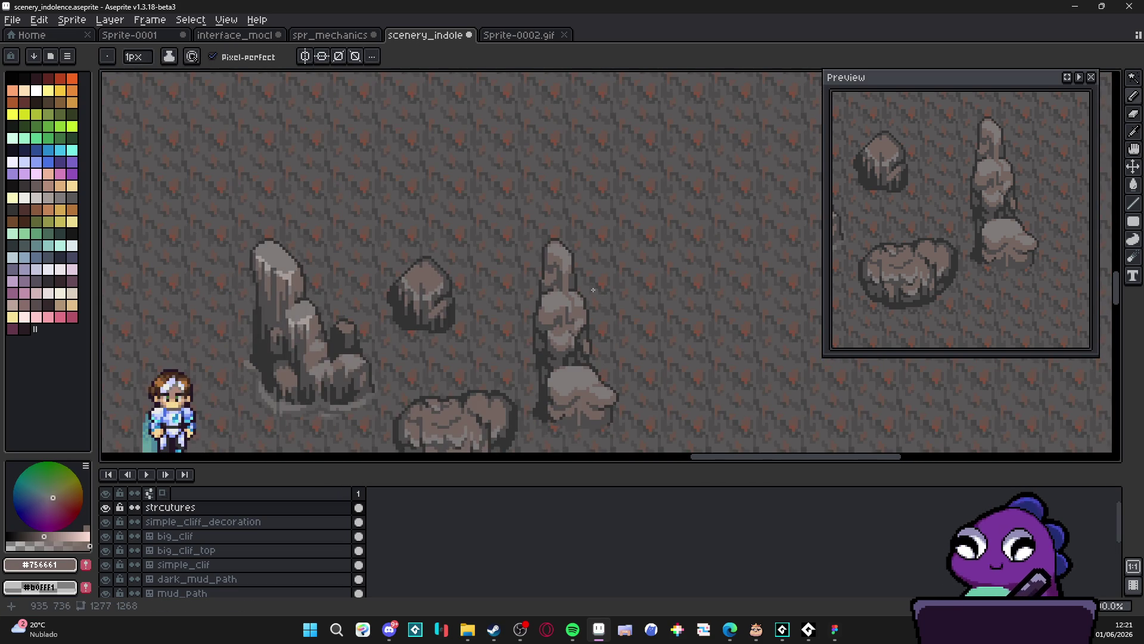
pyautogui.scroll(-1, 602, 295)
pyautogui.scroll(-2, 605, 304)
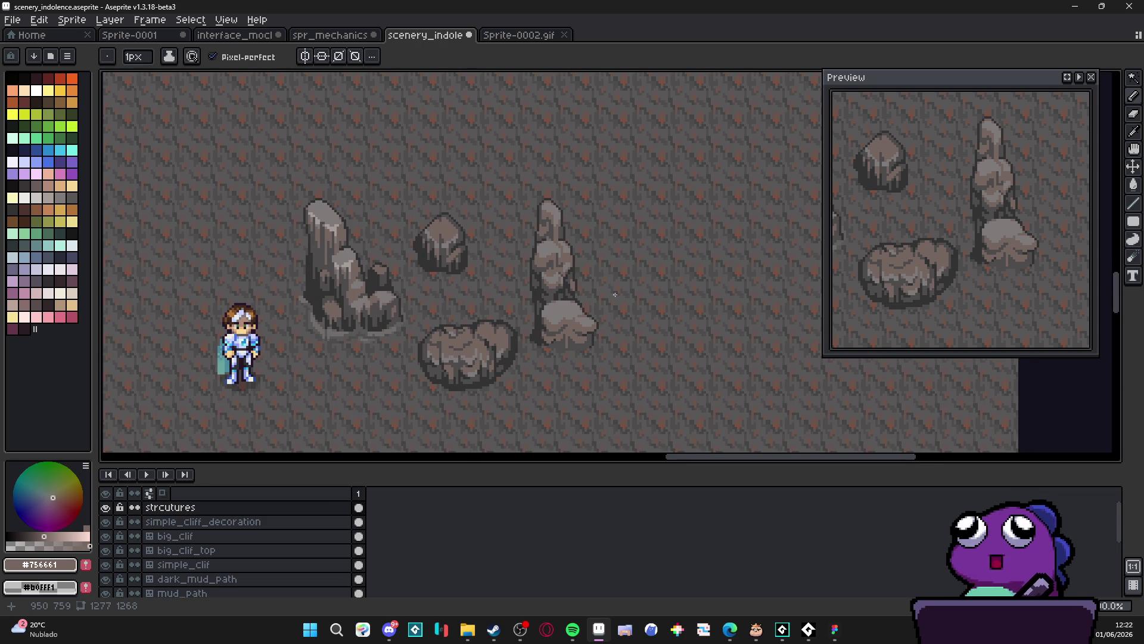
pyautogui.scroll(-1, 615, 295)
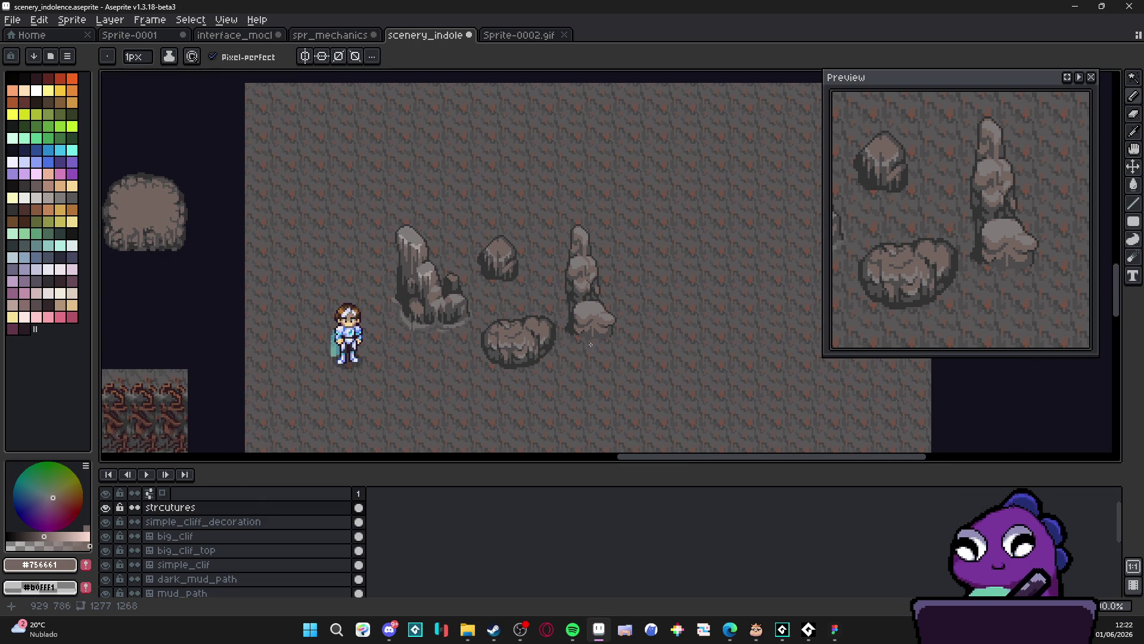
pyautogui.scroll(1, 490, 283)
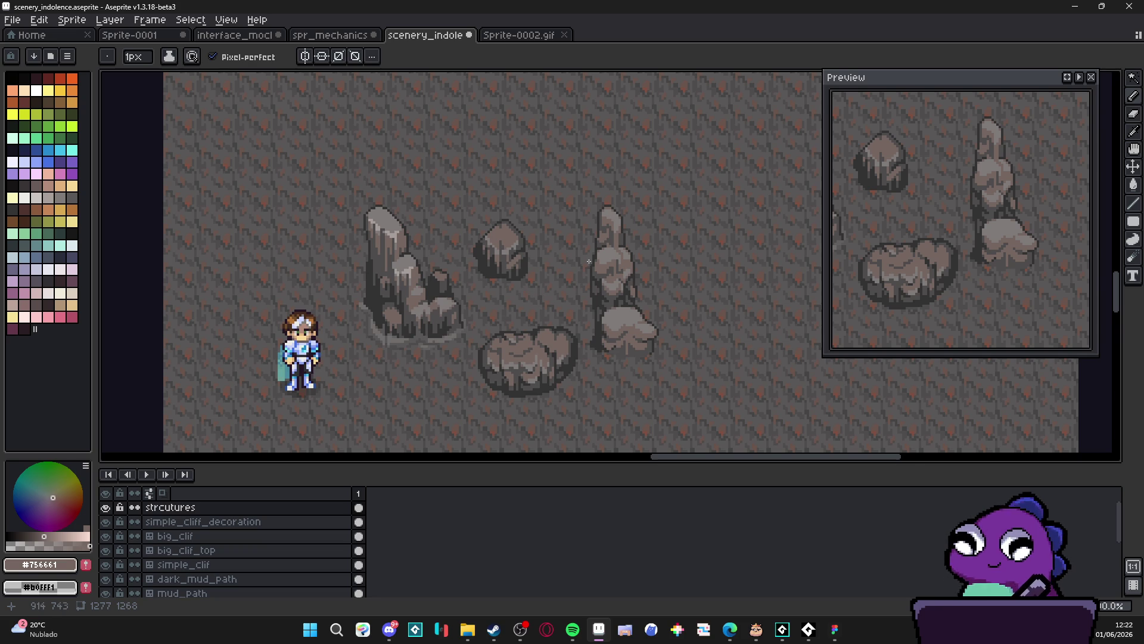
pyautogui.scroll(-1, 592, 260)
pyautogui.moveTo(599, 261); pyautogui.dragTo(569, 223)
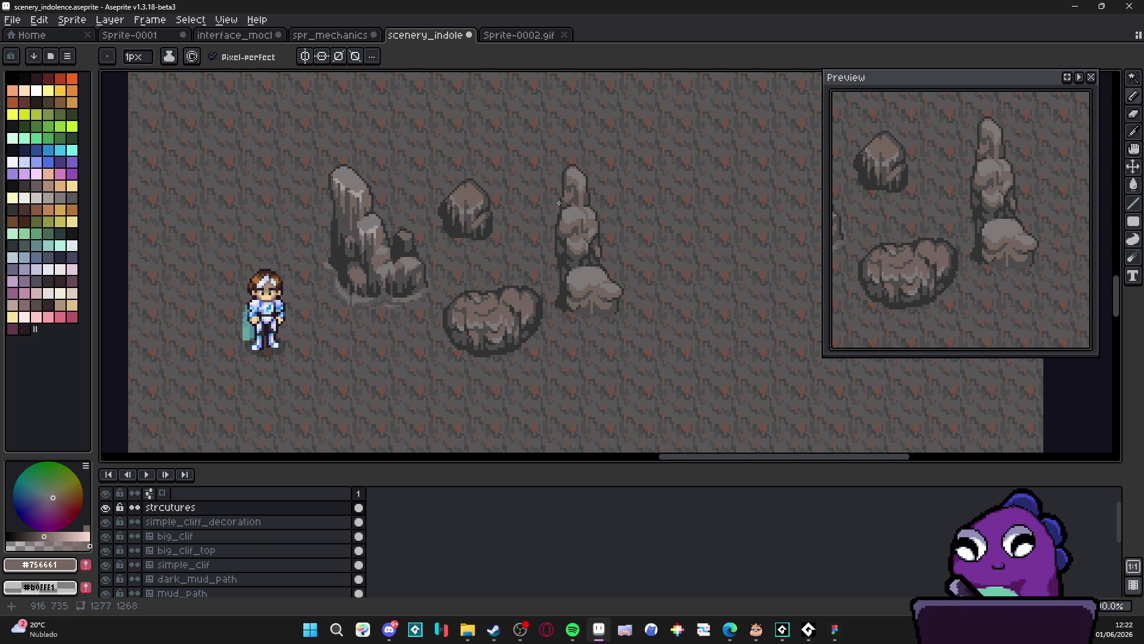
pyautogui.scroll(2, 479, 204)
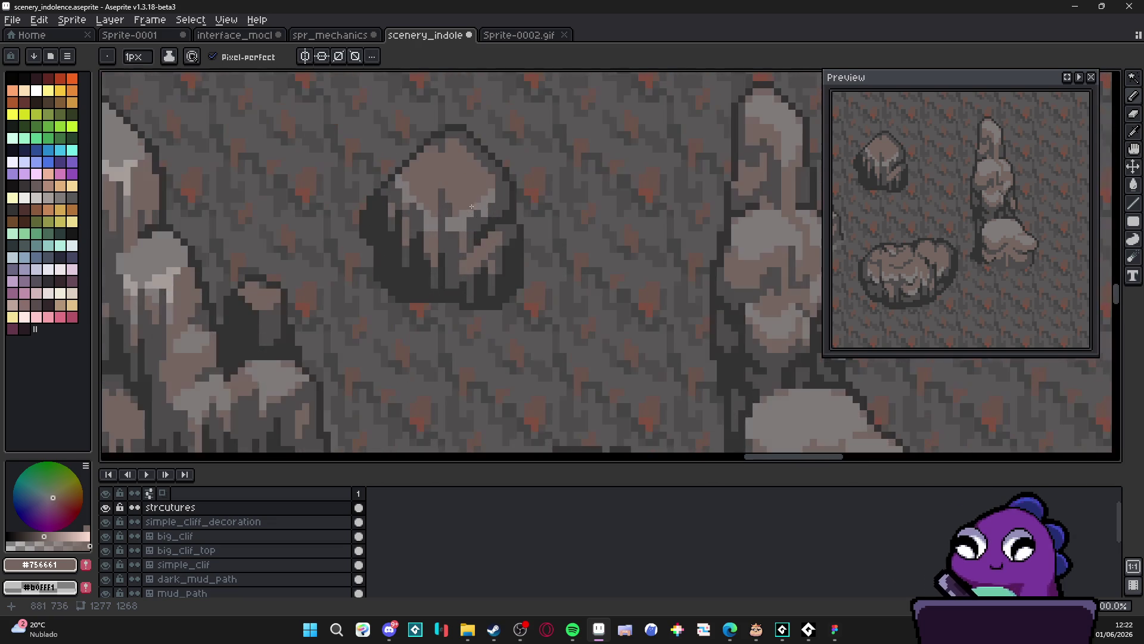
# Paint #756661 highlights across the small rock's top-left face
pyautogui.scroll(1, 486, 206)
pyautogui.moveTo(487, 206)
pyautogui.mouseDown()
pyautogui.moveTo(437, 245)
pyautogui.moveTo(467, 227)
pyautogui.moveTo(409, 236)
pyautogui.moveTo(367, 182)
pyautogui.mouseUp()
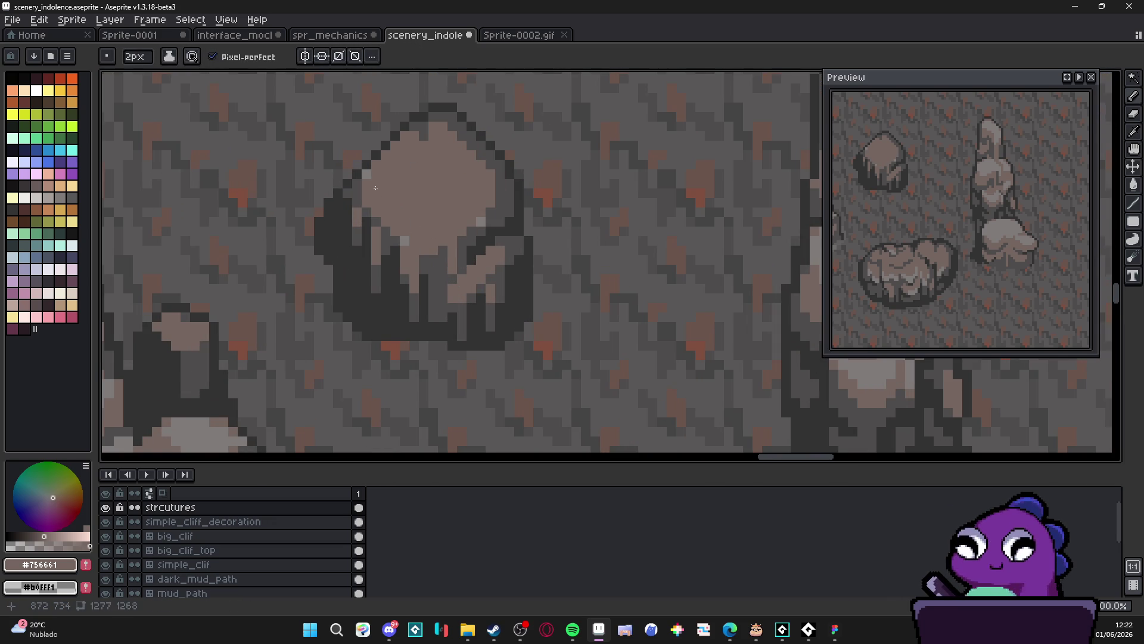
pyautogui.moveTo(412, 243)
pyautogui.mouseDown()
pyautogui.moveTo(386, 234)
pyautogui.moveTo(358, 183)
pyautogui.mouseUp()
pyautogui.scroll(-3, 380, 208)
# Save scenery_indolence.aseprite, then switch to the web browser
pyautogui.hotkey('ctrl', 's')
pyautogui.scroll(-1, 482, 252)
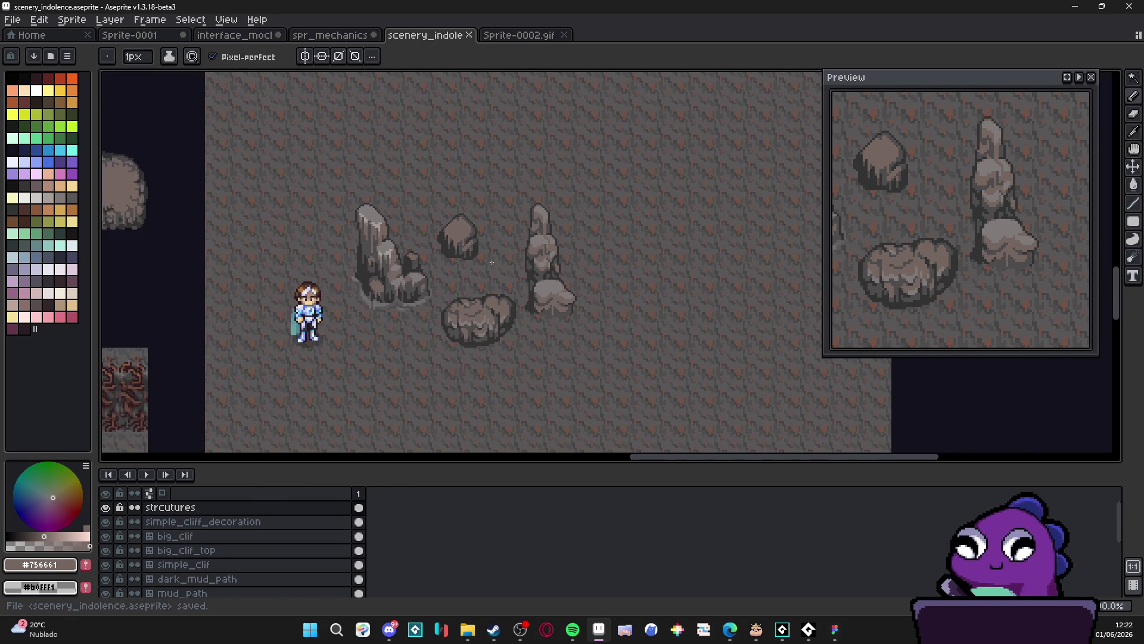
pyautogui.scroll(2, 475, 257)
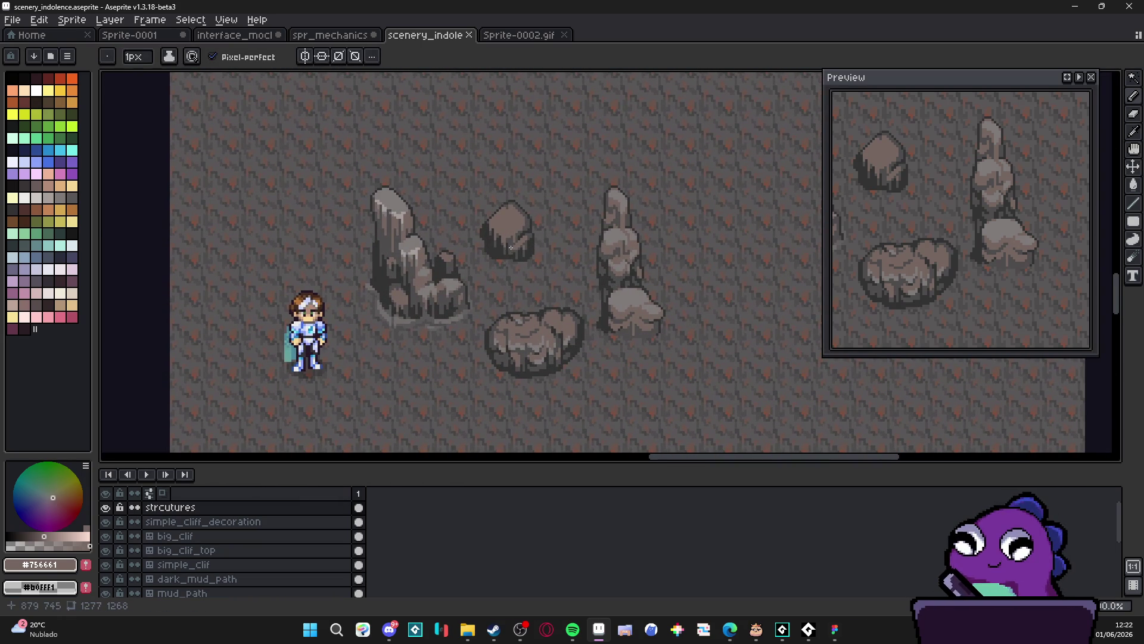
pyautogui.scroll(-2, 511, 247)
pyautogui.scroll(2, 511, 247)
pyautogui.scroll(-2, 525, 274)
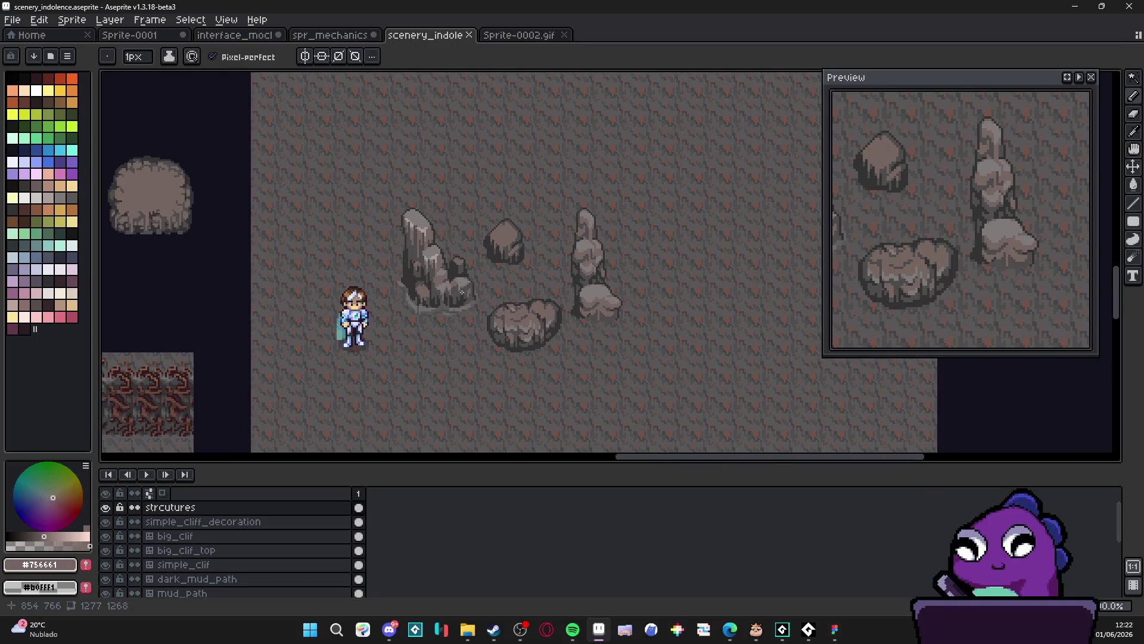
pyautogui.scroll(1, 543, 306)
pyautogui.scroll(1, 565, 293)
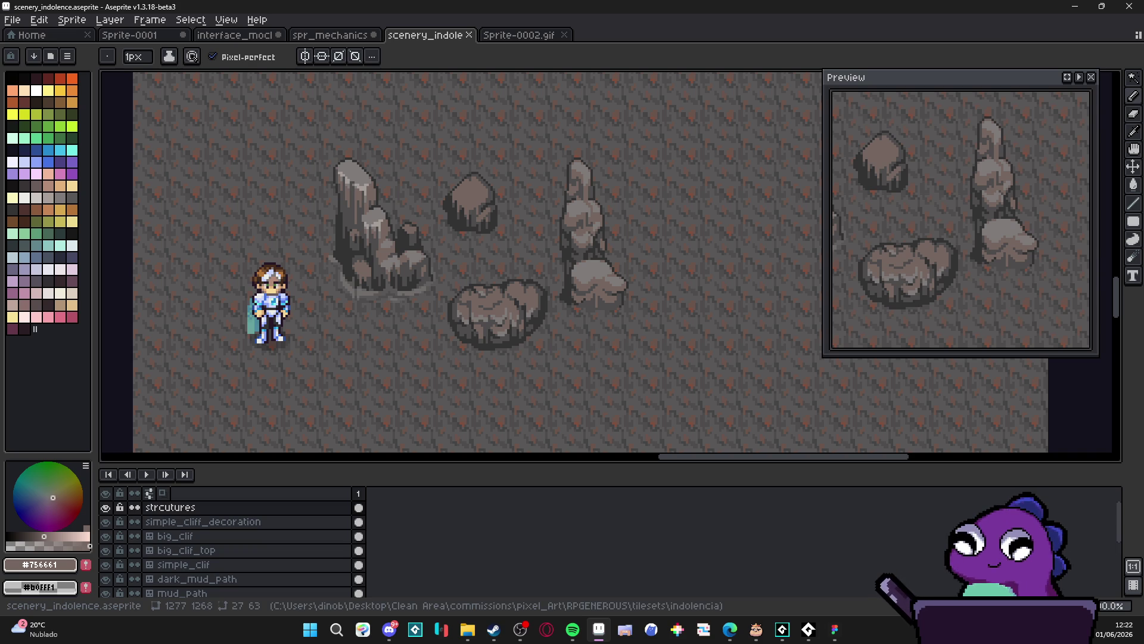
pyautogui.hotkey('alt', 'Tab')
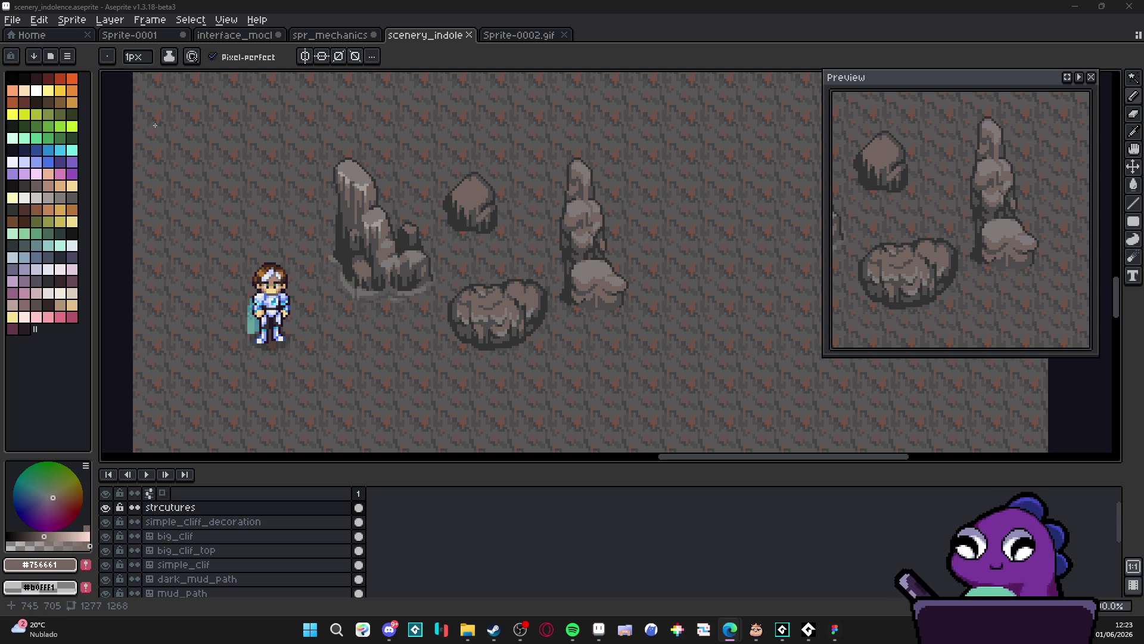
pyautogui.scroll(3, 464, 198)
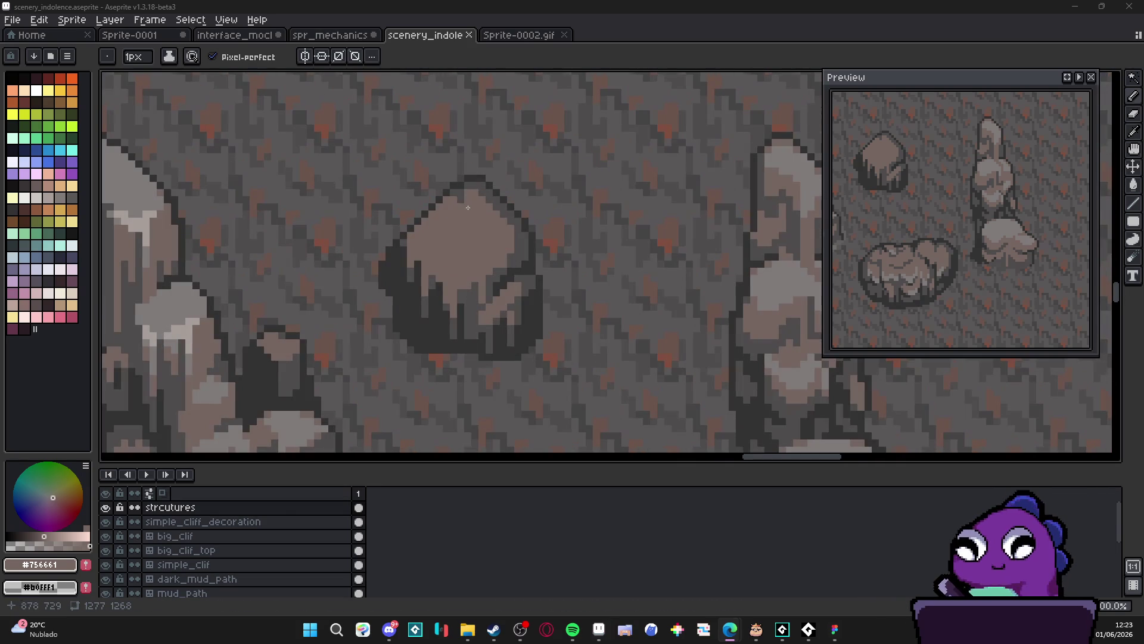
# Touch up the small rock's top edge with mid-grey #4f4d4d, alternating 2px and 1px brushes
pyautogui.moveTo(464, 199); pyautogui.dragTo(459, 193)
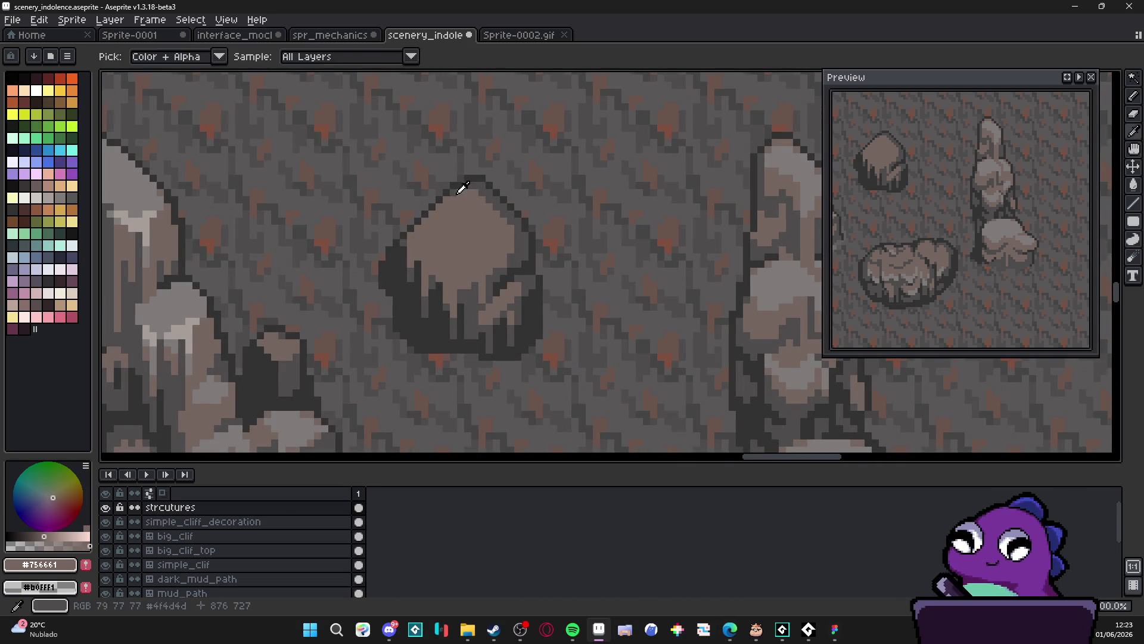
pyautogui.keyDown('alt'); pyautogui.click(462, 188); pyautogui.keyUp('alt')
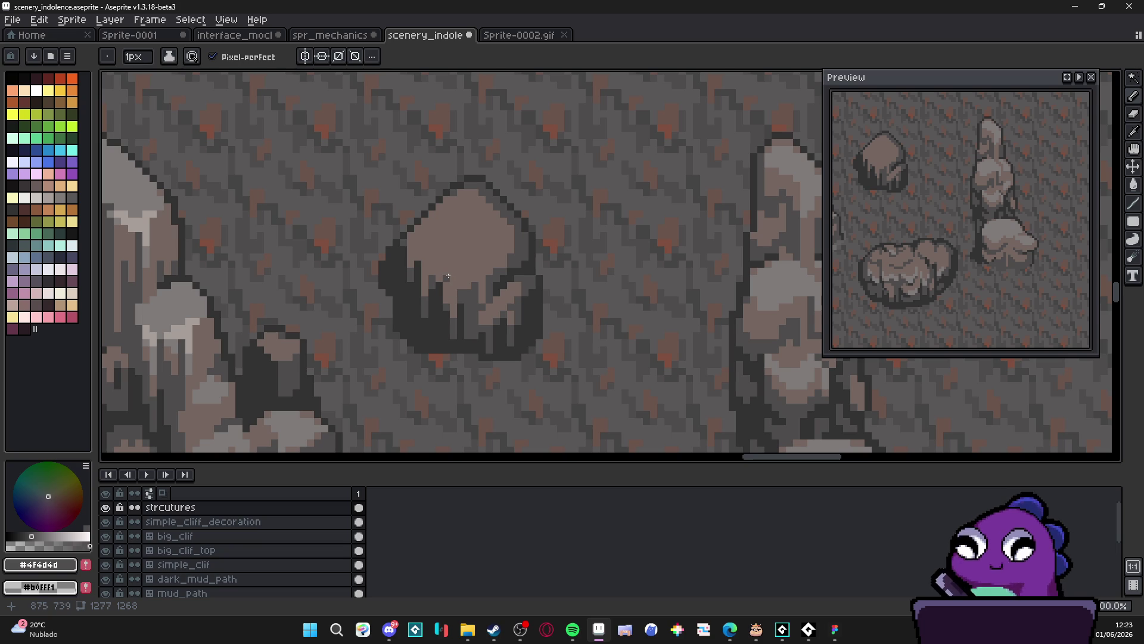
pyautogui.scroll(-5, 446, 276)
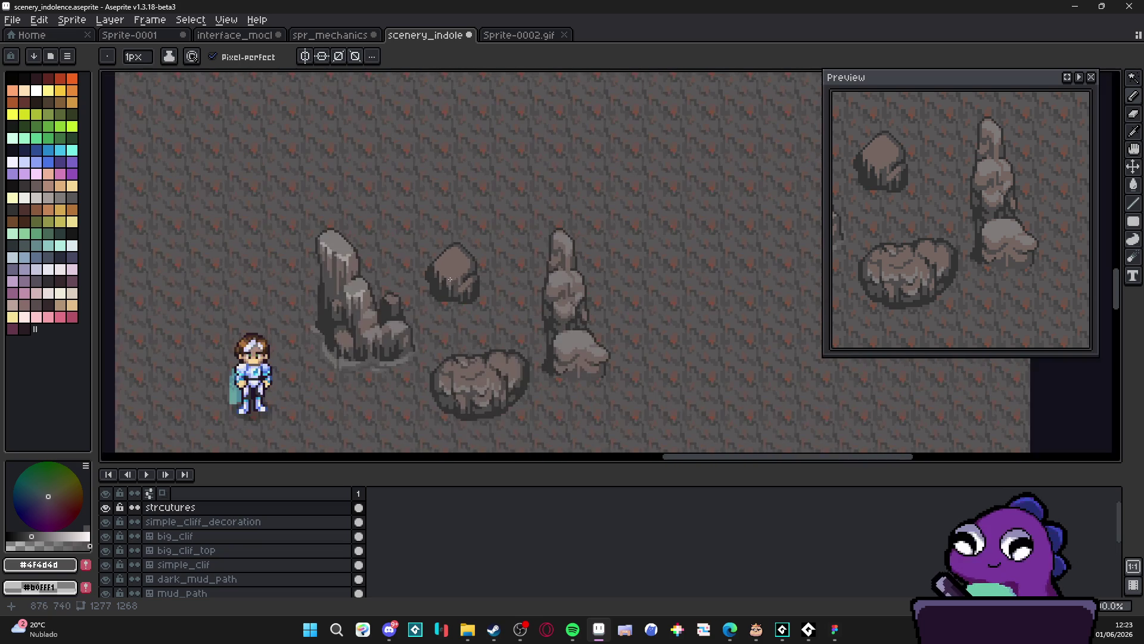
pyautogui.scroll(5, 462, 302)
pyautogui.press('+')
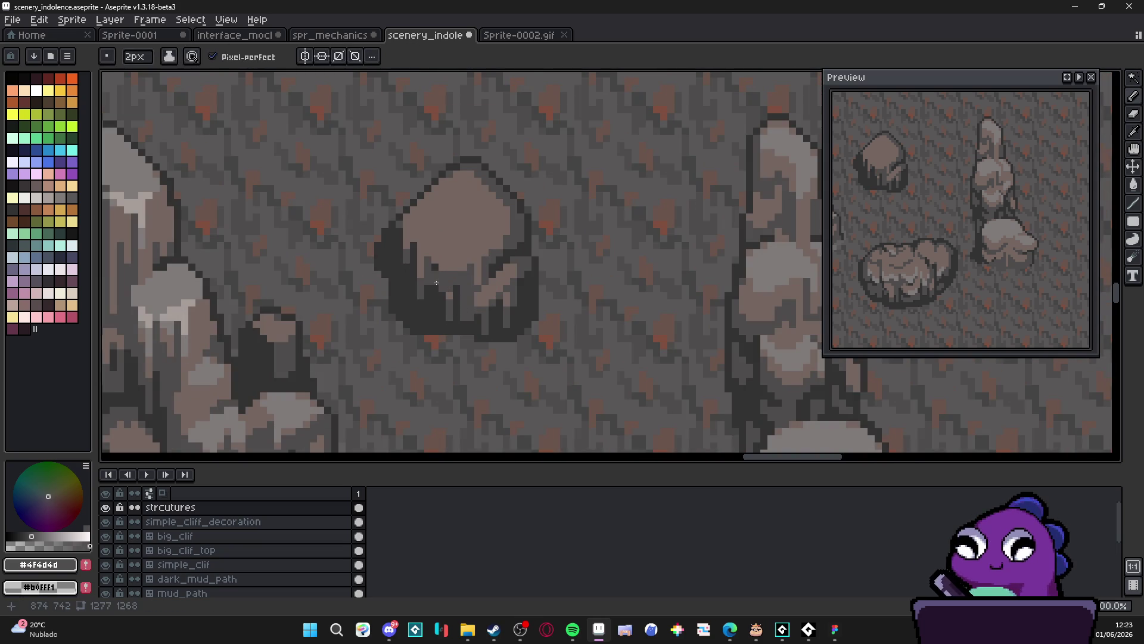
pyautogui.keyDown('alt'); pyautogui.click(434, 267); pyautogui.keyUp('alt')
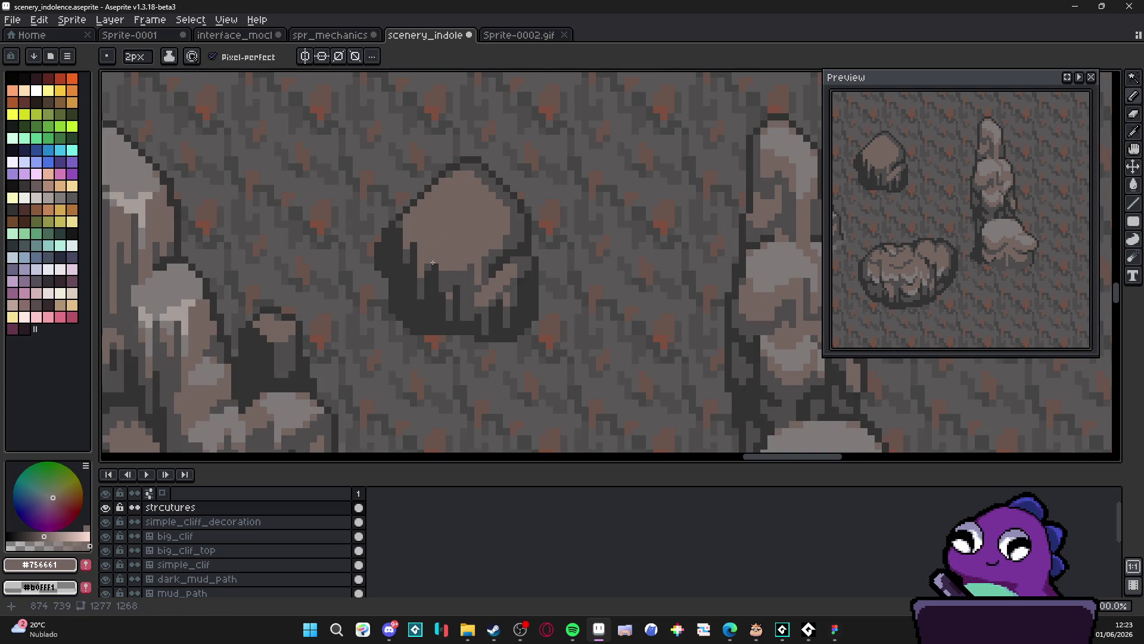
pyautogui.keyDown('alt'); pyautogui.click(471, 287); pyautogui.keyUp('alt')
pyautogui.press('-')
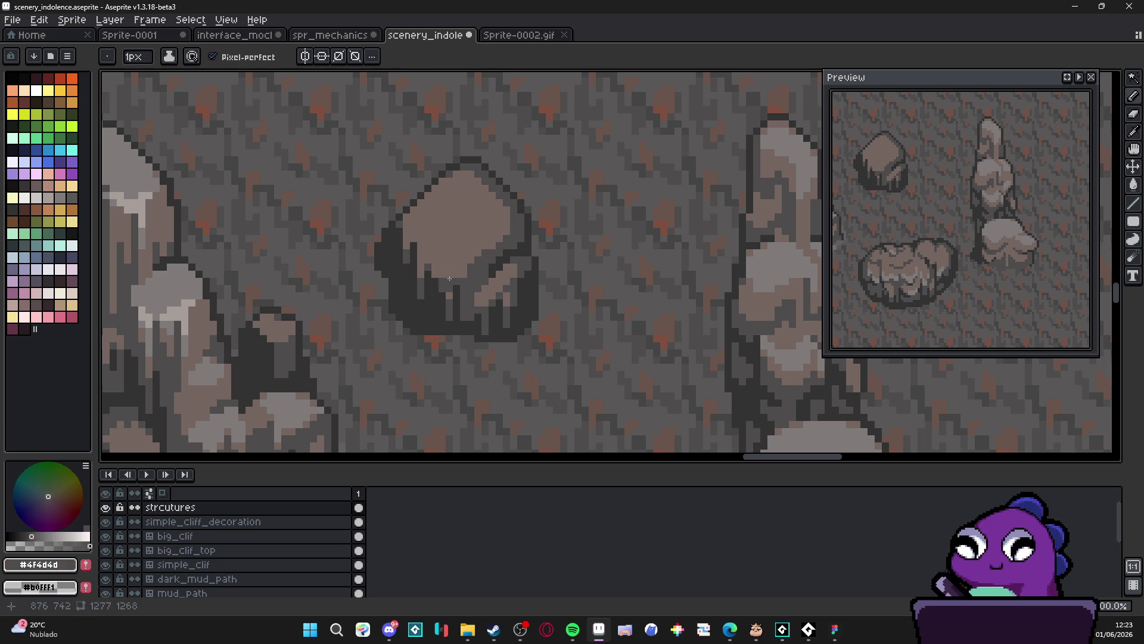
# Darken a boulder pixel, paint a grey block, and lighten the top-left outline pixels
pyautogui.keyDown('alt'); pyautogui.click(445, 267); pyautogui.keyUp('alt')
pyautogui.keyDown('alt'); pyautogui.click(478, 274); pyautogui.keyUp('alt')
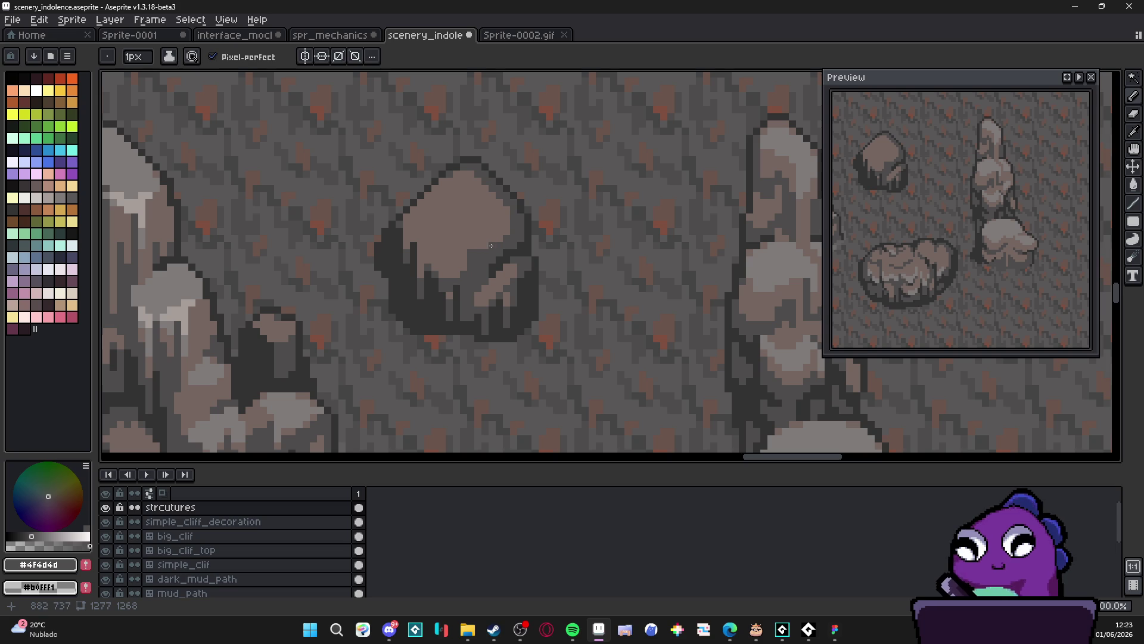
pyautogui.click(450, 267)
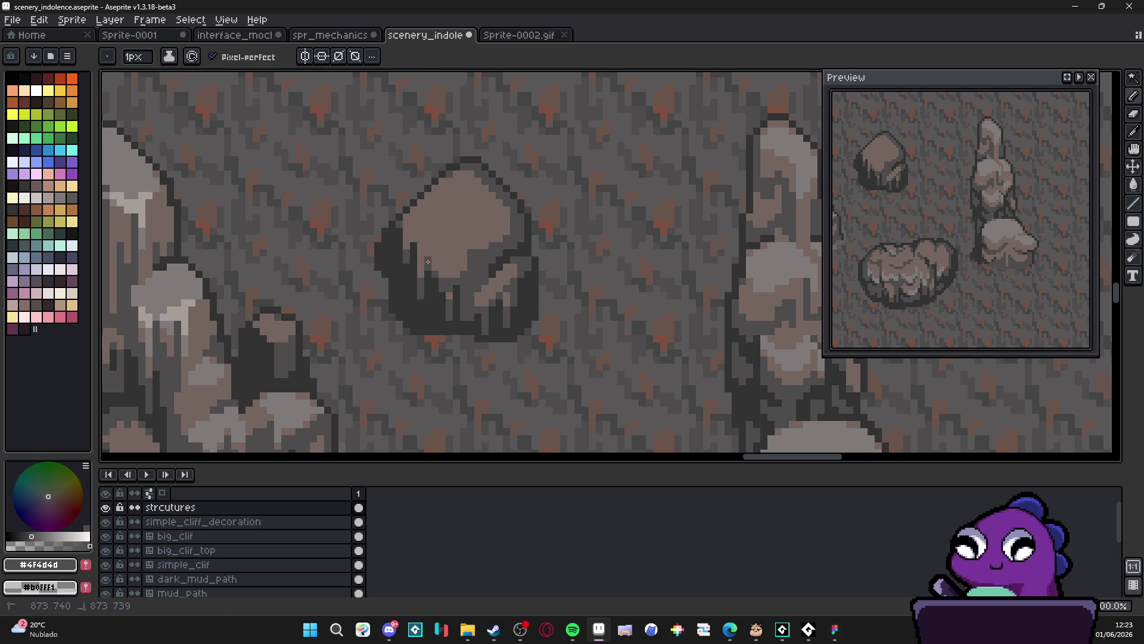
pyautogui.keyDown('alt'); pyautogui.click(427, 247); pyautogui.keyUp('alt')
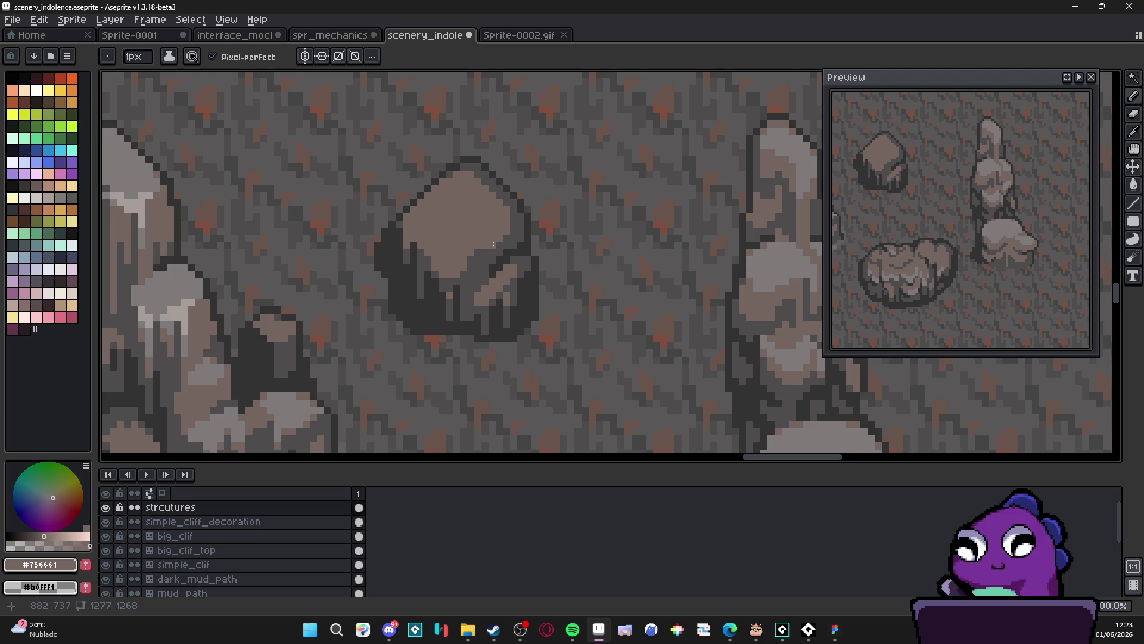
pyautogui.scroll(1, 486, 272)
pyautogui.keyDown('alt'); pyautogui.click(439, 263); pyautogui.keyUp('alt')
pyautogui.press('+')
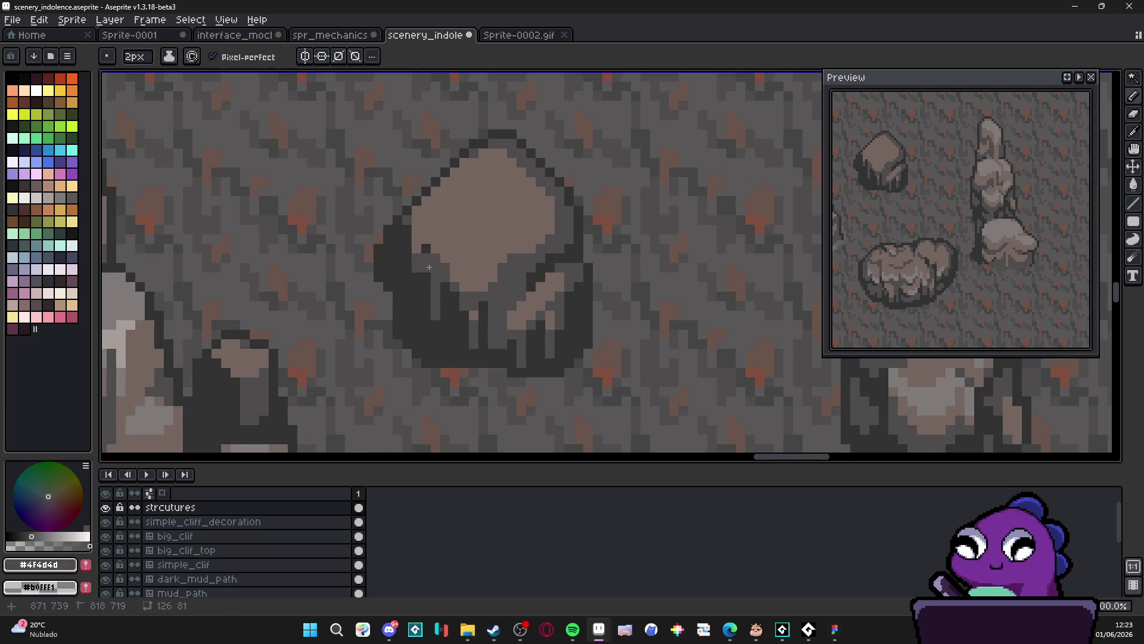
pyautogui.click(408, 262)
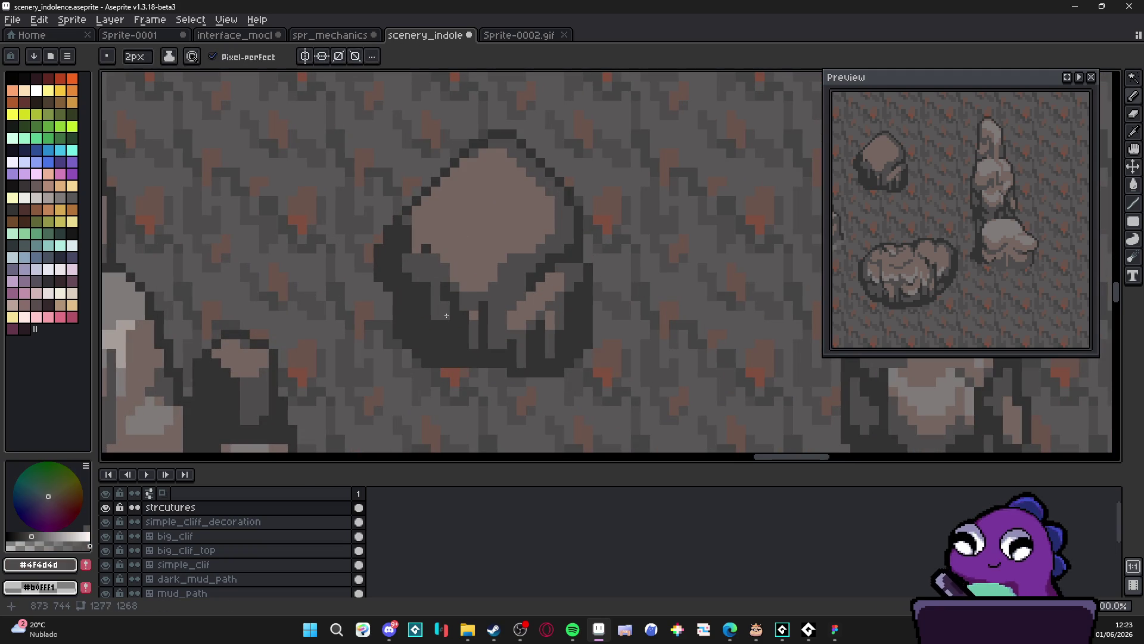
pyautogui.keyDown('alt'); pyautogui.click(477, 235); pyautogui.keyUp('alt')
pyautogui.click(426, 247)
pyautogui.click(408, 231)
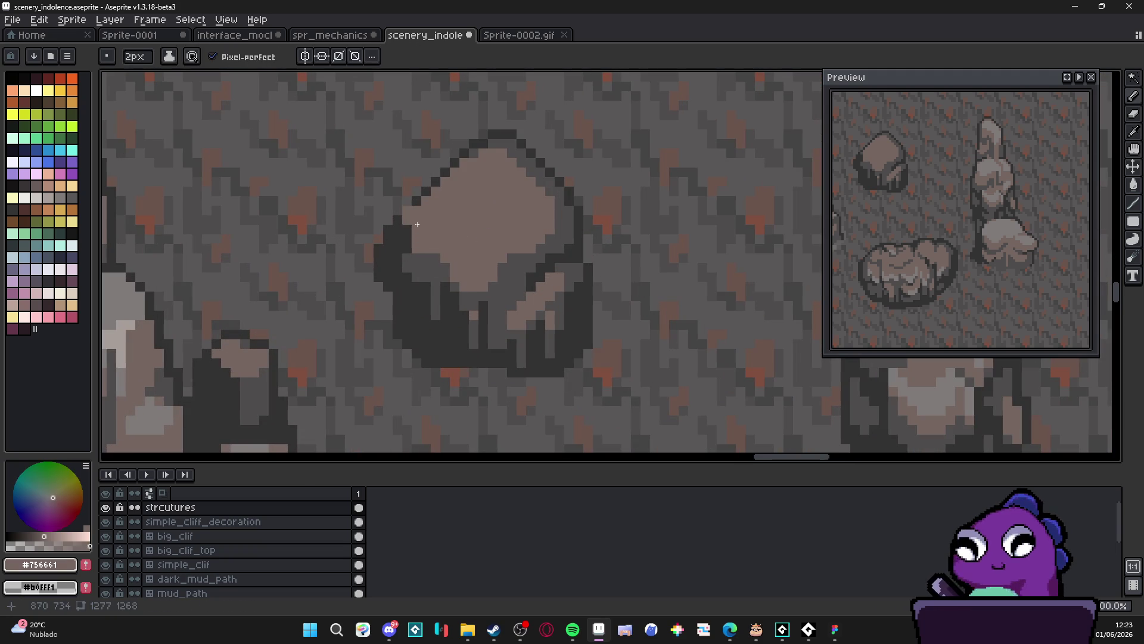
pyautogui.press('-')
# Paint dark pixels on the boulder's left side, repaint its base, and soften its left outline
pyautogui.keyDown('alt'); pyautogui.click(403, 255); pyautogui.keyUp('alt')
pyautogui.click(409, 248)
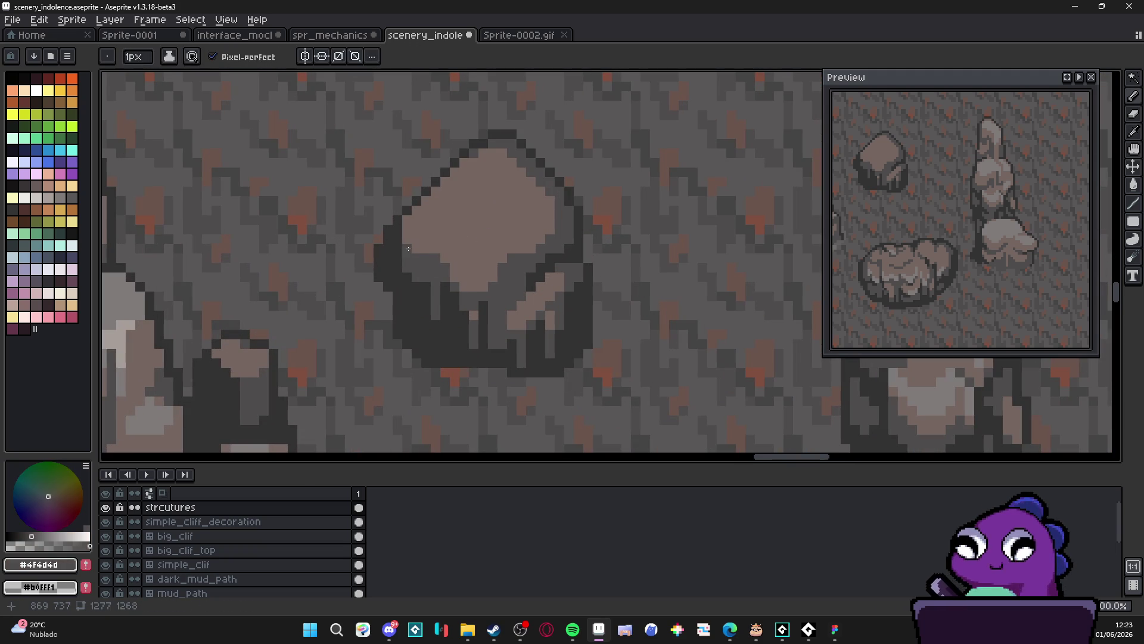
pyautogui.scroll(-2, 397, 252)
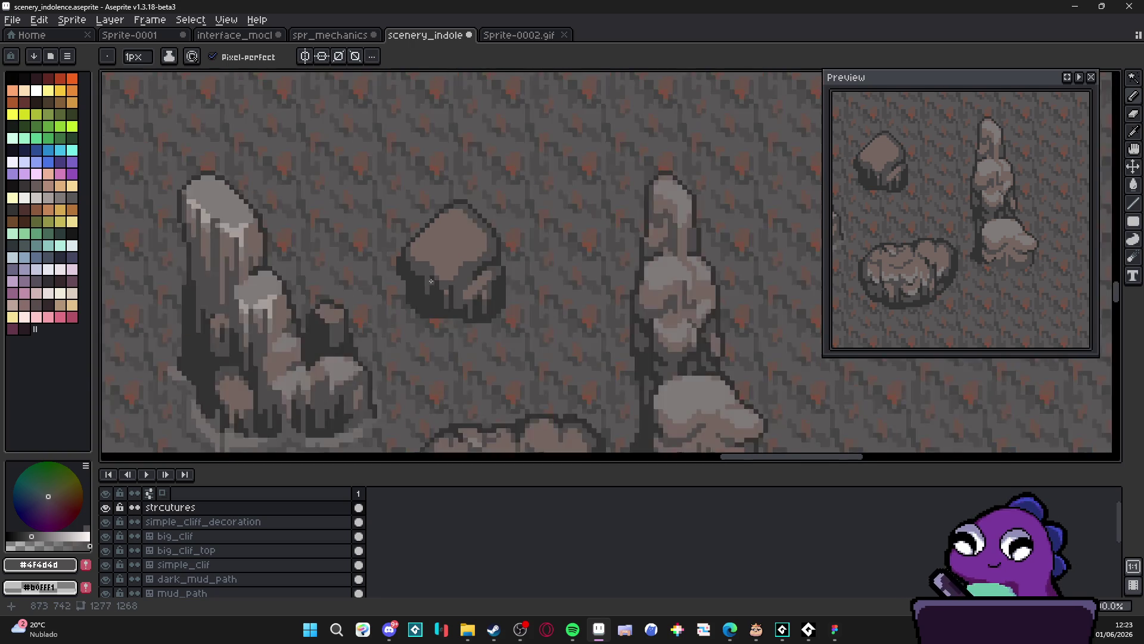
pyautogui.scroll(2, 426, 263)
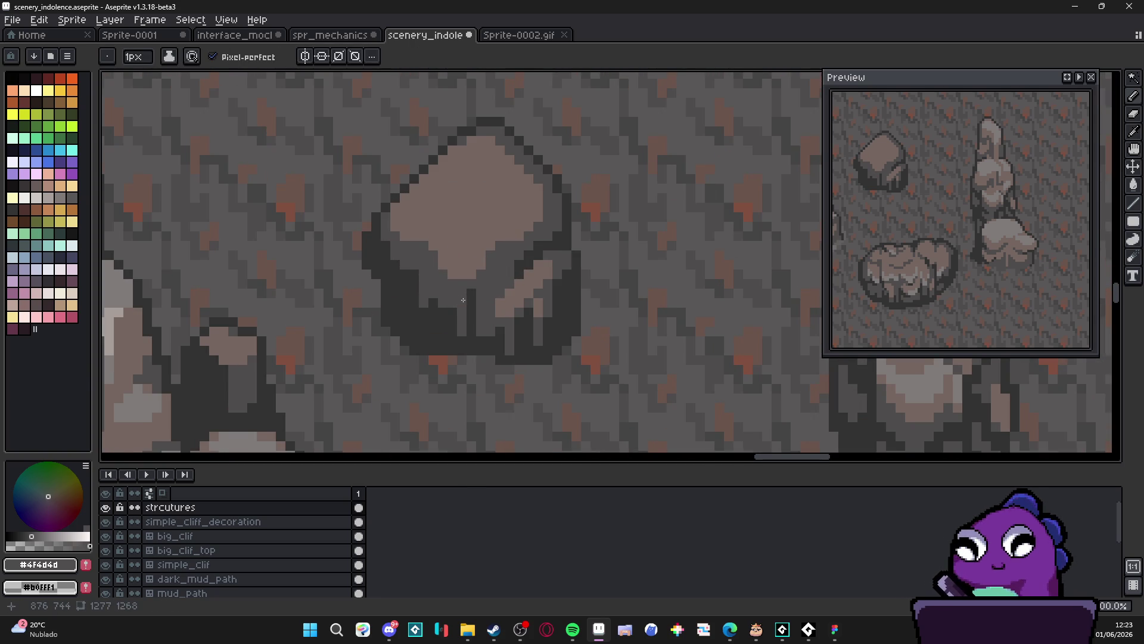
pyautogui.click(443, 312)
pyautogui.click(452, 313)
pyautogui.click(432, 313)
pyautogui.click(405, 293)
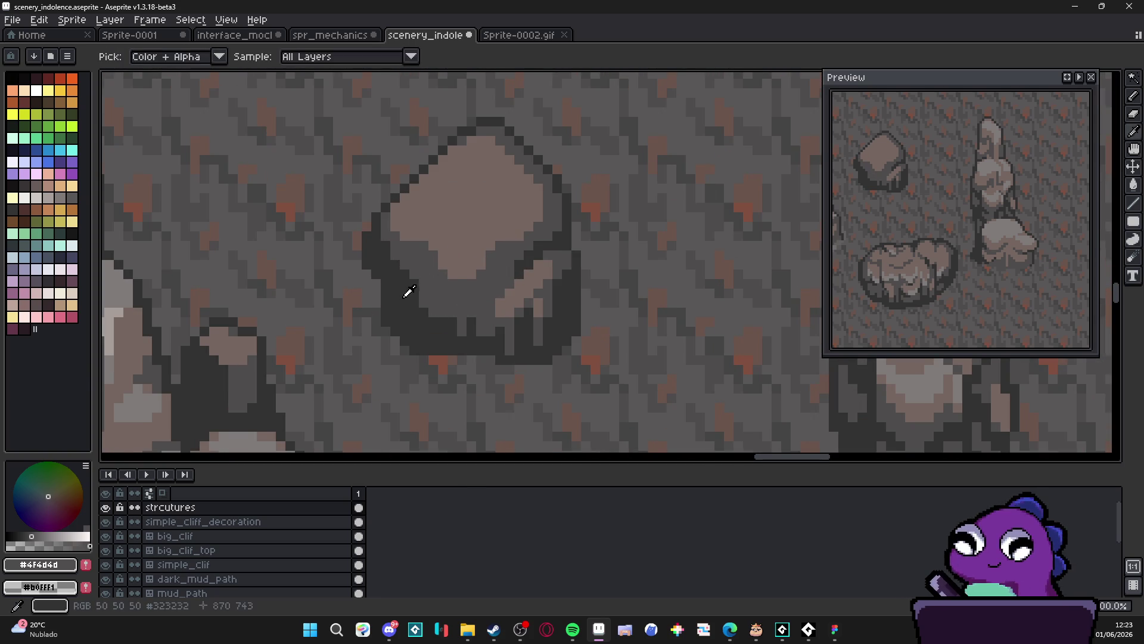
pyautogui.click(401, 302)
pyautogui.click(406, 312)
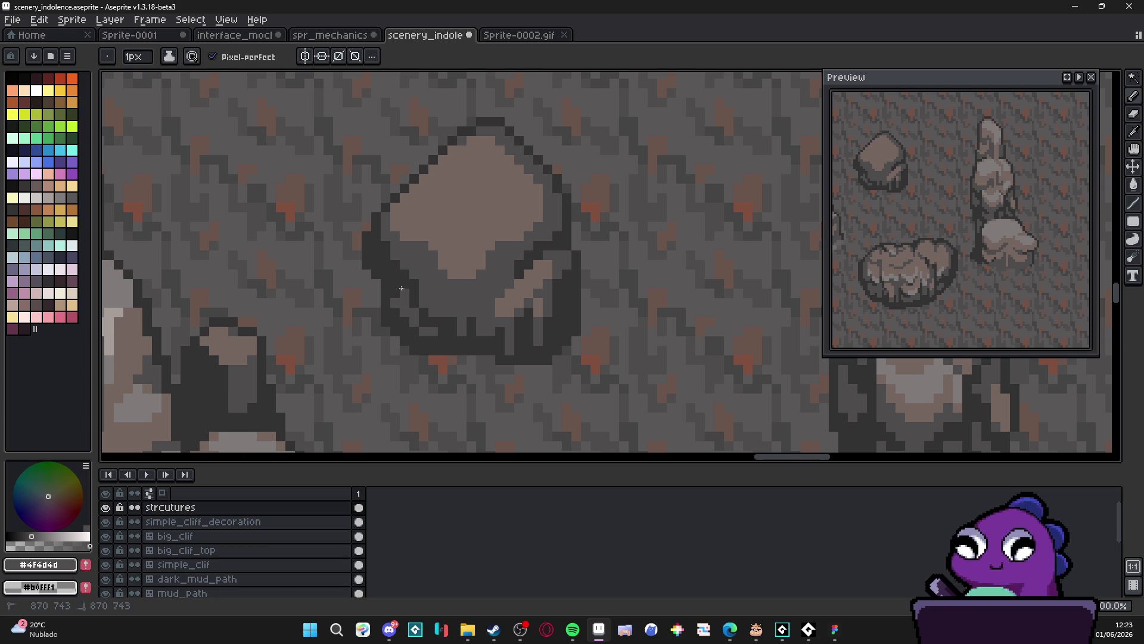
# Draw a dark crack across the boulder's top and extend it upward
pyautogui.keyDown('alt'); pyautogui.click(390, 286); pyautogui.keyUp('alt')
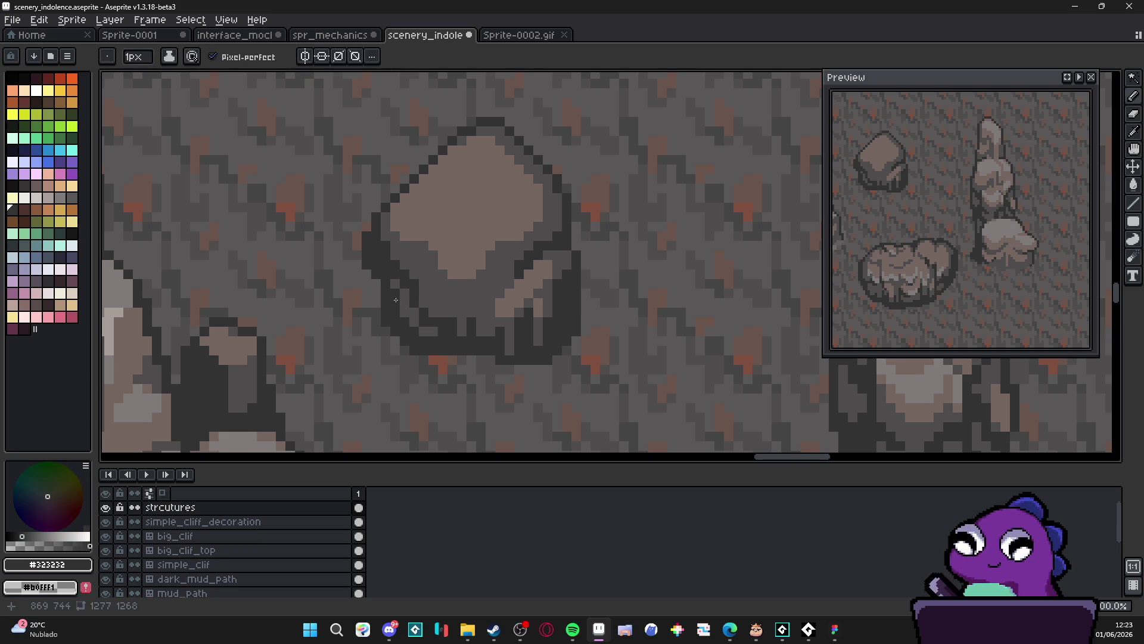
pyautogui.keyDown('alt'); pyautogui.click(415, 319); pyautogui.keyUp('alt')
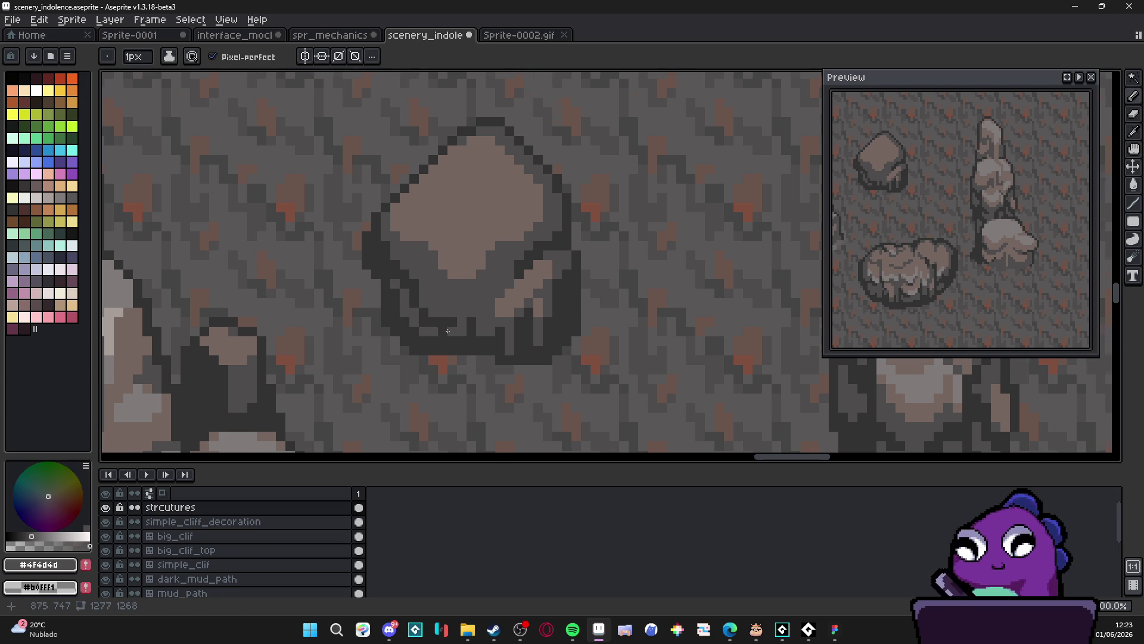
pyautogui.hscroll(-1, 421, 314)
pyautogui.scroll(1, 422, 315)
pyautogui.scroll(-2, 413, 290)
pyautogui.scroll(1, 465, 325)
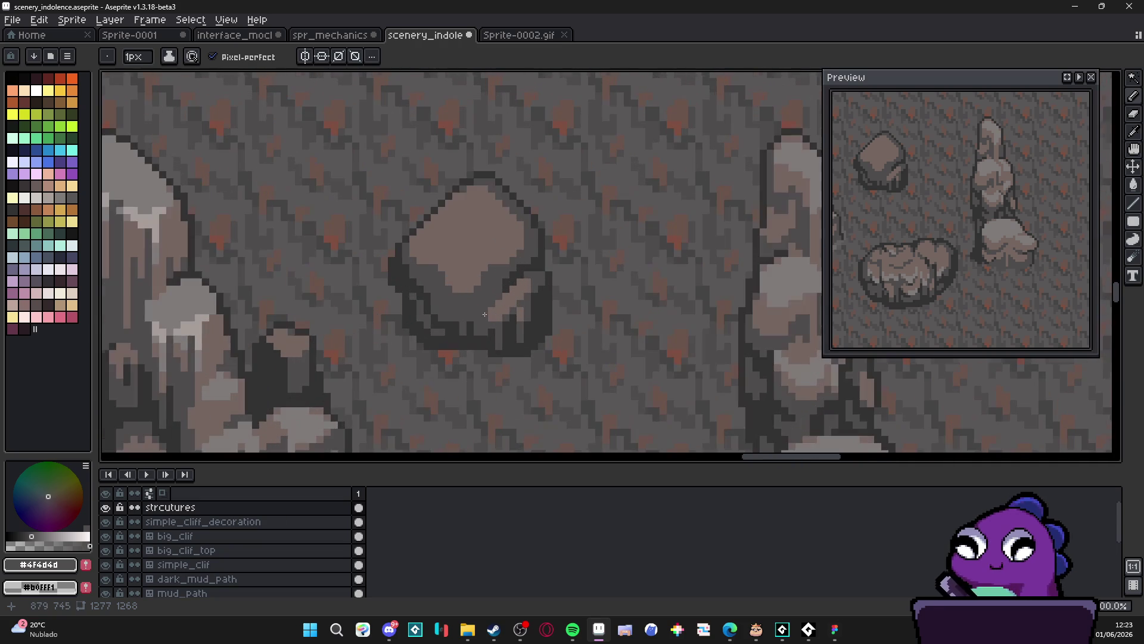
pyautogui.keyDown('alt'); pyautogui.click(462, 322); pyautogui.keyUp('alt')
pyautogui.keyDown('alt'); pyautogui.click(471, 315); pyautogui.keyUp('alt')
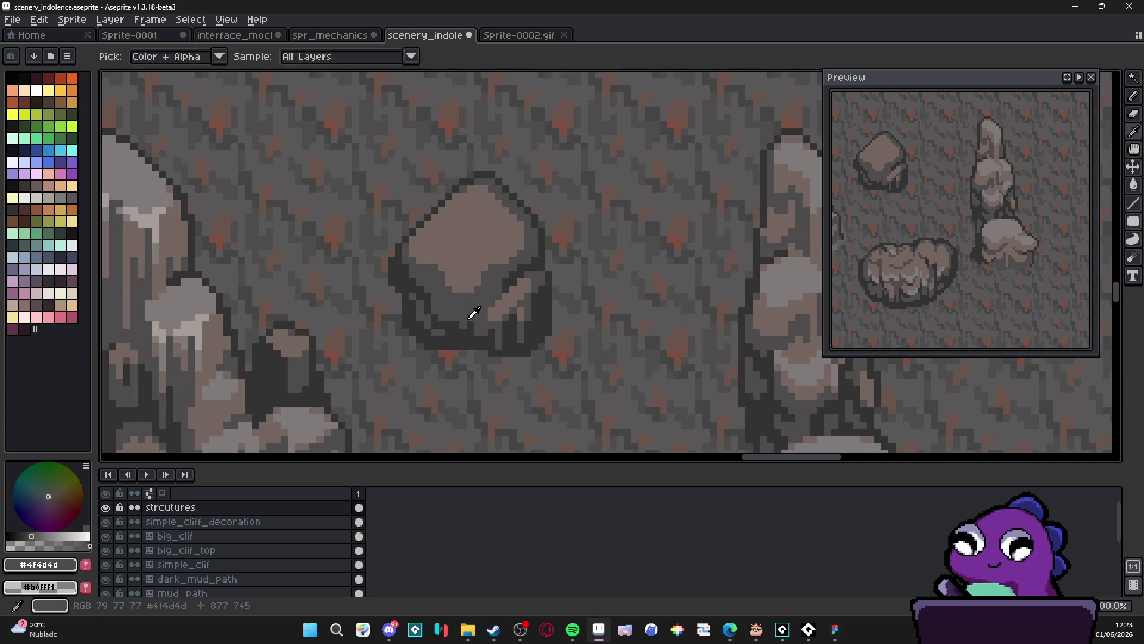
pyautogui.keyDown('alt'); pyautogui.click(473, 332); pyautogui.keyUp('alt')
pyautogui.scroll(-2, 508, 339)
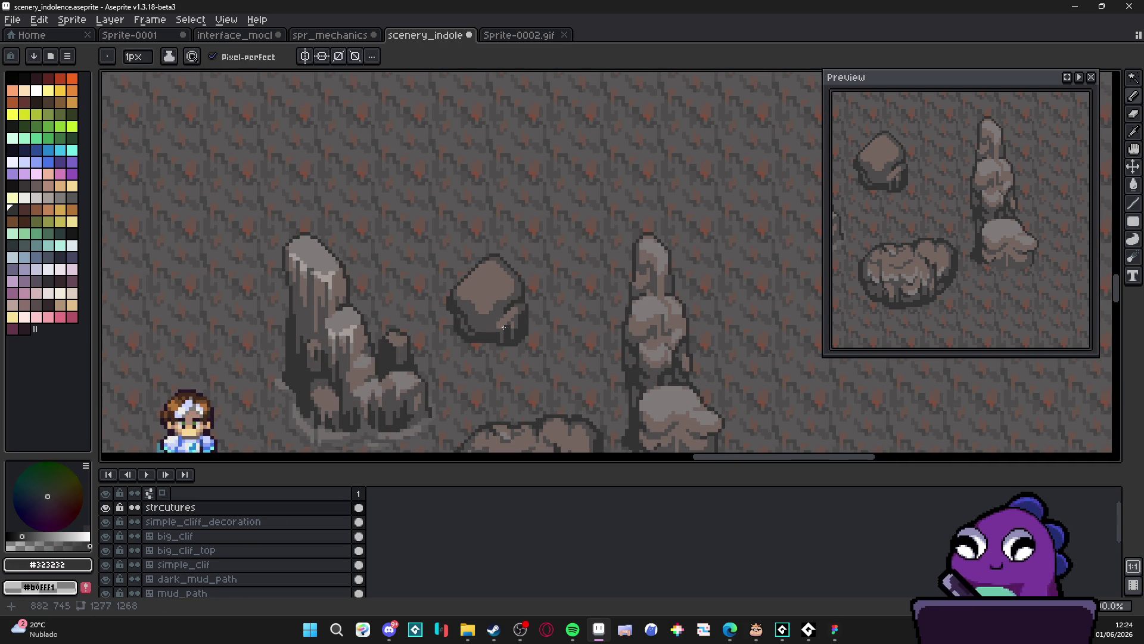
pyautogui.scroll(2, 498, 301)
pyautogui.keyDown('alt'); pyautogui.click(526, 307); pyautogui.keyUp('alt')
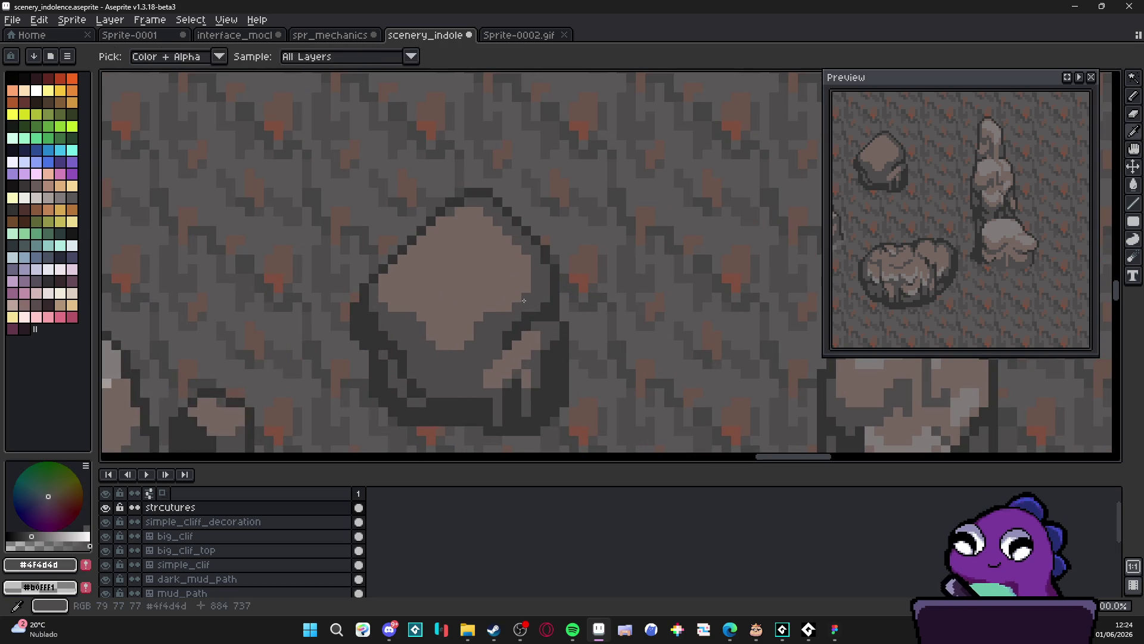
pyautogui.moveTo(489, 288)
pyautogui.mouseDown()
pyautogui.moveTo(457, 299)
pyautogui.moveTo(454, 282)
pyautogui.moveTo(515, 256)
pyautogui.mouseUp()
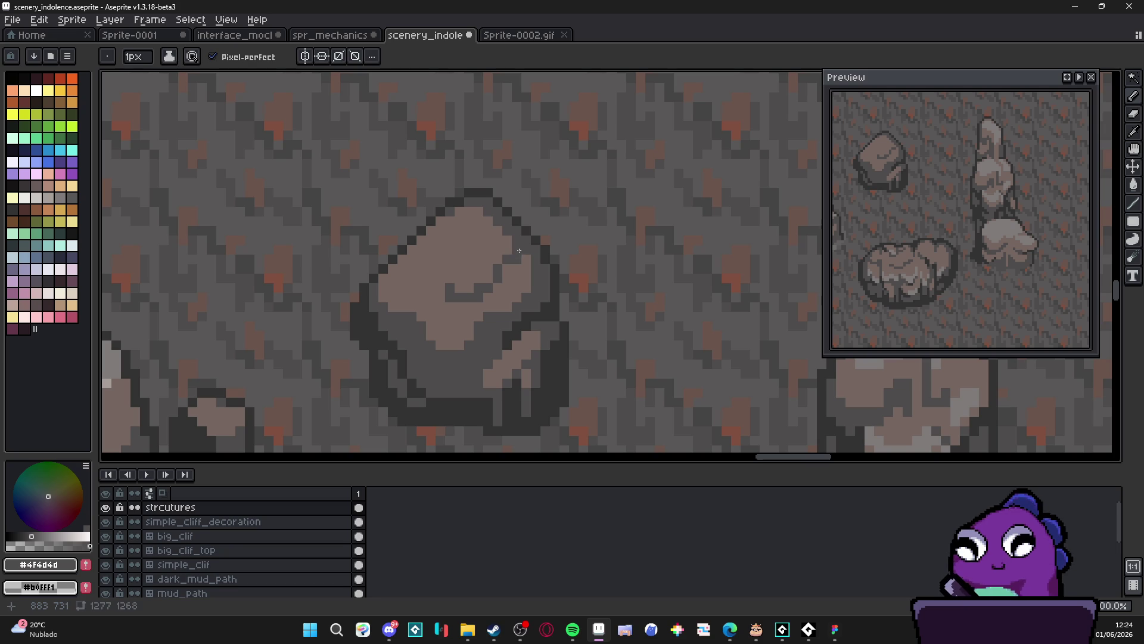
pyautogui.moveTo(460, 279); pyautogui.dragTo(441, 266)
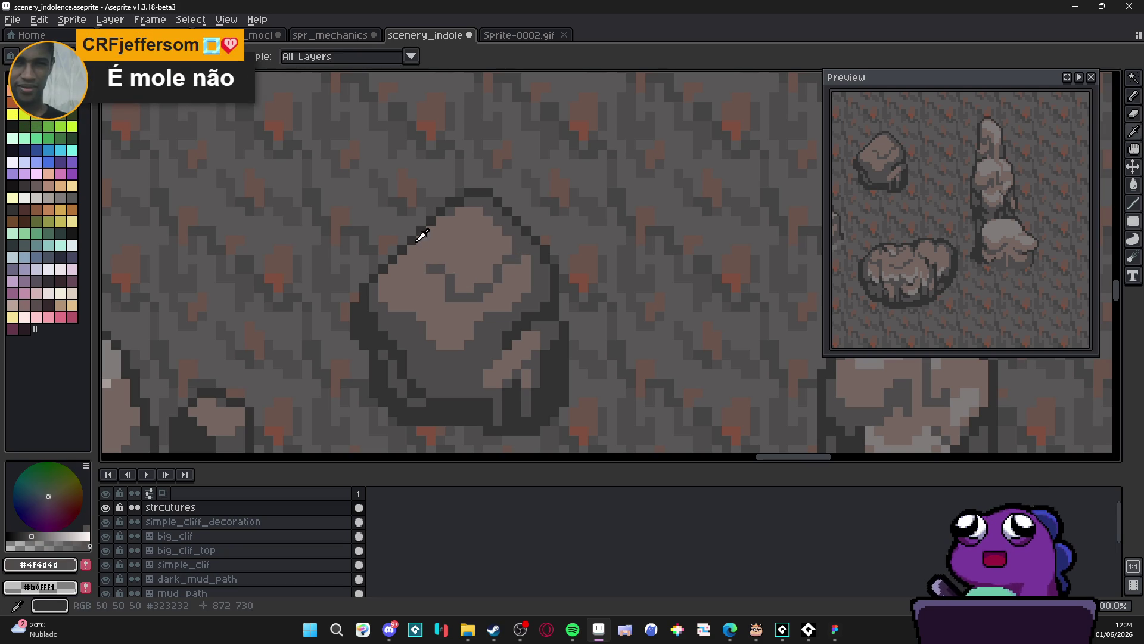
# Add dark pixels along the boulder's outline and right edge
pyautogui.keyDown('alt'); pyautogui.click(420, 242); pyautogui.keyUp('alt')
pyautogui.keyDown('alt'); pyautogui.click(425, 258); pyautogui.keyUp('alt')
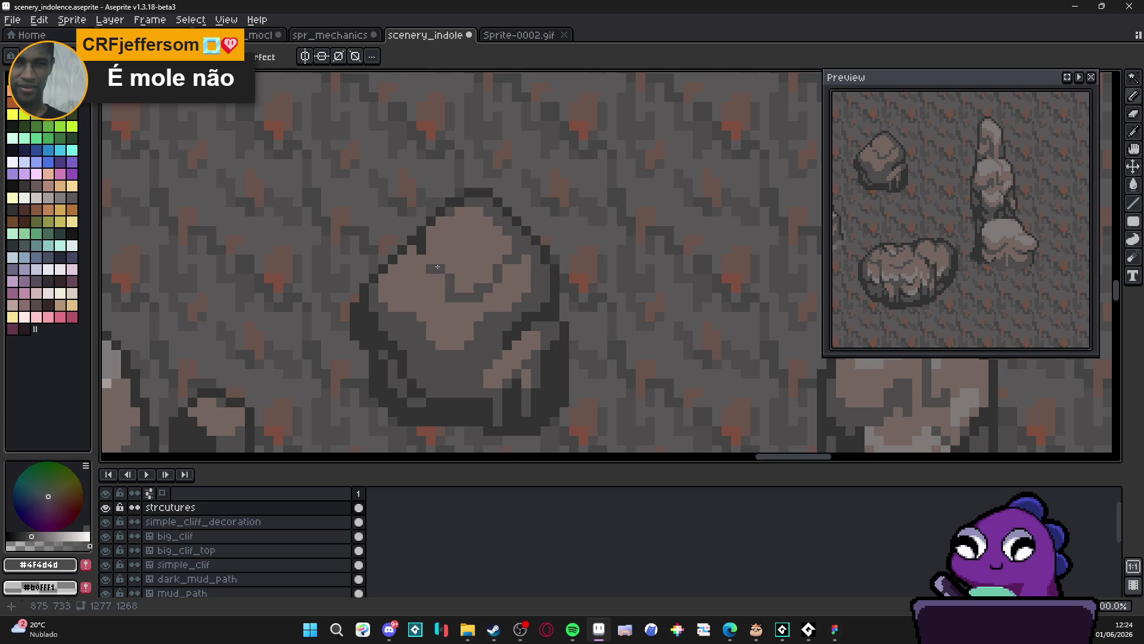
pyautogui.scroll(-2, 471, 238)
pyautogui.scroll(2, 477, 229)
pyautogui.keyDown('alt'); pyautogui.click(481, 225); pyautogui.keyUp('alt')
pyautogui.click(474, 247)
pyautogui.scroll(-2, 479, 250)
pyautogui.scroll(2, 483, 255)
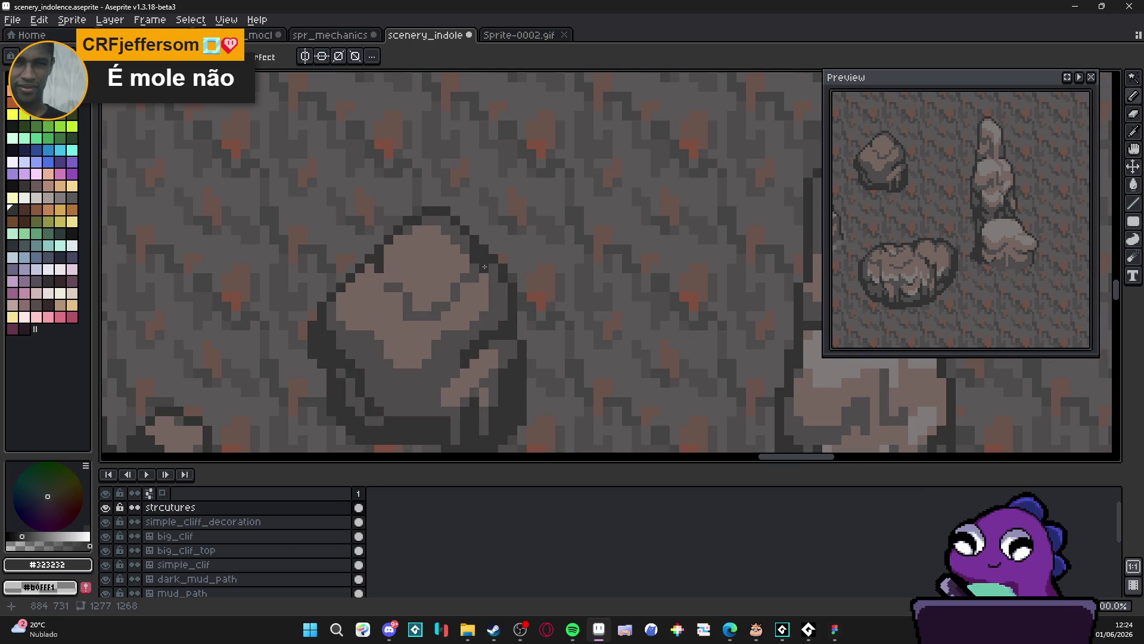
pyautogui.click(469, 278)
pyautogui.scroll(-2, 469, 278)
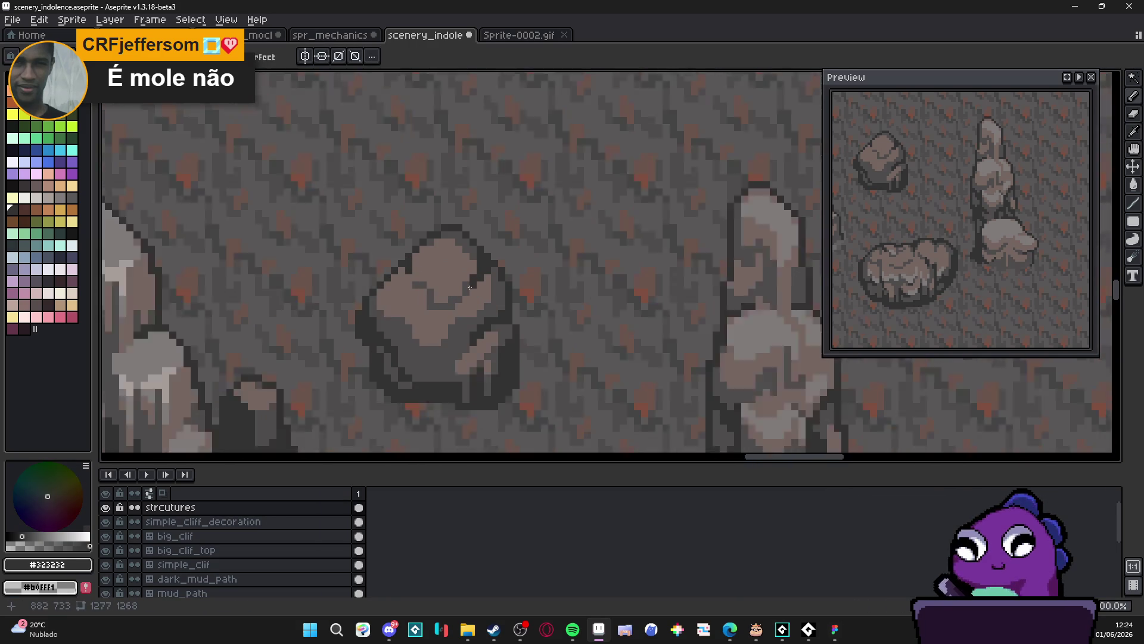
pyautogui.scroll(2, 473, 276)
pyautogui.keyDown('alt'); pyautogui.click(473, 276); pyautogui.keyUp('alt')
pyautogui.scroll(-2, 484, 273)
pyautogui.scroll(2, 459, 302)
# Draw a long dark crack through the boulder's top face
pyautogui.keyDown('alt'); pyautogui.click(459, 302); pyautogui.keyUp('alt')
pyautogui.moveTo(459, 302)
pyautogui.mouseDown()
pyautogui.moveTo(429, 329)
pyautogui.moveTo(392, 313)
pyautogui.moveTo(386, 287)
pyautogui.mouseUp()
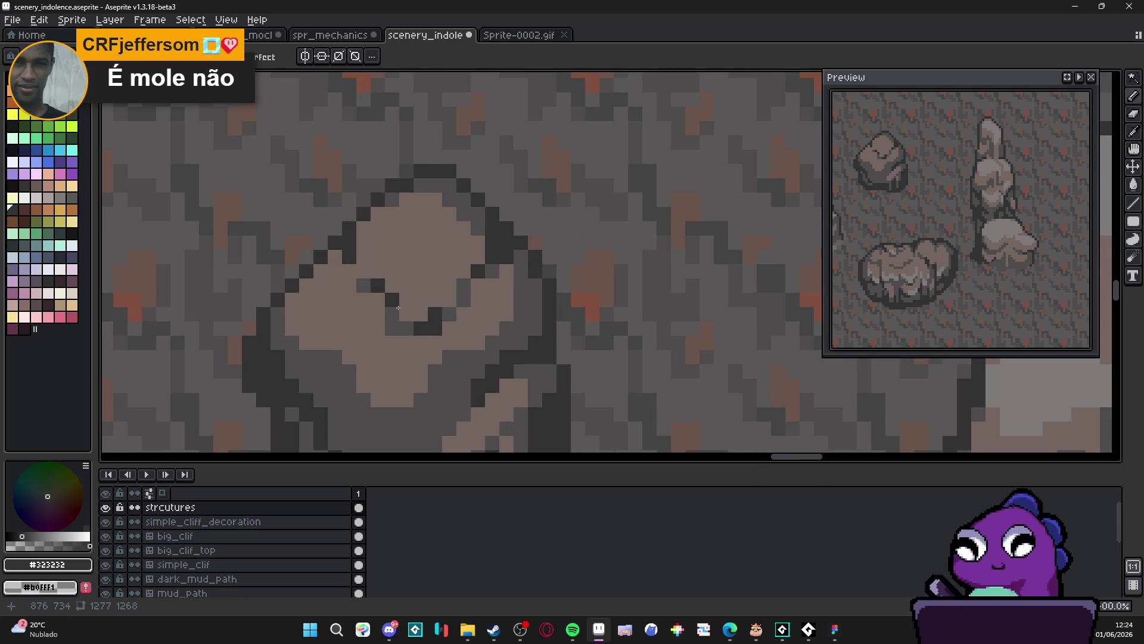
pyautogui.scroll(-3, 406, 314)
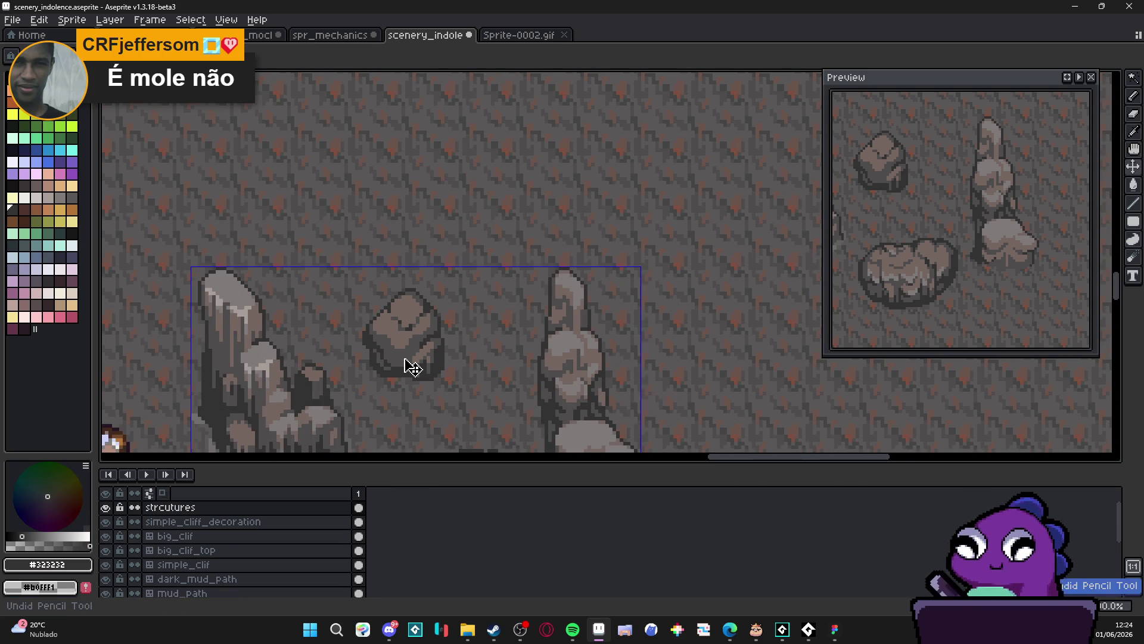
pyautogui.scroll(-1, 418, 361)
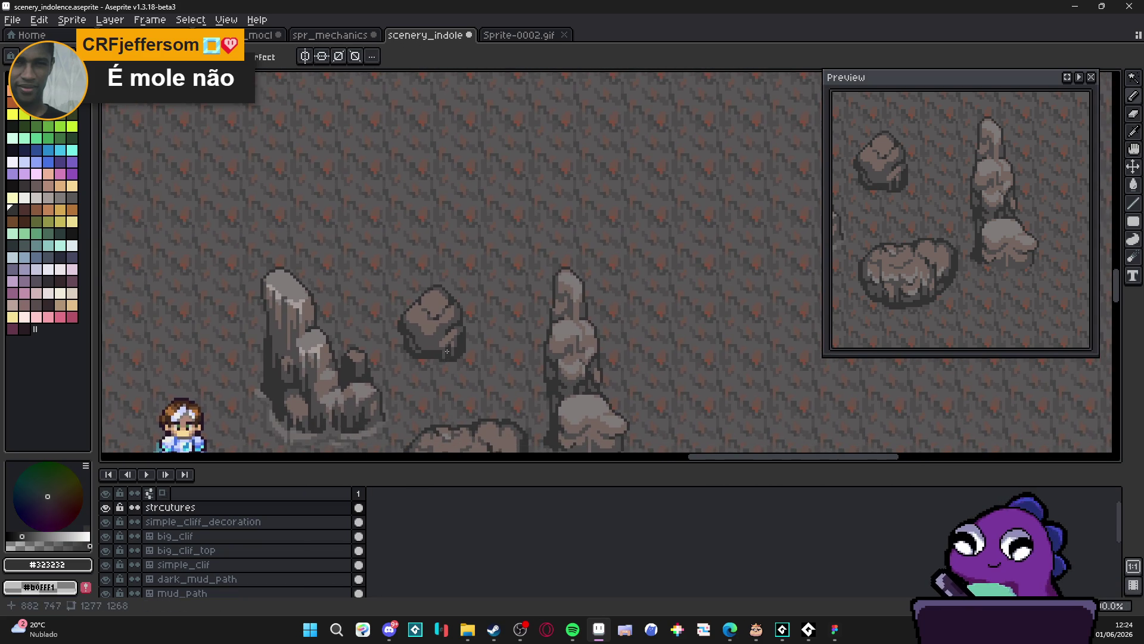
# Lighten the boulder's lower-right and base, adding warm #756661 highlights on its lower face
pyautogui.scroll(3, 447, 352)
pyautogui.keyDown('alt'); pyautogui.click(473, 333); pyautogui.keyUp('alt')
pyautogui.moveTo(473, 349)
pyautogui.mouseDown()
pyautogui.moveTo(453, 351)
pyautogui.moveTo(449, 379)
pyautogui.mouseUp()
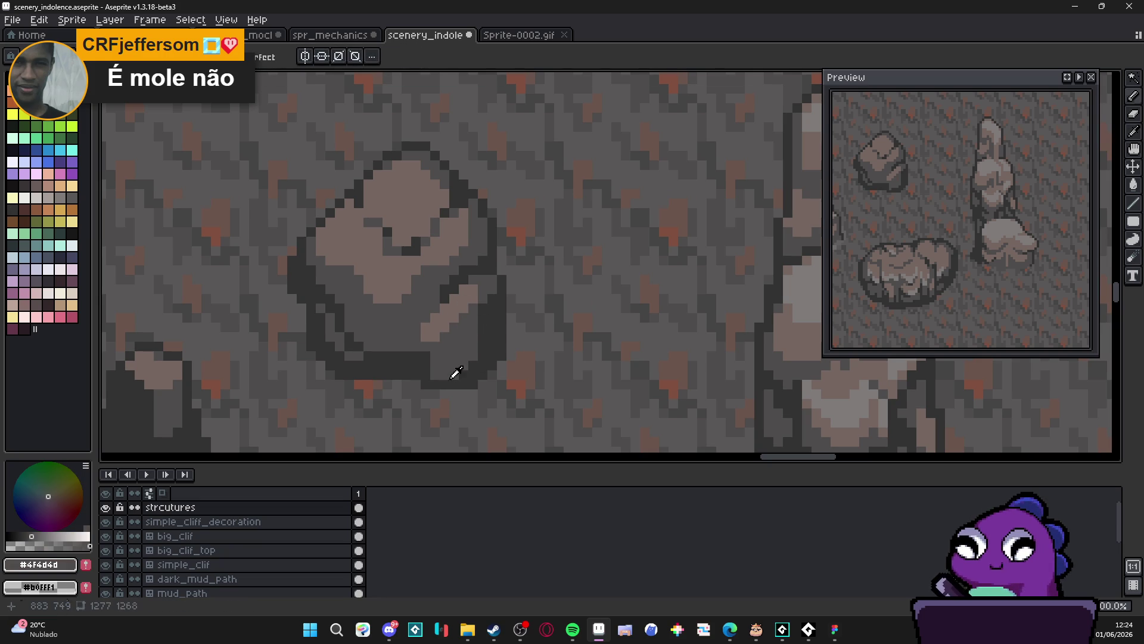
pyautogui.click(450, 364)
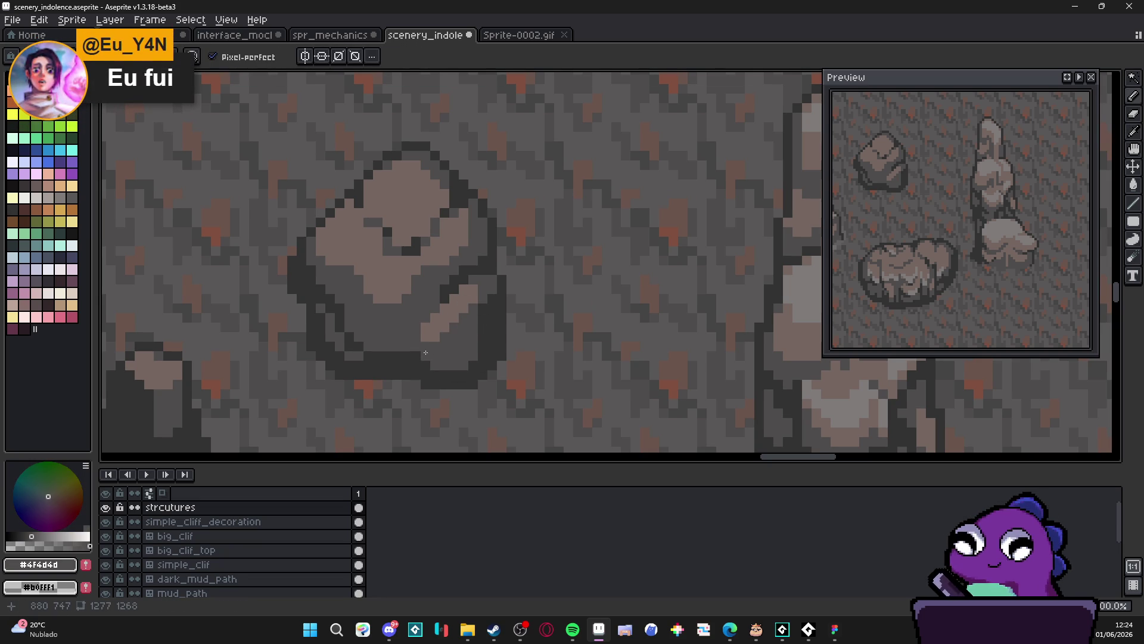
pyautogui.press('alt')
pyautogui.keyDown('alt'); pyautogui.click(492, 343); pyautogui.keyUp('alt')
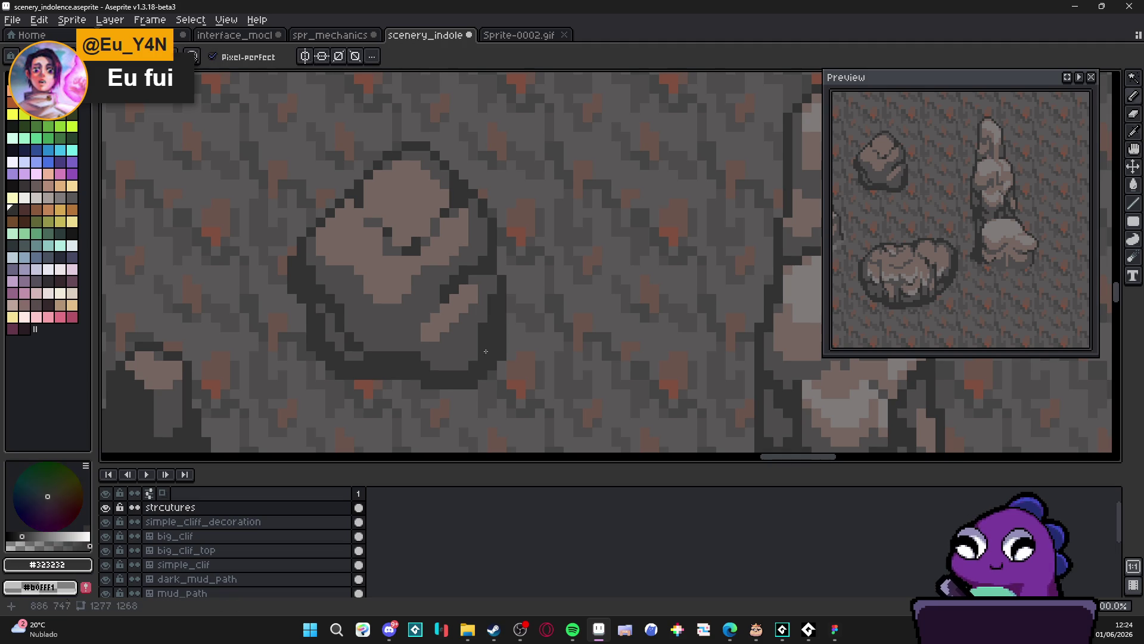
pyautogui.keyDown('alt'); pyautogui.click(466, 324); pyautogui.keyUp('alt')
pyautogui.click(463, 335)
pyautogui.click(463, 338)
pyautogui.click(454, 345)
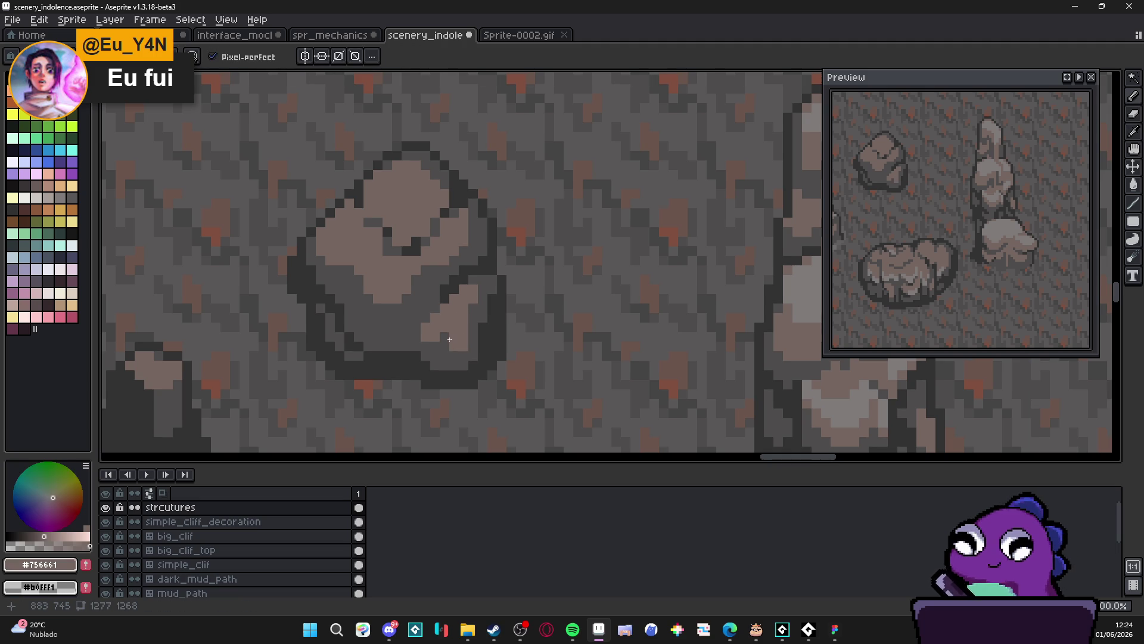
# Add dark #323232 shading on the boulder's lower left, then zoom out to show the rocks and knight
pyautogui.scroll(-2, 429, 319)
pyautogui.scroll(2, 453, 298)
pyautogui.keyDown('alt'); pyautogui.click(456, 293); pyautogui.keyUp('alt')
pyautogui.click(414, 327)
pyautogui.click(408, 327)
pyautogui.click(418, 322)
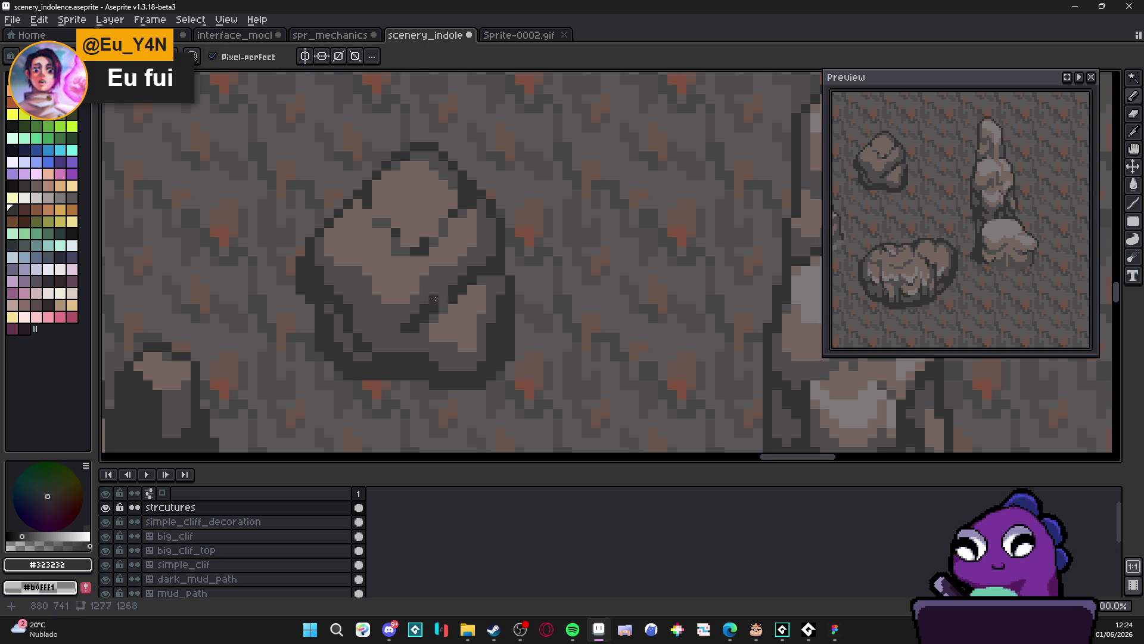
pyautogui.scroll(-3, 377, 303)
pyautogui.scroll(3, 377, 326)
pyautogui.keyDown('alt'); pyautogui.click(378, 326); pyautogui.keyUp('alt')
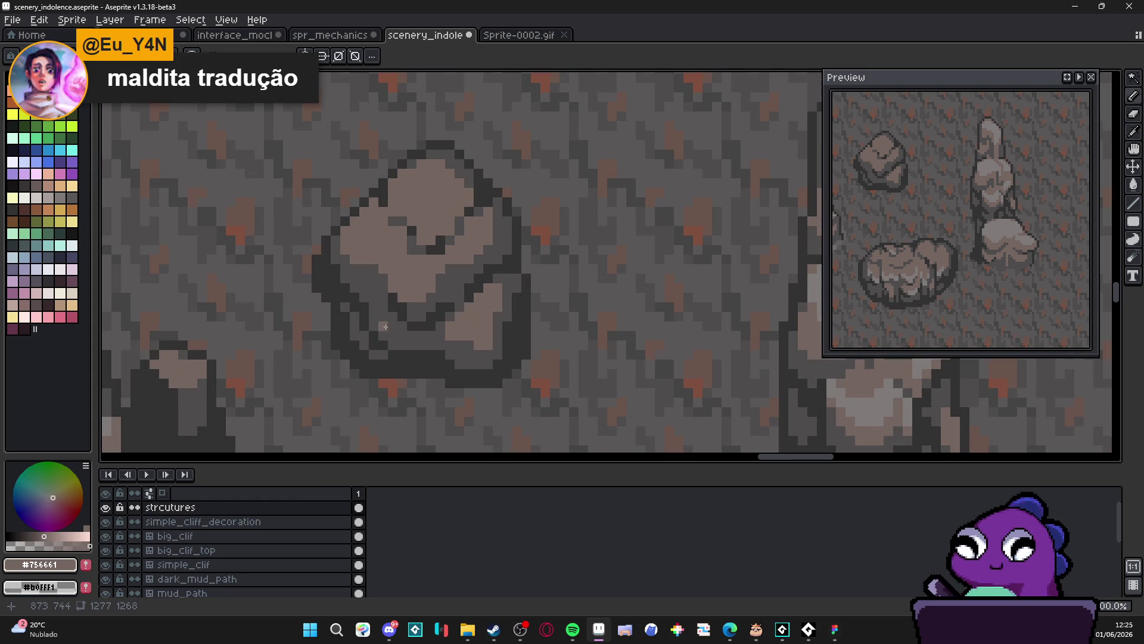
pyautogui.scroll(-2, 387, 334)
pyautogui.scroll(-2, 426, 356)
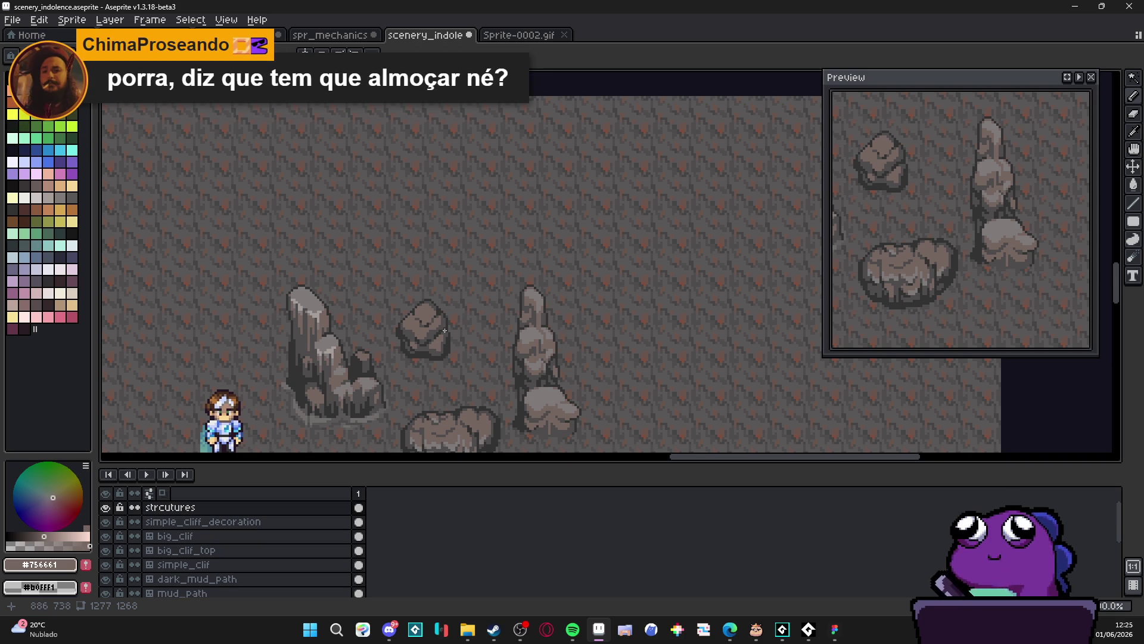
pyautogui.moveTo(431, 318); pyautogui.dragTo(507, 262)
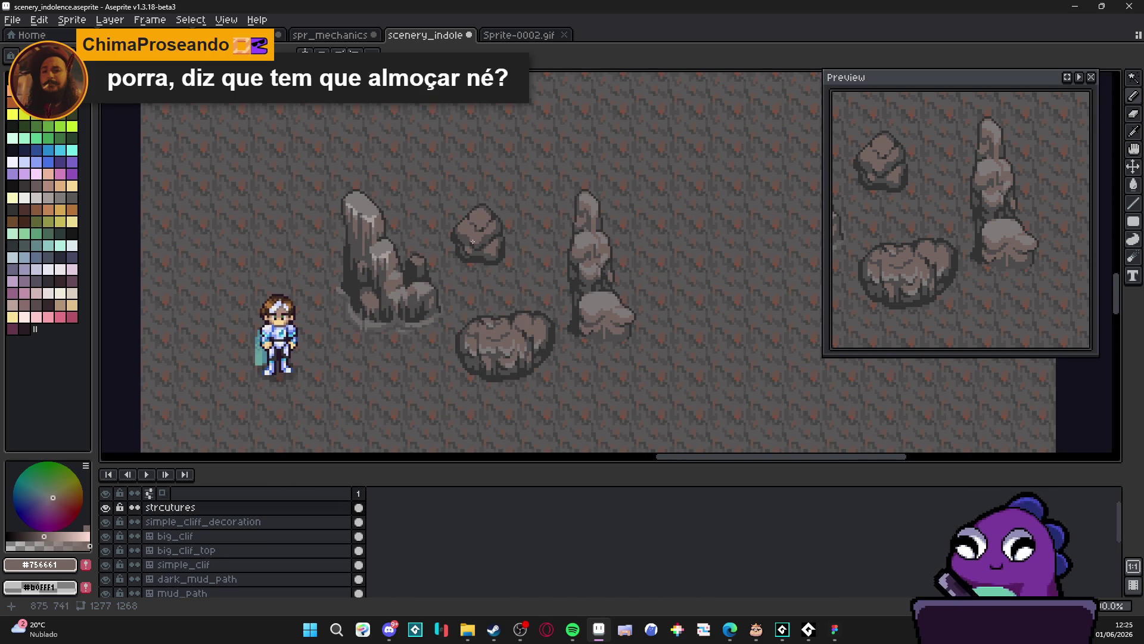
# Sample a lighter grey from the rock and paint light blocks on the boulder's top and top-left highlight
pyautogui.scroll(3, 474, 244)
pyautogui.keyDown('alt'); pyautogui.click(522, 396); pyautogui.keyUp('alt')
pyautogui.scroll(4, 418, 151)
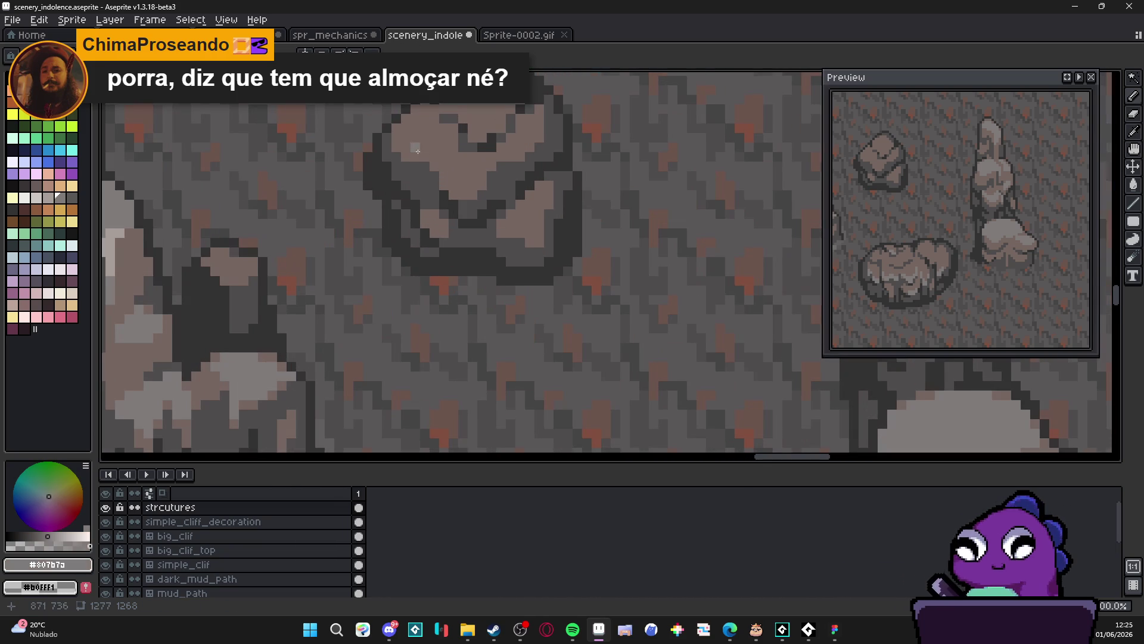
pyautogui.click(463, 186)
pyautogui.click(462, 176)
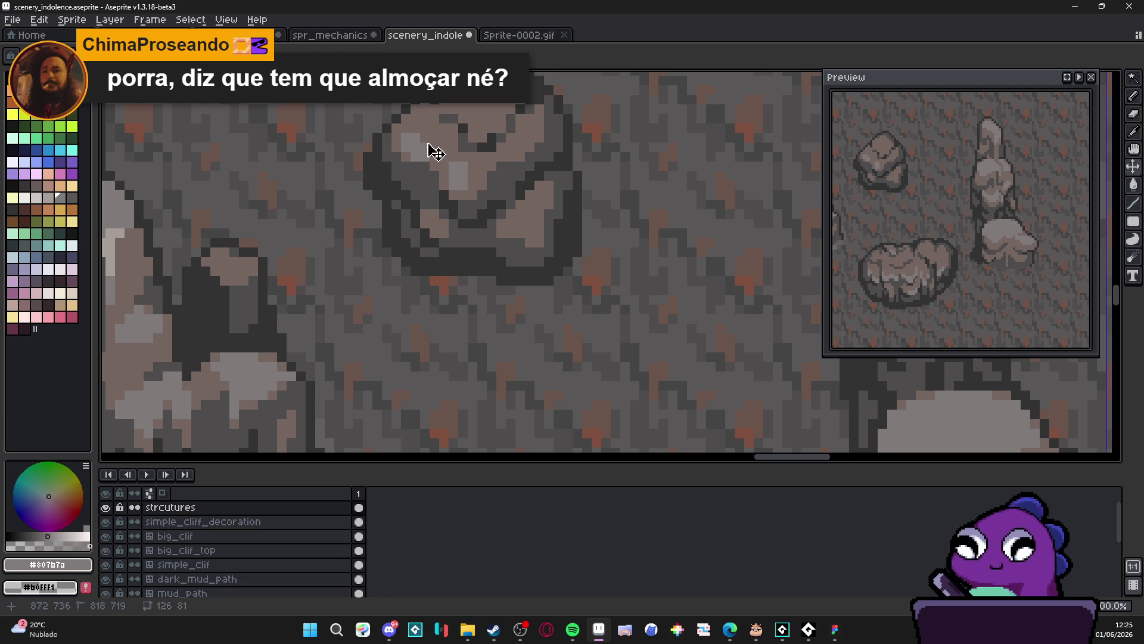
pyautogui.click(413, 127)
pyautogui.click(422, 128)
pyautogui.scroll(1, 478, 159)
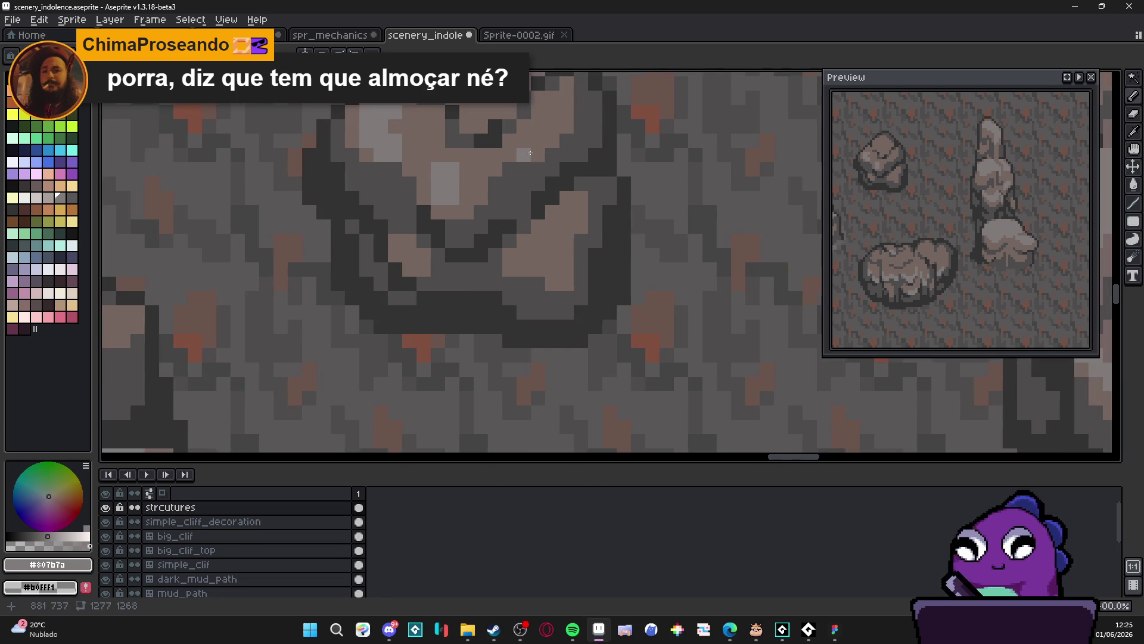
pyautogui.scroll(-3, 556, 131)
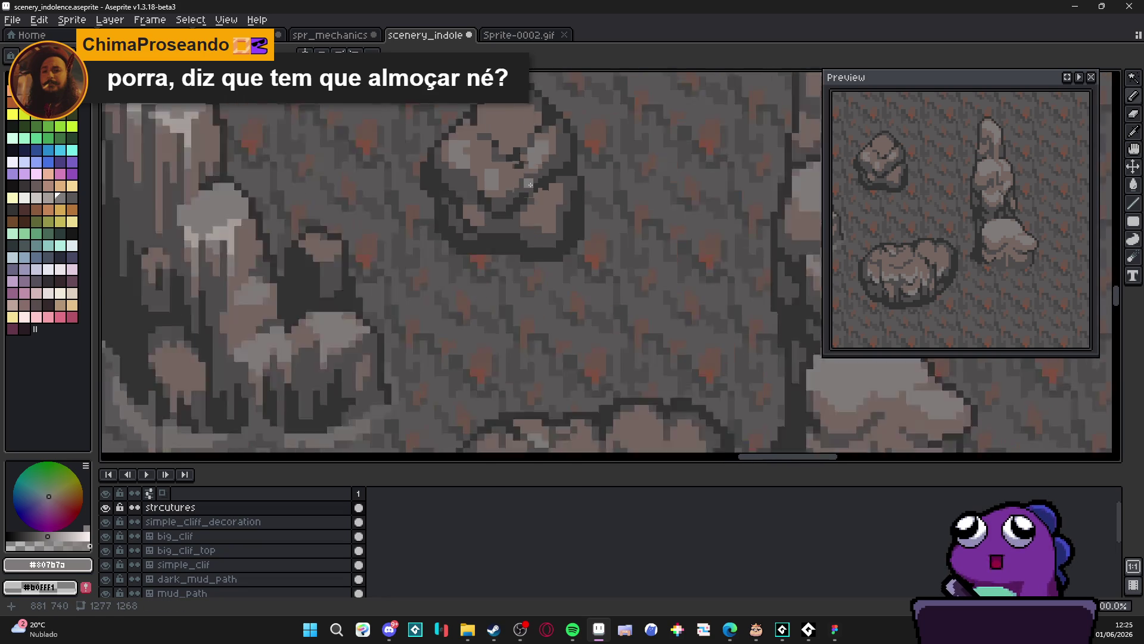
pyautogui.scroll(1, 521, 169)
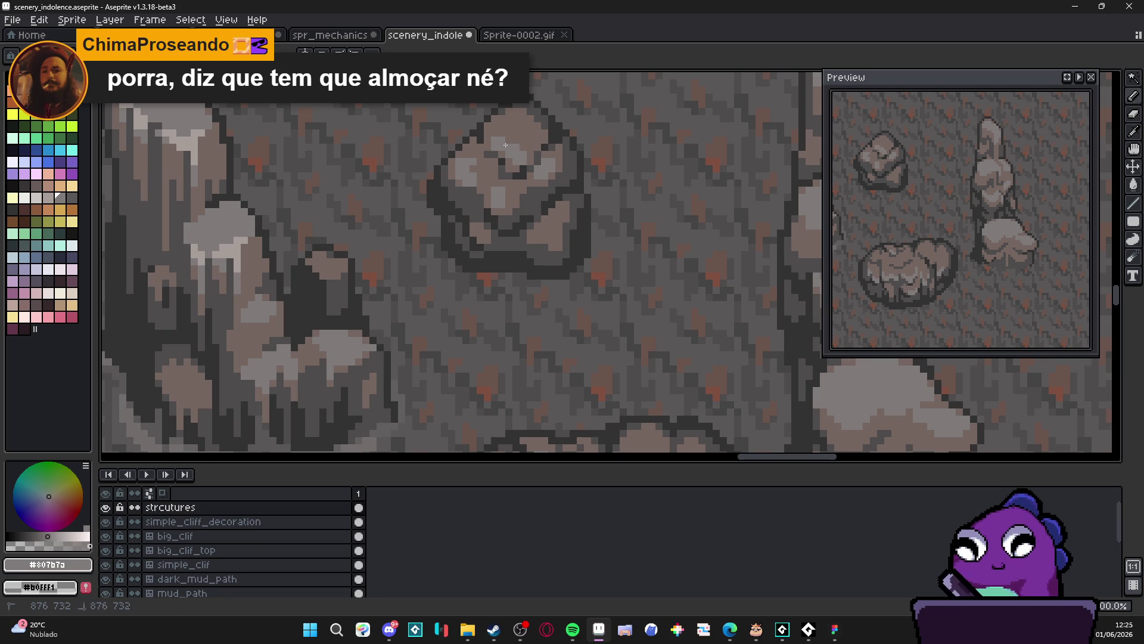
pyautogui.scroll(-3, 504, 146)
pyautogui.scroll(4, 515, 148)
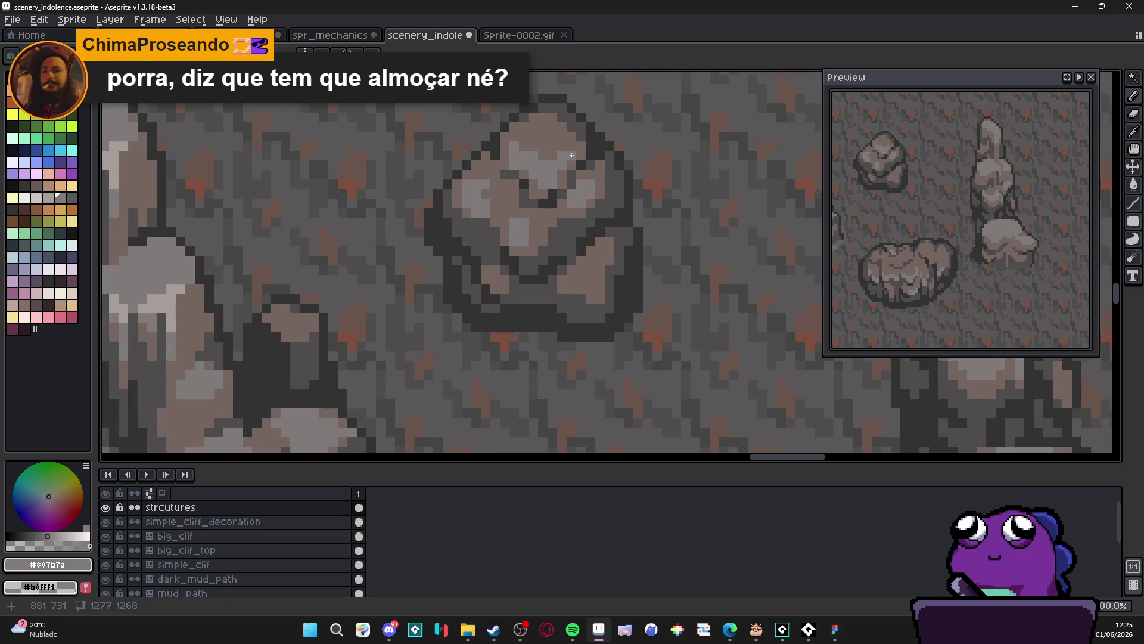
pyautogui.scroll(-3, 569, 145)
pyautogui.scroll(3, 559, 197)
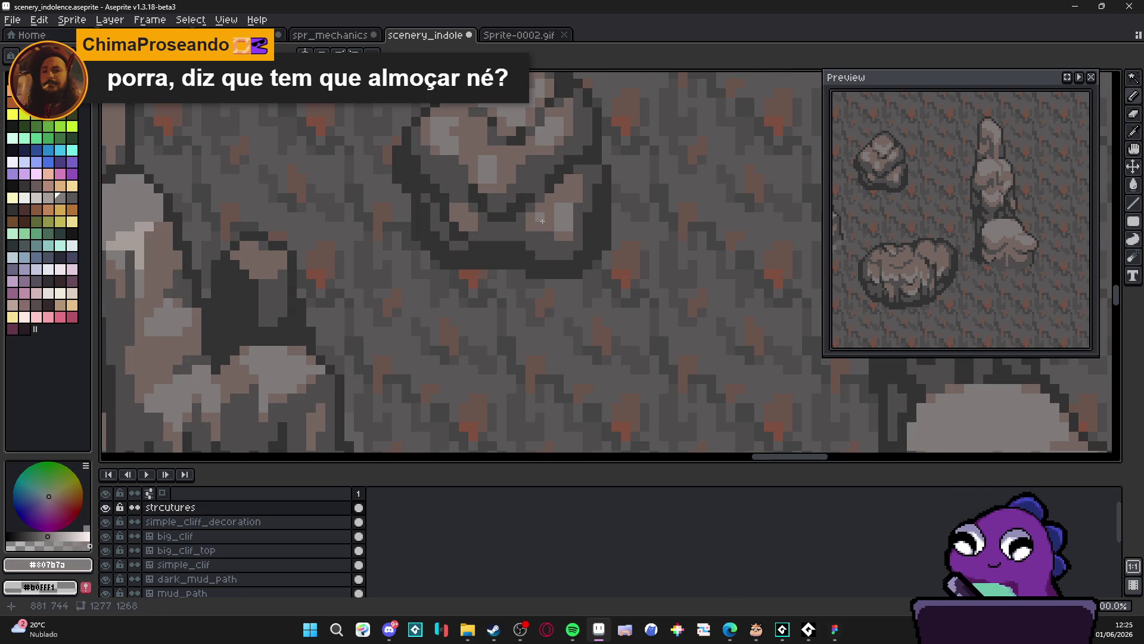
pyautogui.scroll(-4, 545, 232)
pyautogui.scroll(2, 575, 294)
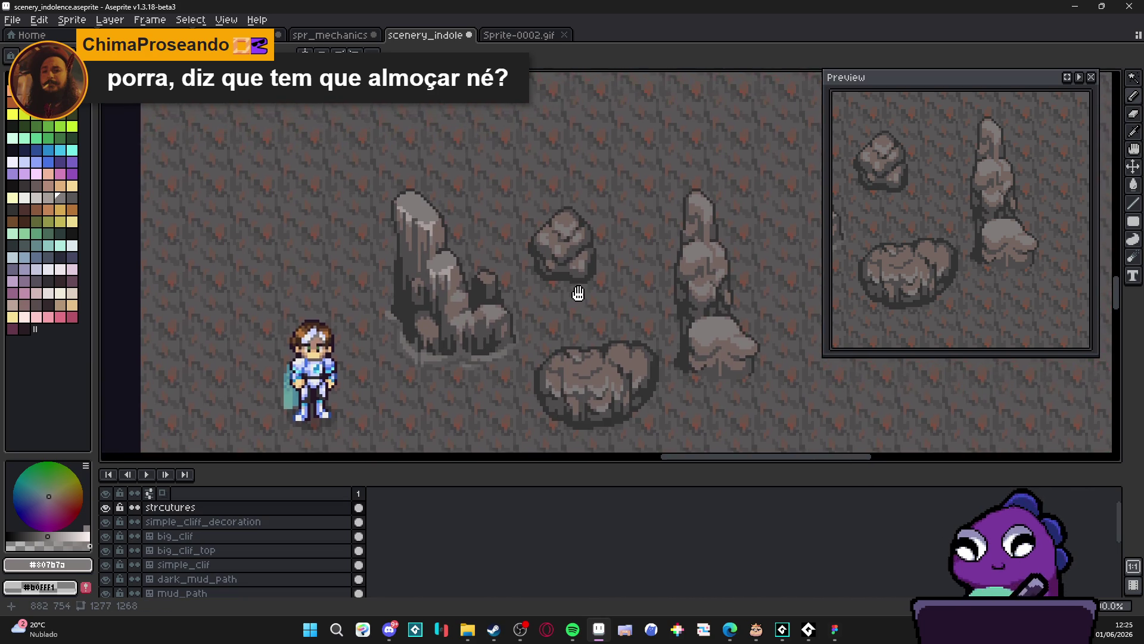
# Recentre on the rocks and repaint the boulder's top pixels in lighter grey
pyautogui.moveTo(588, 295); pyautogui.dragTo(580, 291)
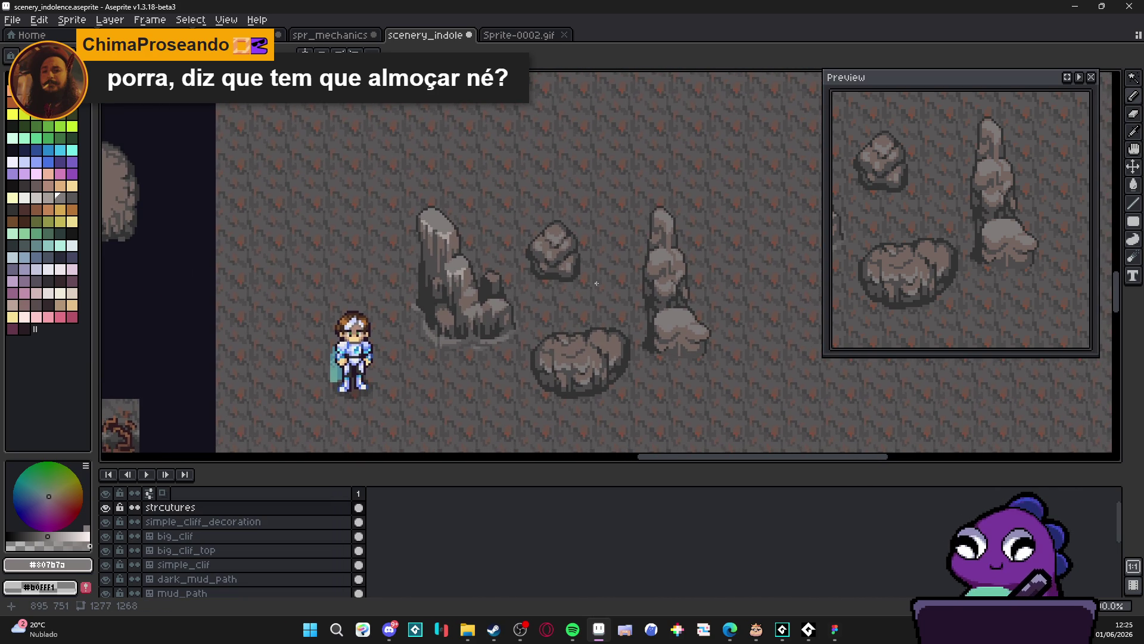
pyautogui.scroll(-2, 580, 265)
pyautogui.scroll(2, 581, 265)
pyautogui.moveTo(571, 274); pyautogui.dragTo(546, 263)
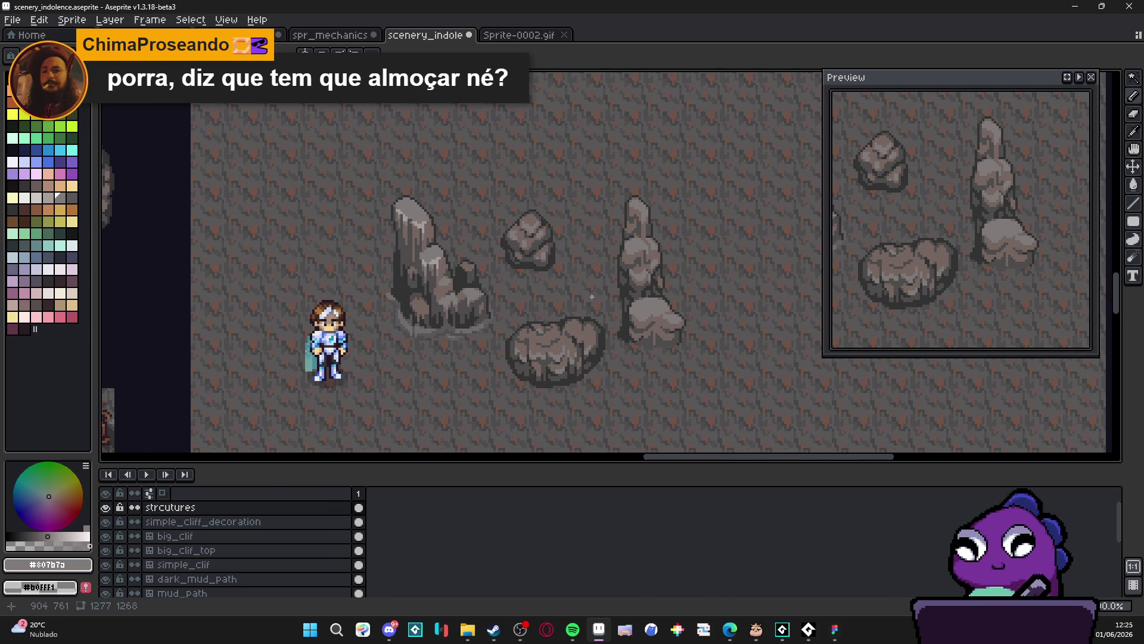
pyautogui.moveTo(567, 179); pyautogui.dragTo(552, 187)
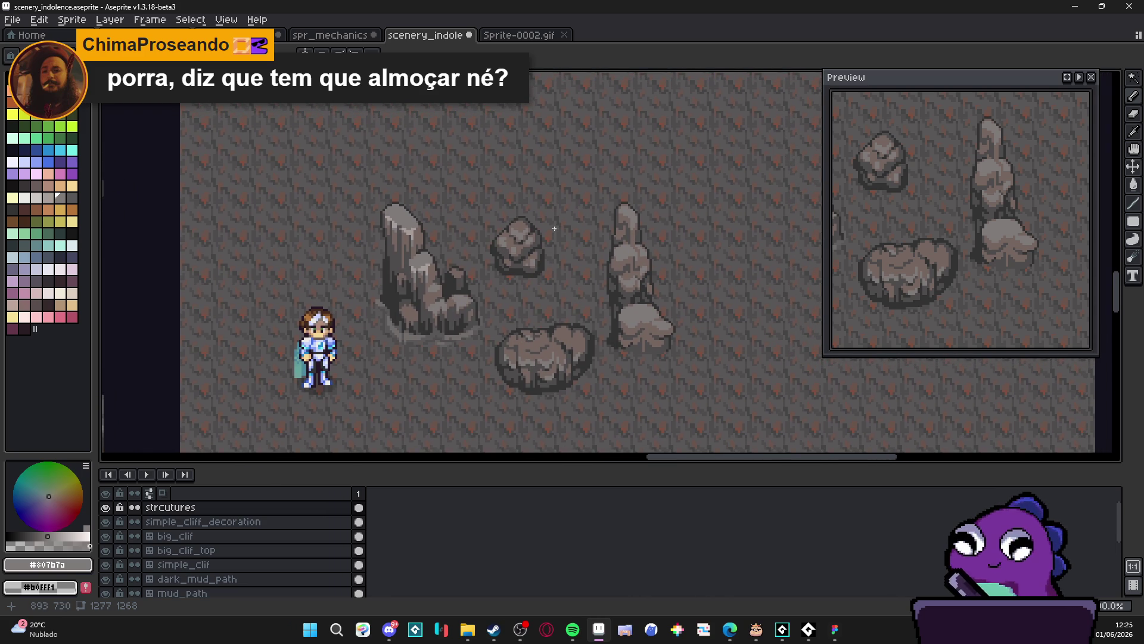
pyautogui.scroll(6, 554, 229)
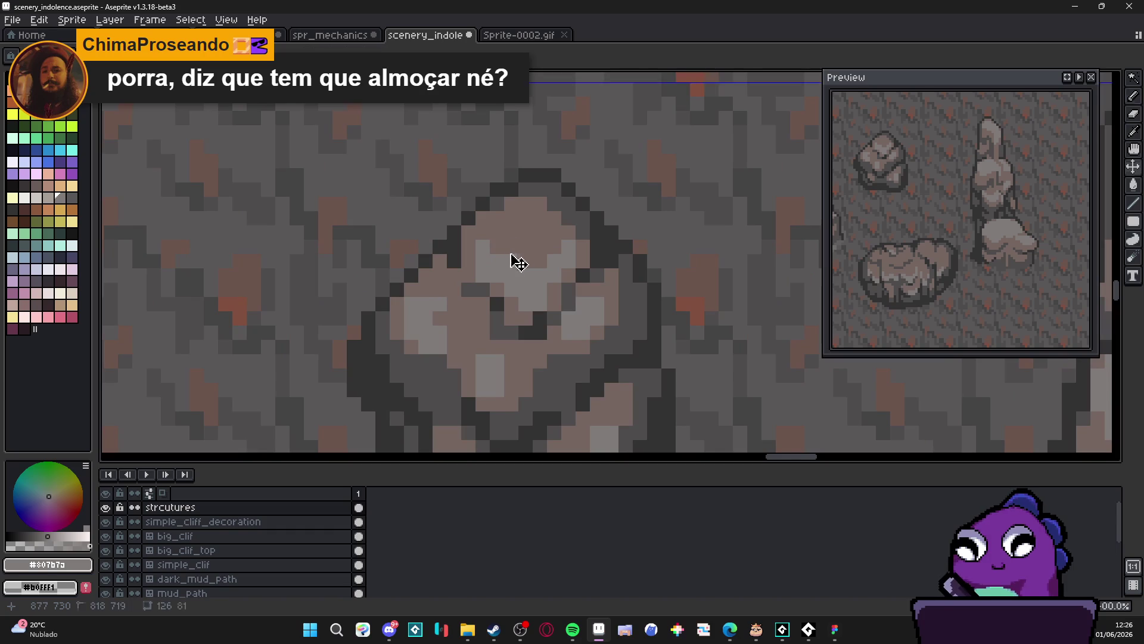
pyautogui.moveTo(521, 236)
pyautogui.mouseDown()
pyautogui.moveTo(540, 262)
pyautogui.moveTo(547, 234)
pyautogui.mouseUp()
pyautogui.click(535, 219)
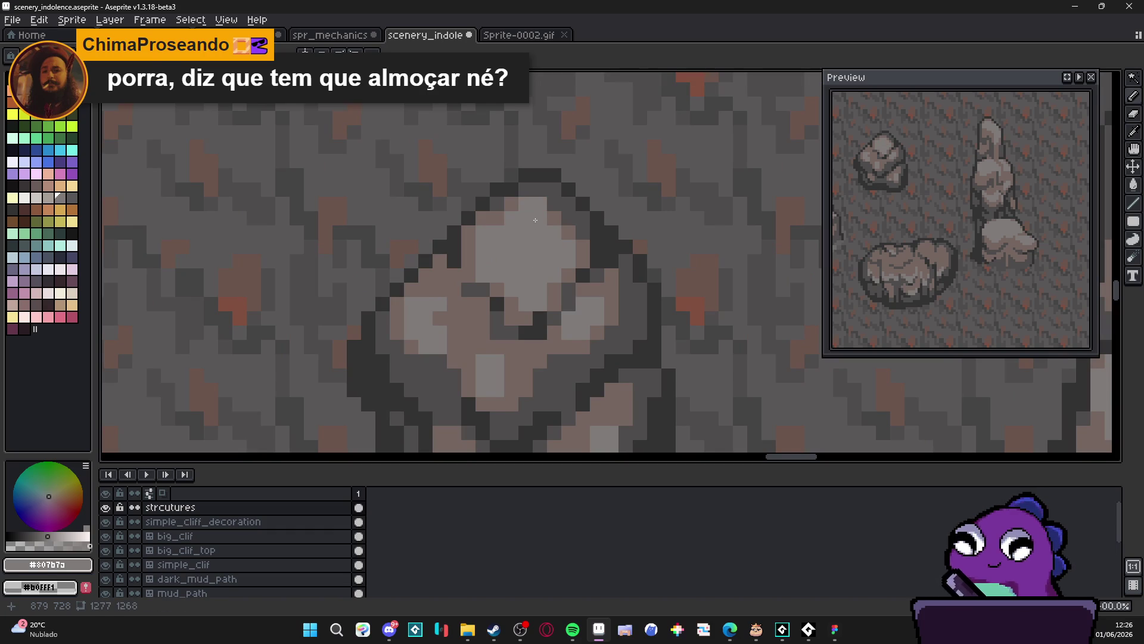
pyautogui.click(521, 219)
pyautogui.click(536, 221)
pyautogui.click(497, 218)
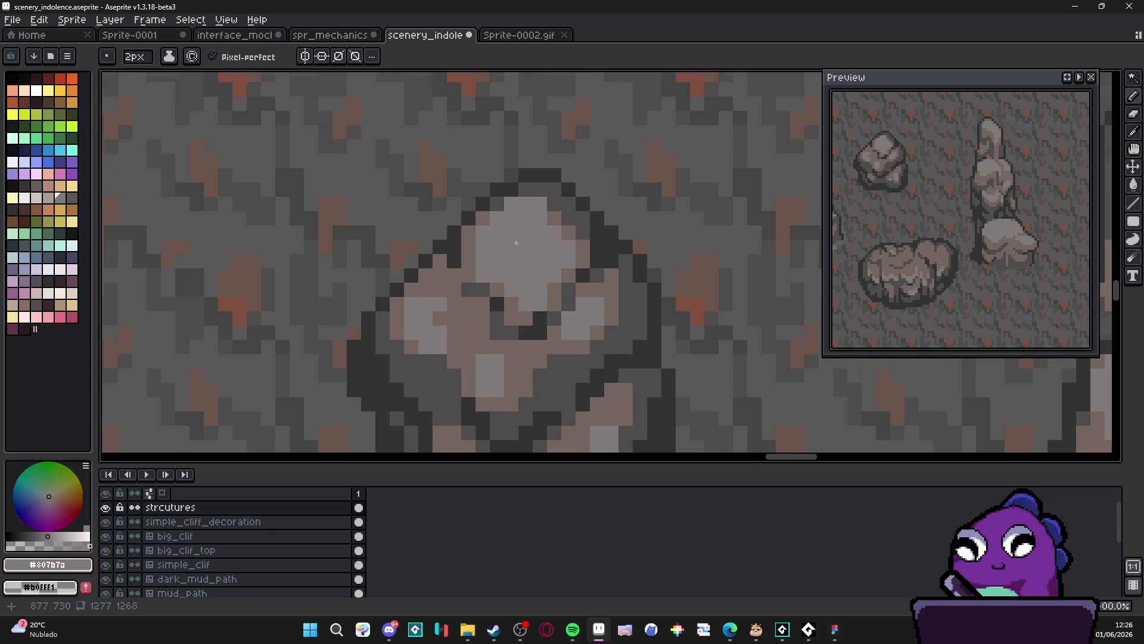
# Sample a mid-grey from the cliff tile and a pale grey from the small rock, using a 1-pixel brush
pyautogui.scroll(-2, 532, 234)
pyautogui.scroll(2, 533, 235)
pyautogui.scroll(-4, 532, 234)
pyautogui.press('-')
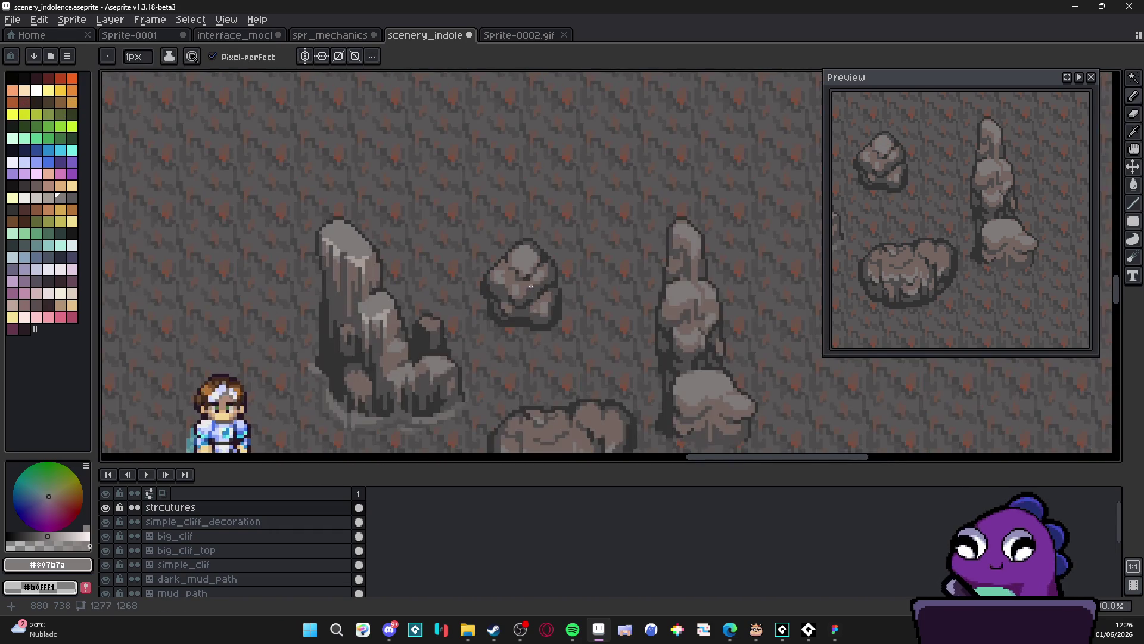
pyautogui.press('+')
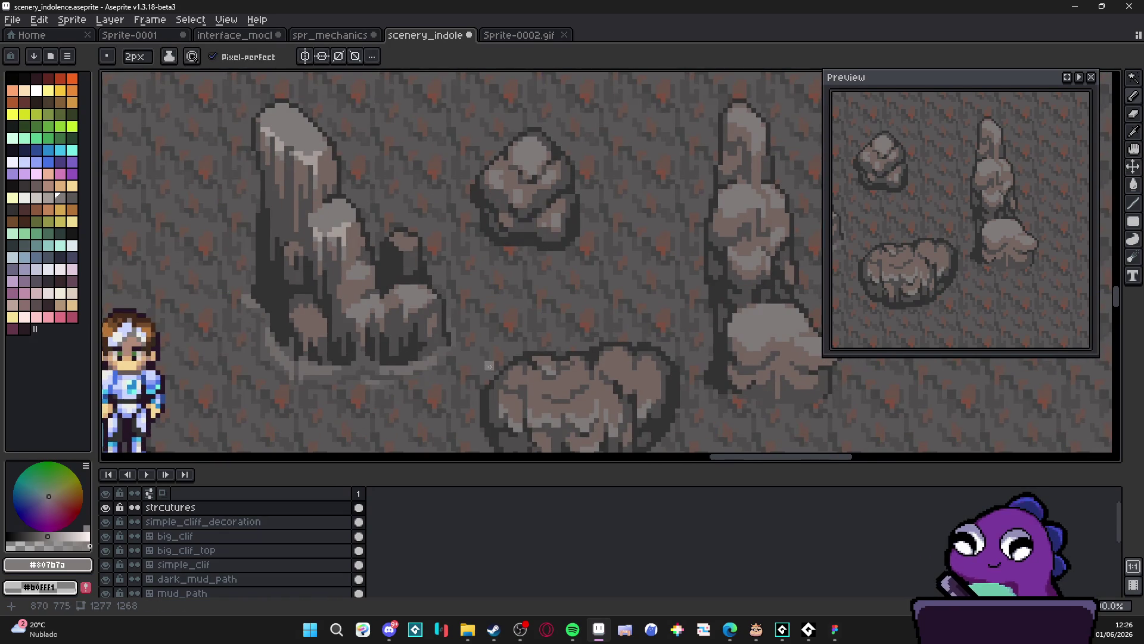
pyautogui.scroll(-3, 404, 230)
pyautogui.scroll(-4, 633, 220)
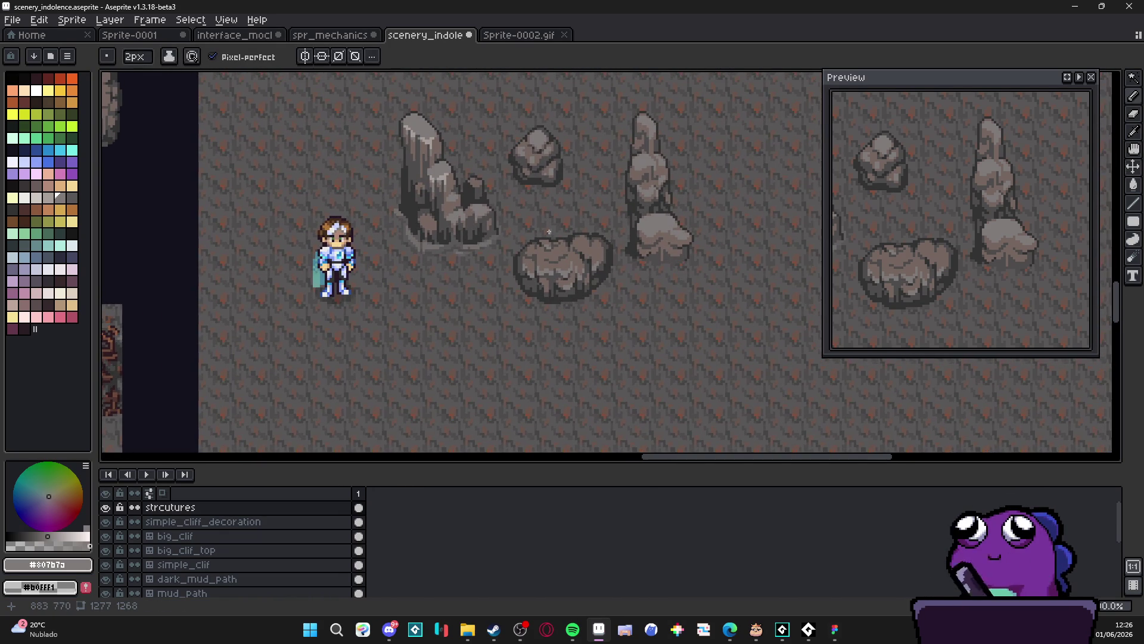
pyautogui.scroll(5, 222, 300)
pyautogui.scroll(1, 222, 300)
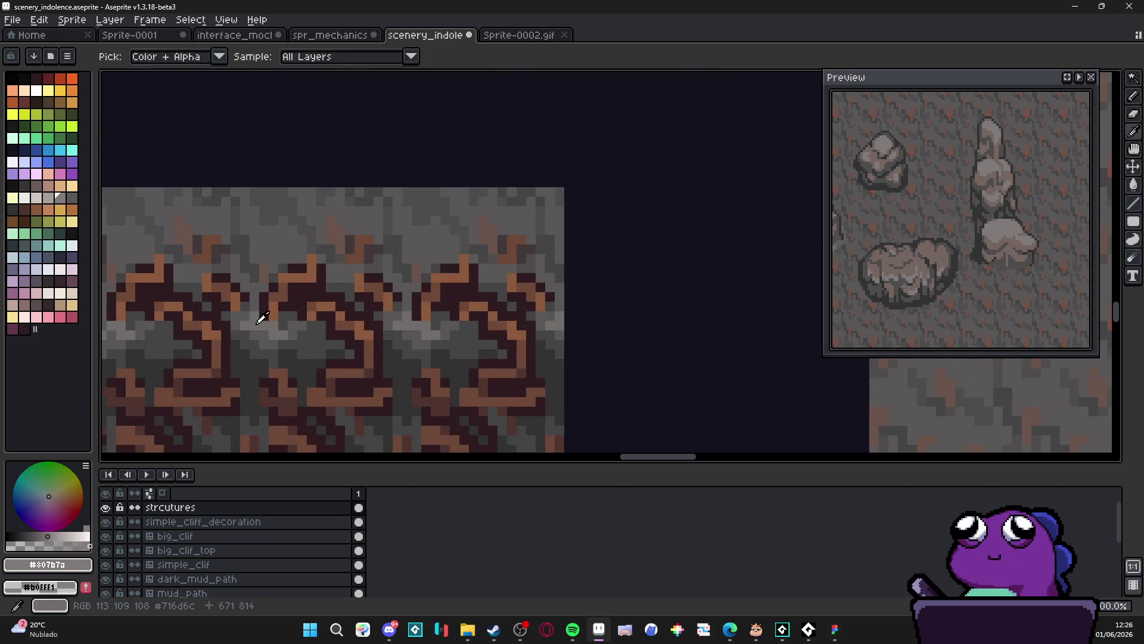
pyautogui.keyDown('alt'); pyautogui.click(256, 320); pyautogui.keyUp('alt')
pyautogui.scroll(-2, 255, 320)
pyautogui.scroll(2, 692, 155)
pyautogui.scroll(-2, 691, 155)
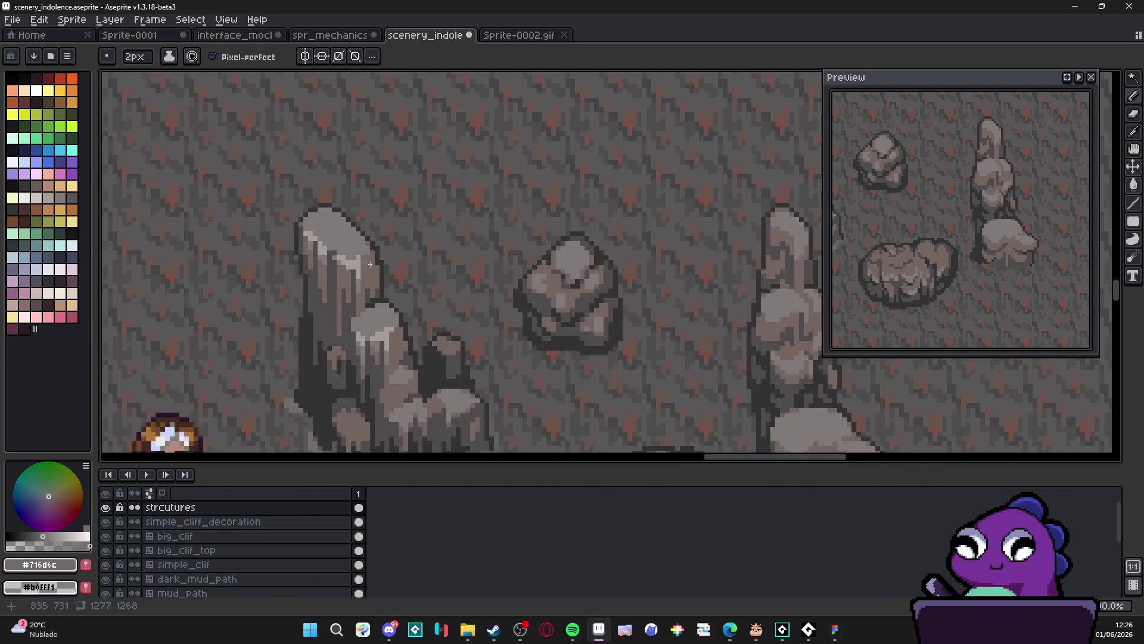
pyautogui.keyDown('alt'); pyautogui.click(597, 264); pyautogui.keyUp('alt')
pyautogui.scroll(4, 597, 264)
pyautogui.scroll(-1, 598, 265)
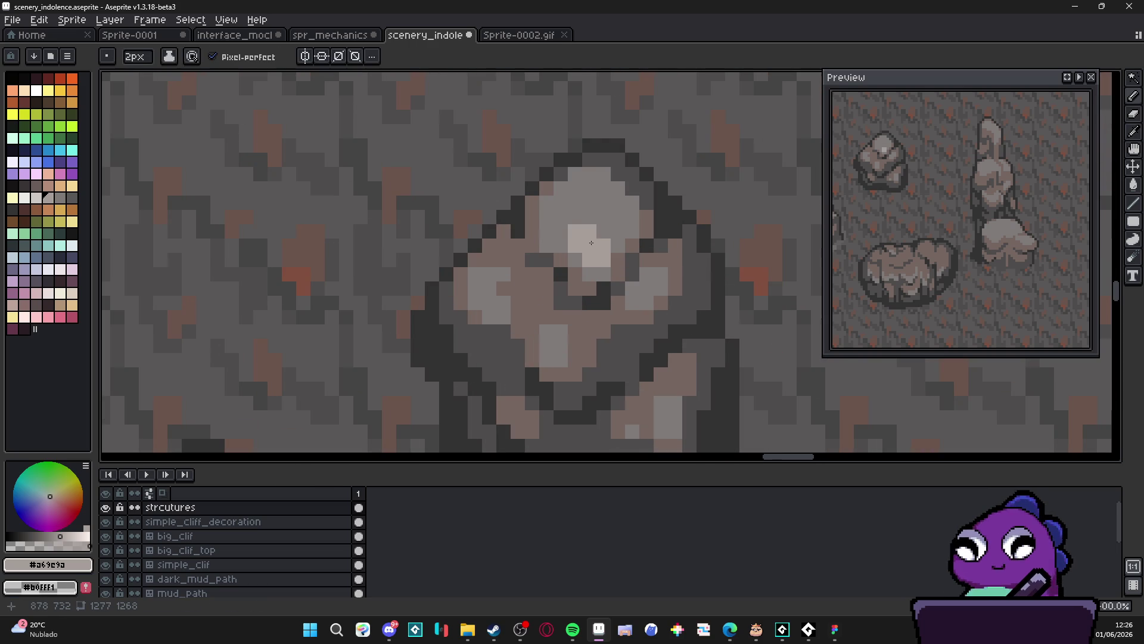
pyautogui.scroll(-2, 590, 265)
pyautogui.press('-')
pyautogui.scroll(2, 581, 266)
pyautogui.scroll(-4, 589, 272)
pyautogui.scroll(-1, 638, 323)
pyautogui.scroll(1, 635, 322)
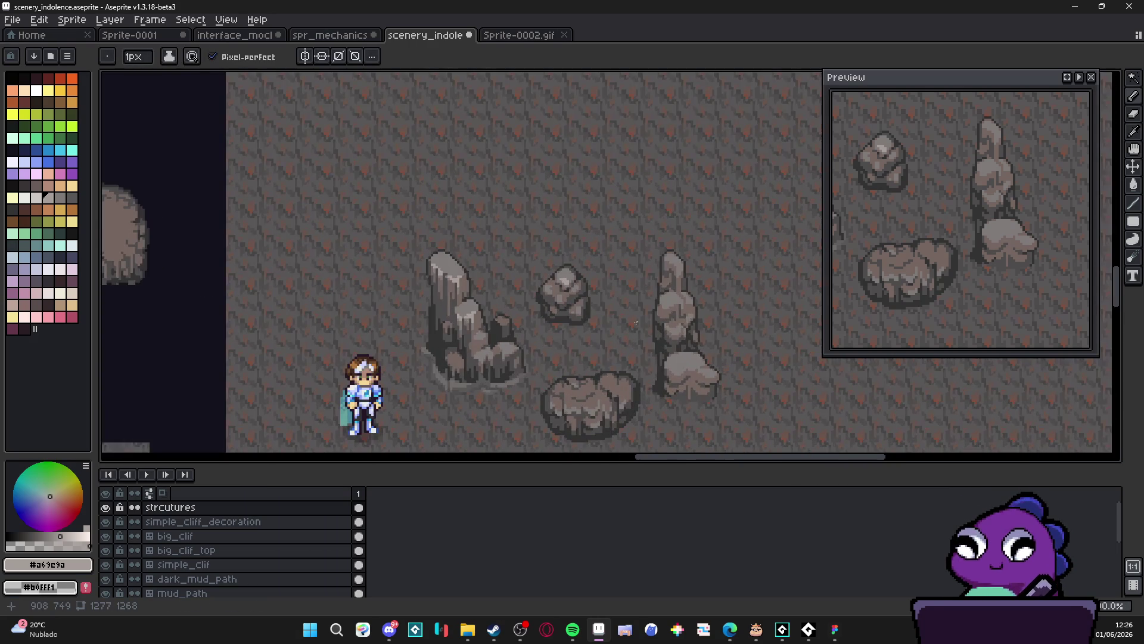
# Recentre the scene, save the file, and pick the light grey from the rock
pyautogui.moveTo(636, 322); pyautogui.dragTo(584, 269)
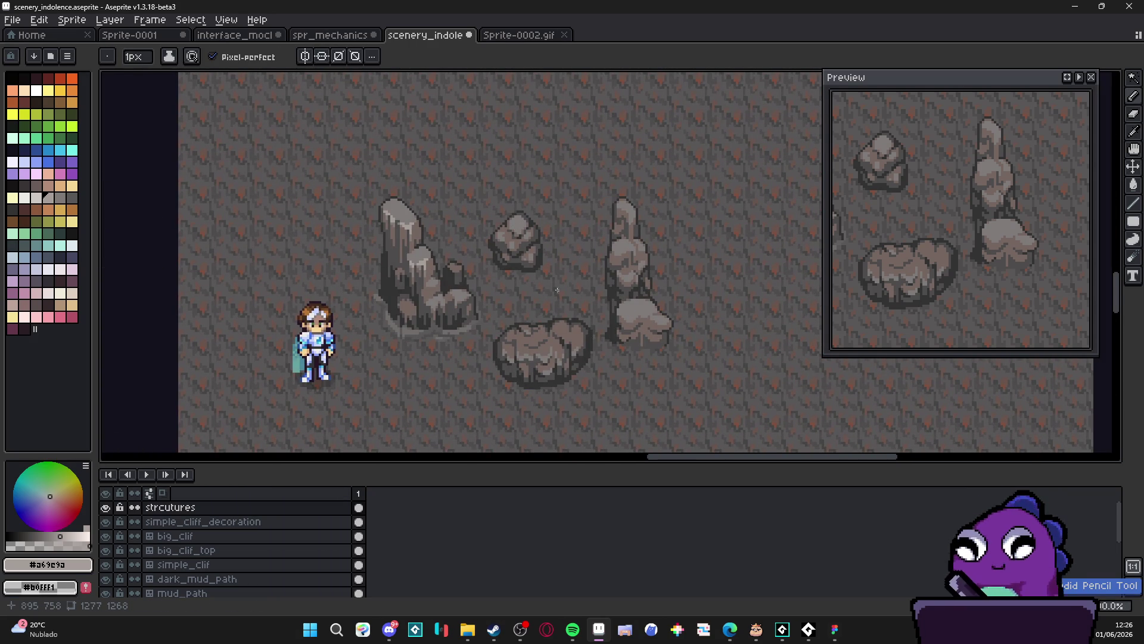
pyautogui.scroll(3, 558, 290)
pyautogui.scroll(-1, 524, 289)
pyautogui.scroll(-1, 518, 289)
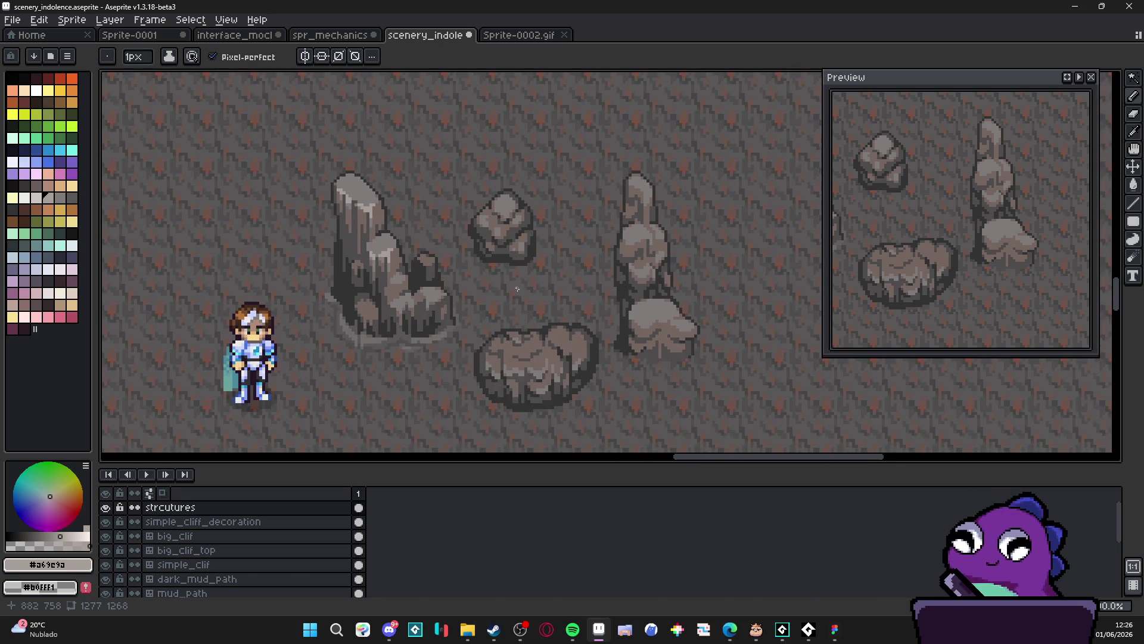
pyautogui.scroll(-1, 517, 288)
pyautogui.hotkey('ctrl', 's')
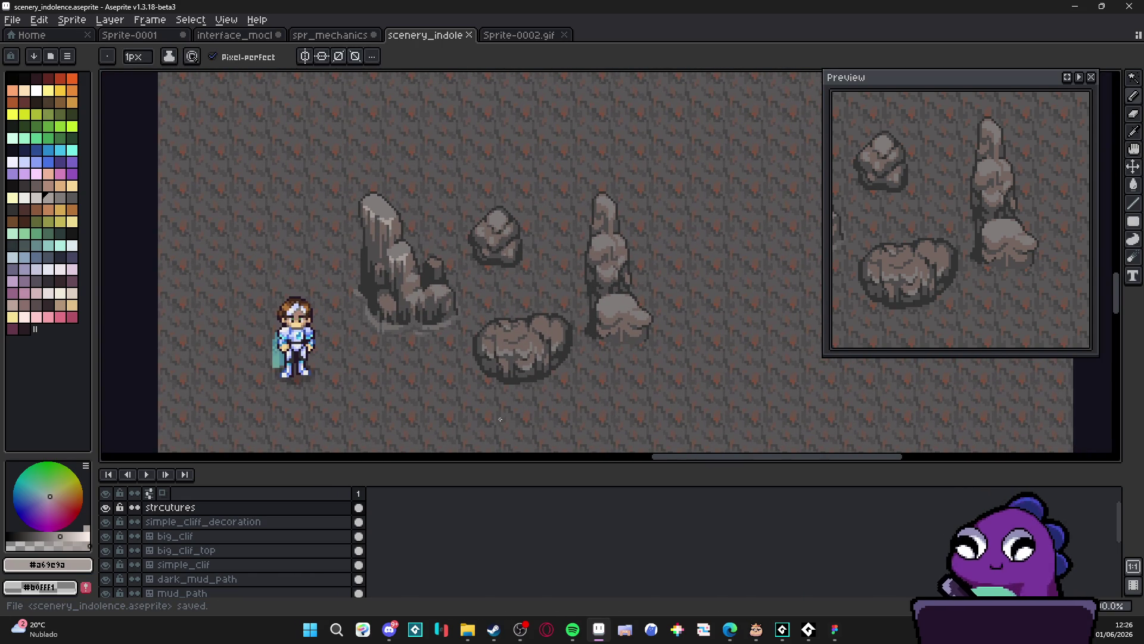
pyautogui.scroll(1, 497, 332)
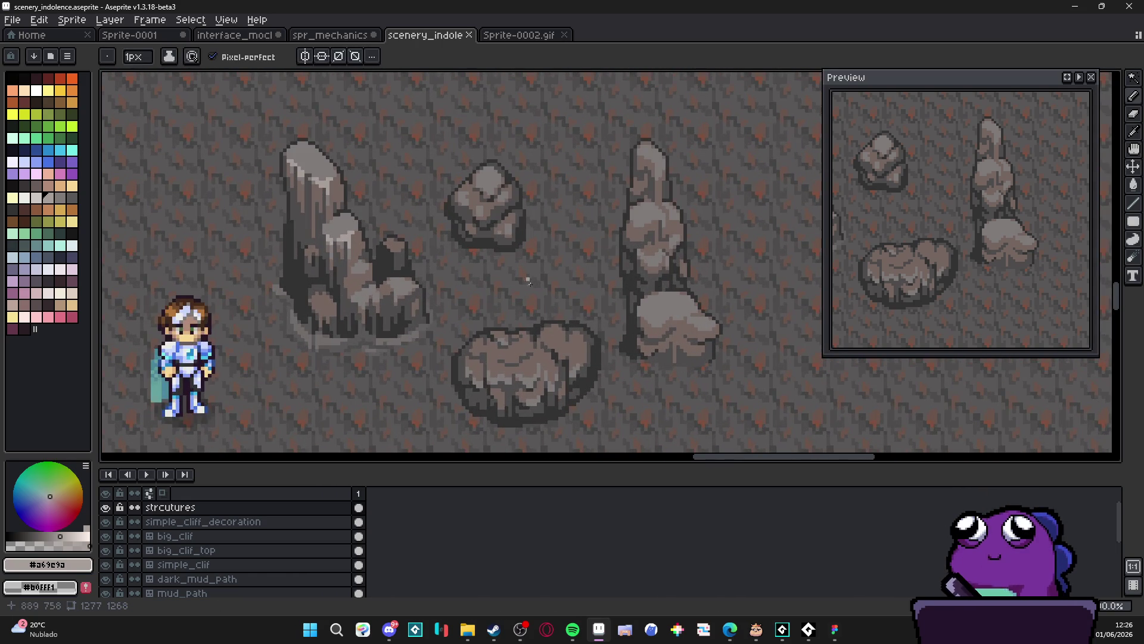
pyautogui.scroll(2, 495, 244)
pyautogui.keyDown('alt'); pyautogui.click(500, 402); pyautogui.keyUp('alt')
# Paint a #807b7a highlight stroke and dabs across the boulder's top and left side
pyautogui.scroll(-2, 484, 375)
pyautogui.scroll(3, 472, 365)
pyautogui.keyDown('alt'); pyautogui.scroll(1, 472, 365); pyautogui.keyUp('alt')
pyautogui.moveTo(448, 354); pyautogui.dragTo(481, 359)
pyautogui.click(490, 355)
pyautogui.click(473, 367)
pyautogui.click(492, 340)
pyautogui.click(478, 340)
pyautogui.click(500, 337)
pyautogui.click(511, 346)
pyautogui.hotkey('ctrl', 'z')
pyautogui.click(512, 321)
pyautogui.click(511, 349)
pyautogui.click(462, 368)
pyautogui.click(426, 354)
pyautogui.click(411, 354)
pyautogui.click(415, 339)
pyautogui.click(416, 329)
pyautogui.click(430, 340)
# Extend the highlight over the boulder's right lobe and down its face, then return to a 1-pixel brush
pyautogui.scroll(-3, 429, 343)
pyautogui.scroll(3, 505, 330)
pyautogui.click(498, 337)
pyautogui.click(498, 310)
pyautogui.hotkey('ctrl', 'z')
pyautogui.click(498, 311)
pyautogui.click(489, 325)
pyautogui.hotkey('ctrl', 'z')
pyautogui.click(493, 334)
pyautogui.click(483, 318)
pyautogui.moveTo(507, 319); pyautogui.dragTo(522, 329)
pyautogui.click(511, 310)
pyautogui.click(522, 335)
pyautogui.click(521, 345)
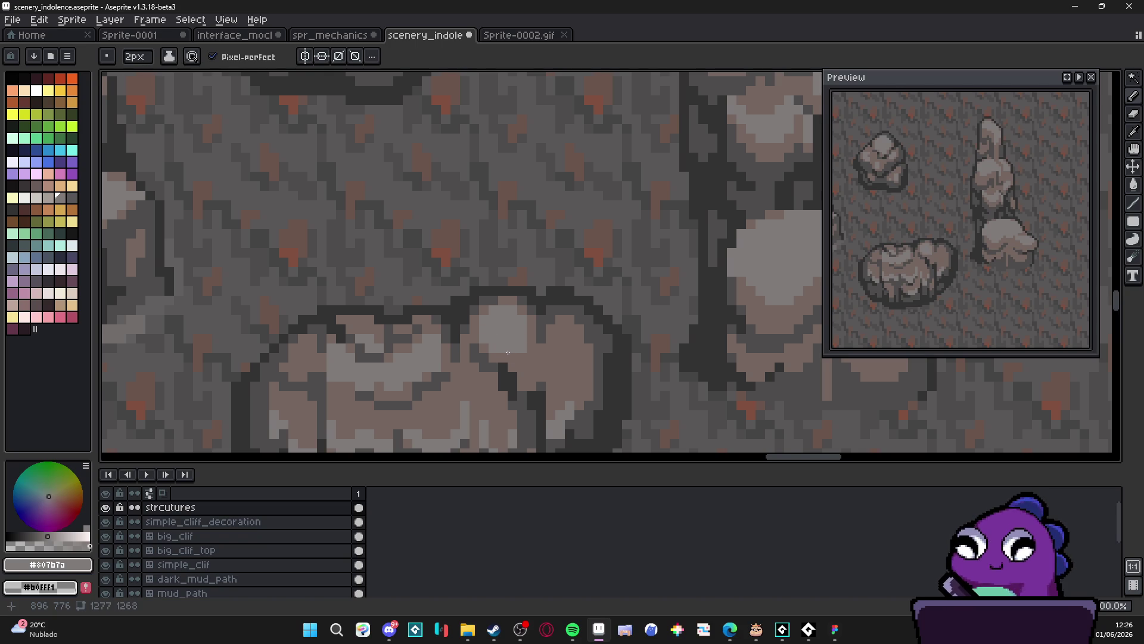
pyautogui.click(527, 353)
pyautogui.moveTo(527, 354)
pyautogui.mouseDown()
pyautogui.moveTo(532, 329)
pyautogui.moveTo(558, 339)
pyautogui.moveTo(569, 326)
pyautogui.moveTo(575, 357)
pyautogui.moveTo(563, 370)
pyautogui.moveTo(525, 368)
pyautogui.moveTo(581, 387)
pyautogui.moveTo(590, 361)
pyautogui.moveTo(588, 386)
pyautogui.moveTo(551, 396)
pyautogui.moveTo(558, 412)
pyautogui.mouseUp()
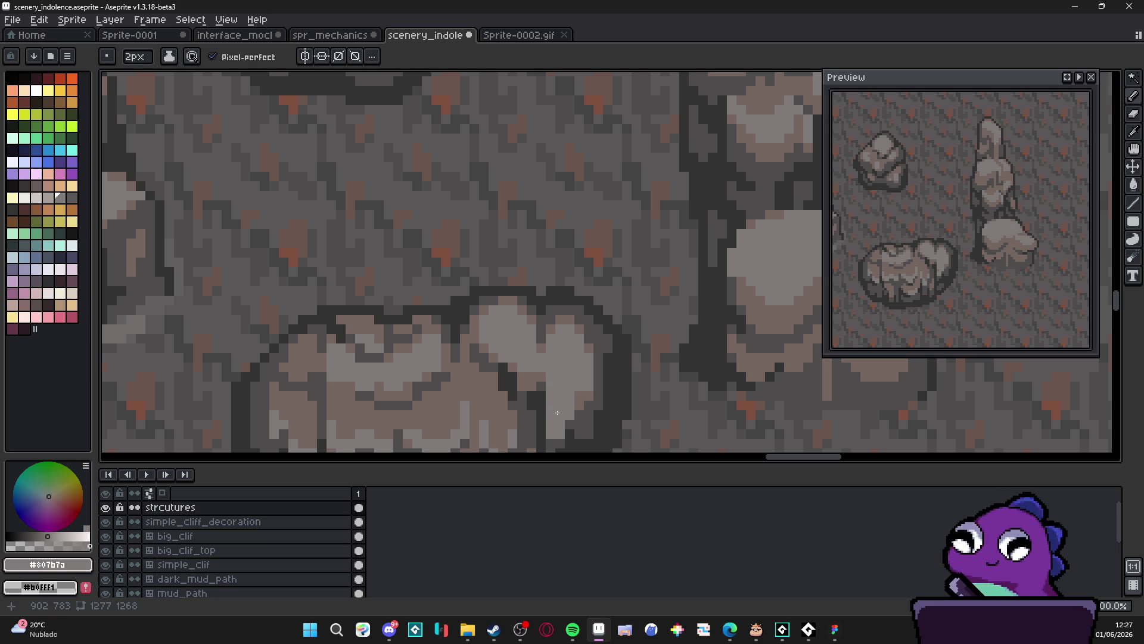
pyautogui.press('-')
pyautogui.scroll(-4, 559, 385)
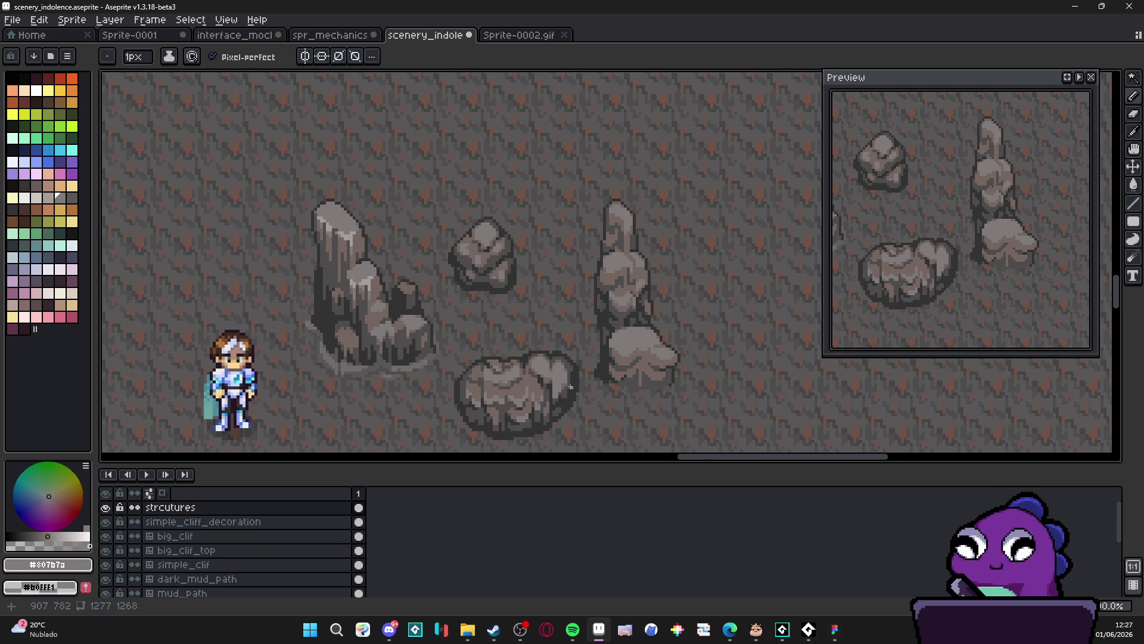
# Inspect the boulder up close, keep a 1-pixel brush, and sample brownish grey #756661 from it
pyautogui.scroll(-2, 591, 394)
pyautogui.scroll(3, 579, 395)
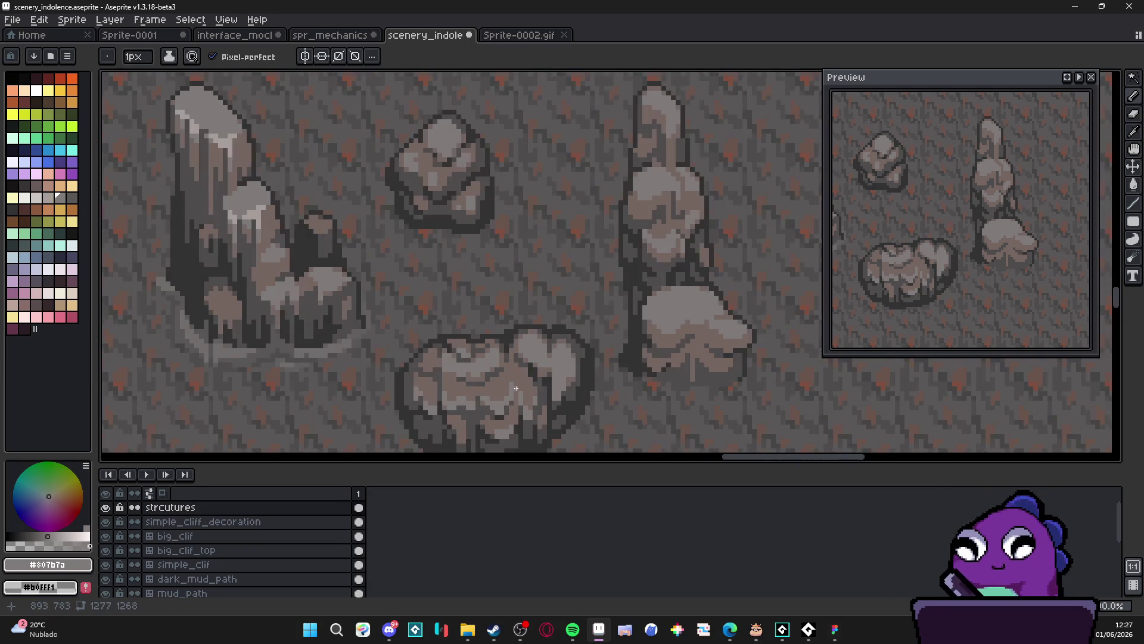
pyautogui.press('+')
pyautogui.press('-')
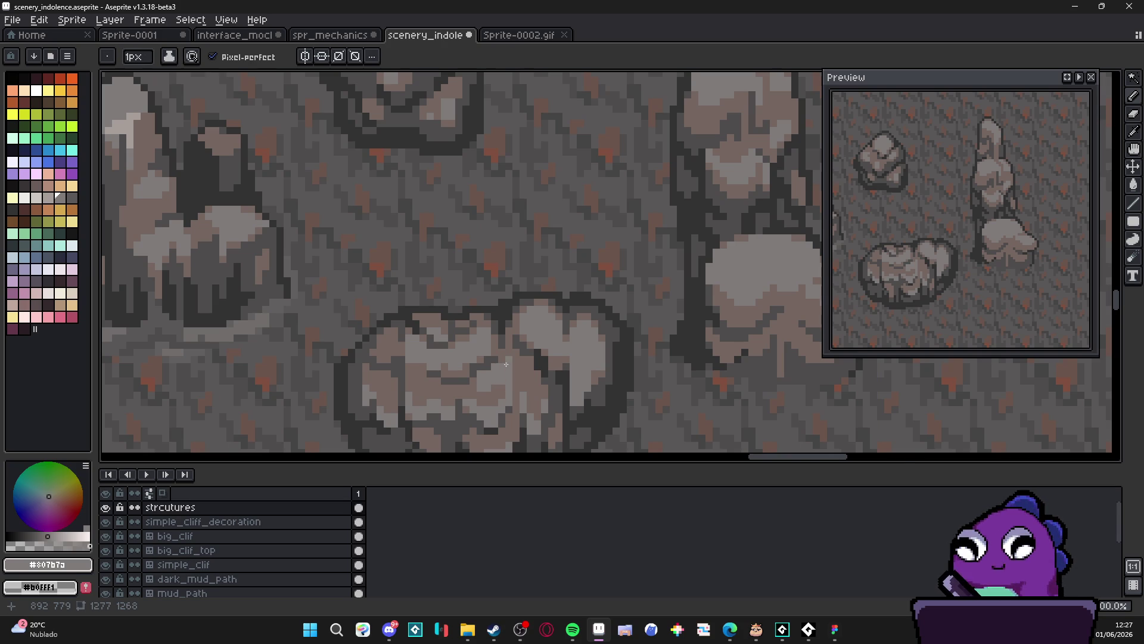
pyautogui.scroll(-3, 506, 360)
pyautogui.scroll(-1, 531, 403)
pyautogui.scroll(1, 536, 402)
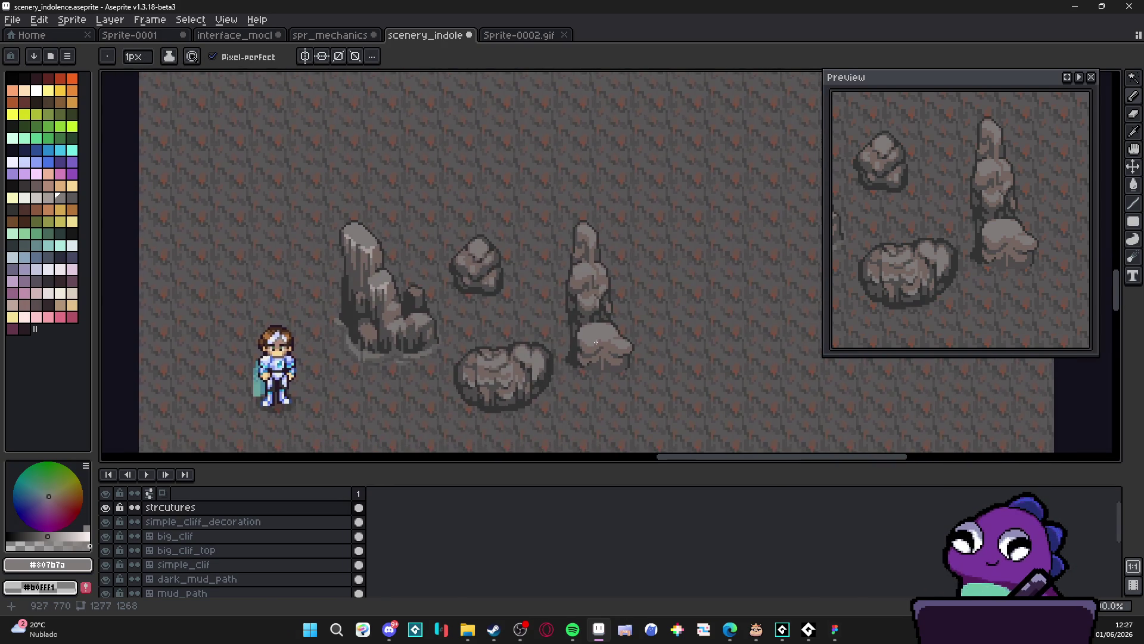
pyautogui.scroll(-1, 595, 343)
pyautogui.scroll(1, 517, 354)
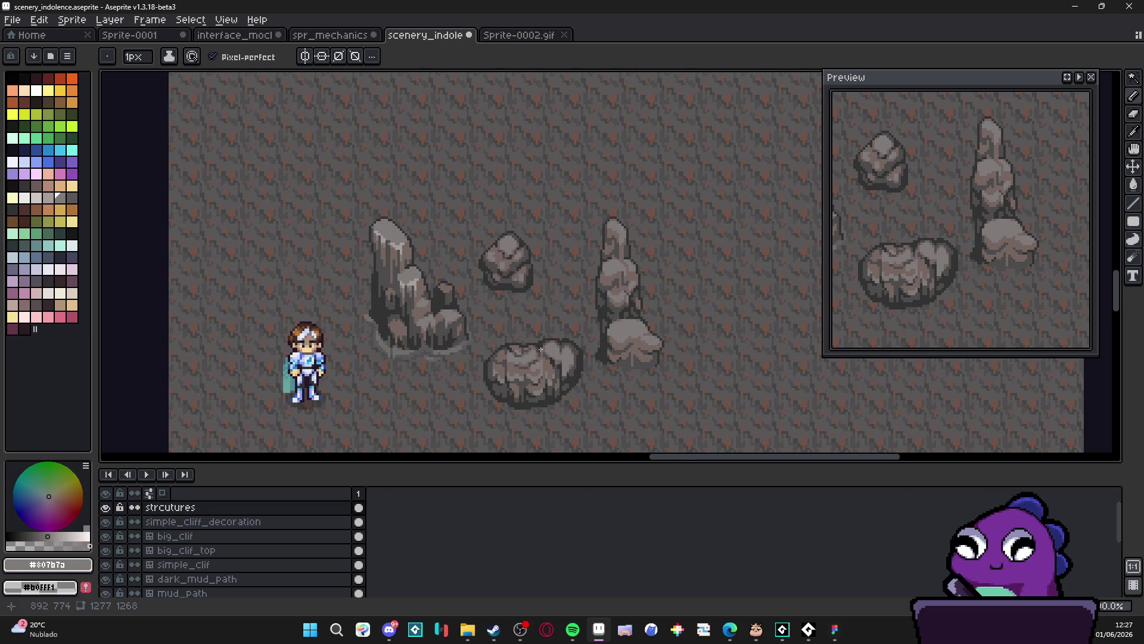
pyautogui.scroll(2, 477, 340)
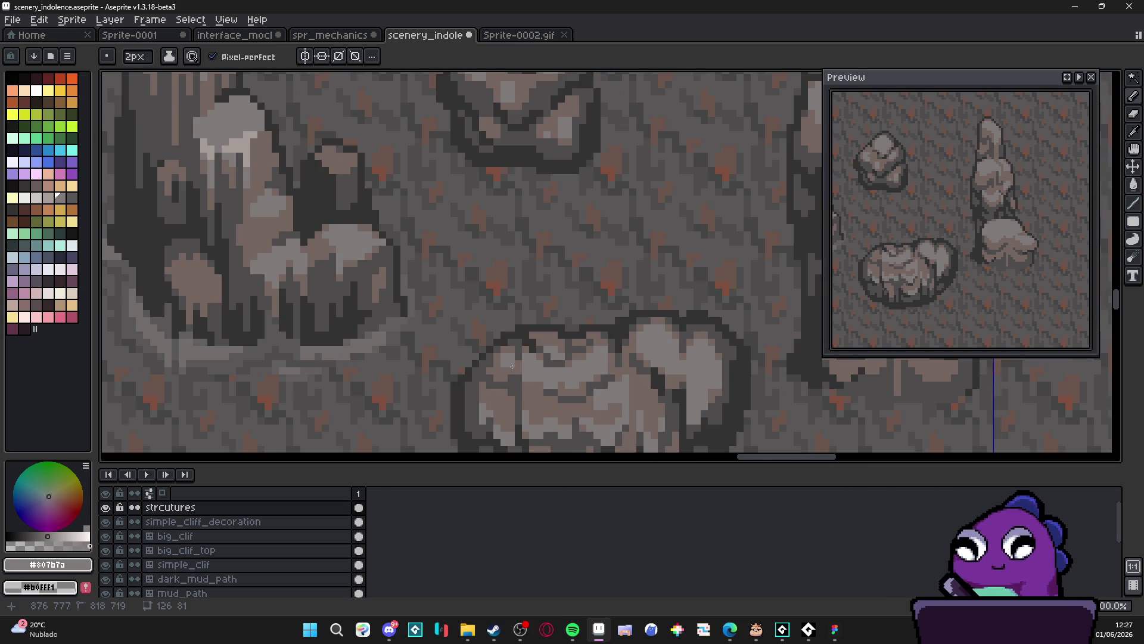
pyautogui.scroll(-1, 514, 377)
pyautogui.scroll(-1, 513, 377)
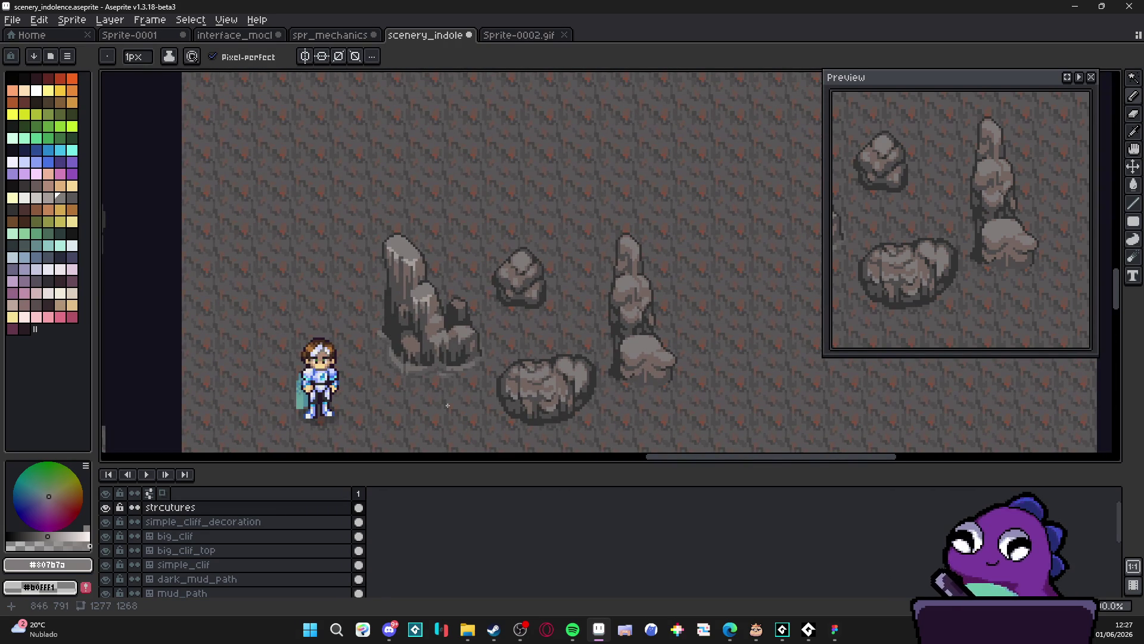
pyautogui.scroll(1, 507, 382)
pyautogui.scroll(-1, 602, 338)
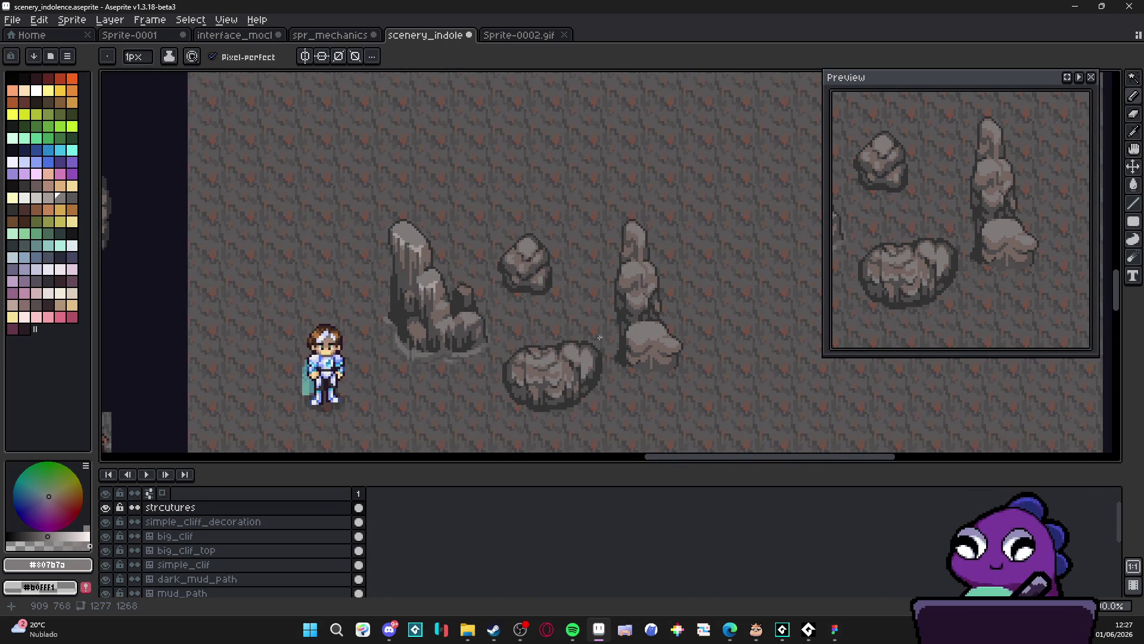
pyautogui.scroll(4, 608, 340)
pyautogui.scroll(-1, 596, 346)
pyautogui.scroll(-2, 638, 380)
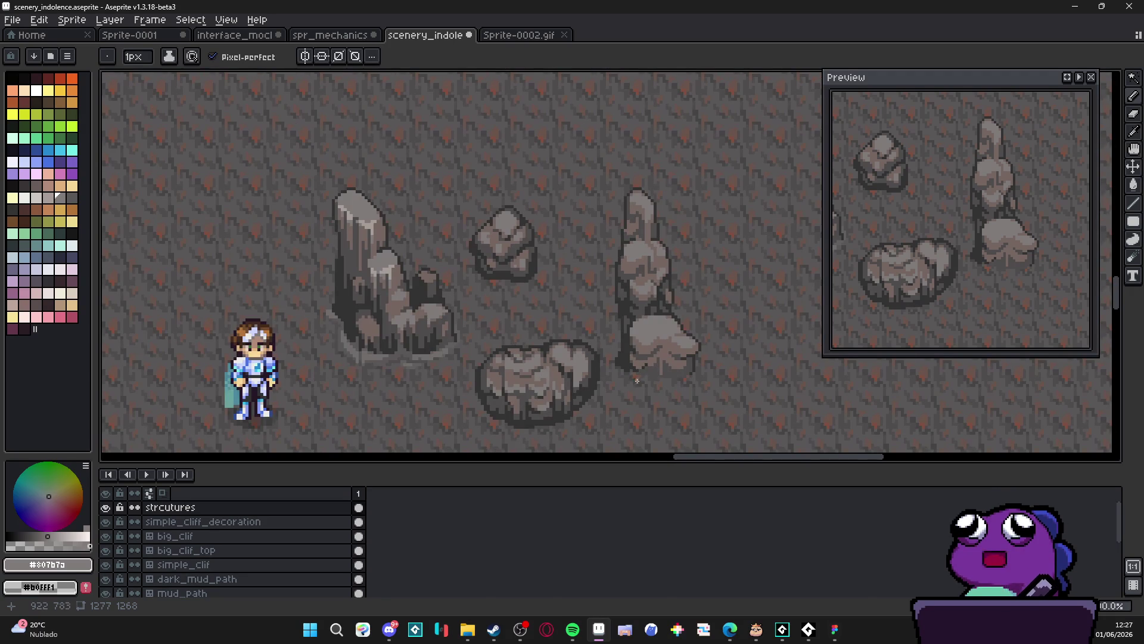
pyautogui.scroll(3, 573, 325)
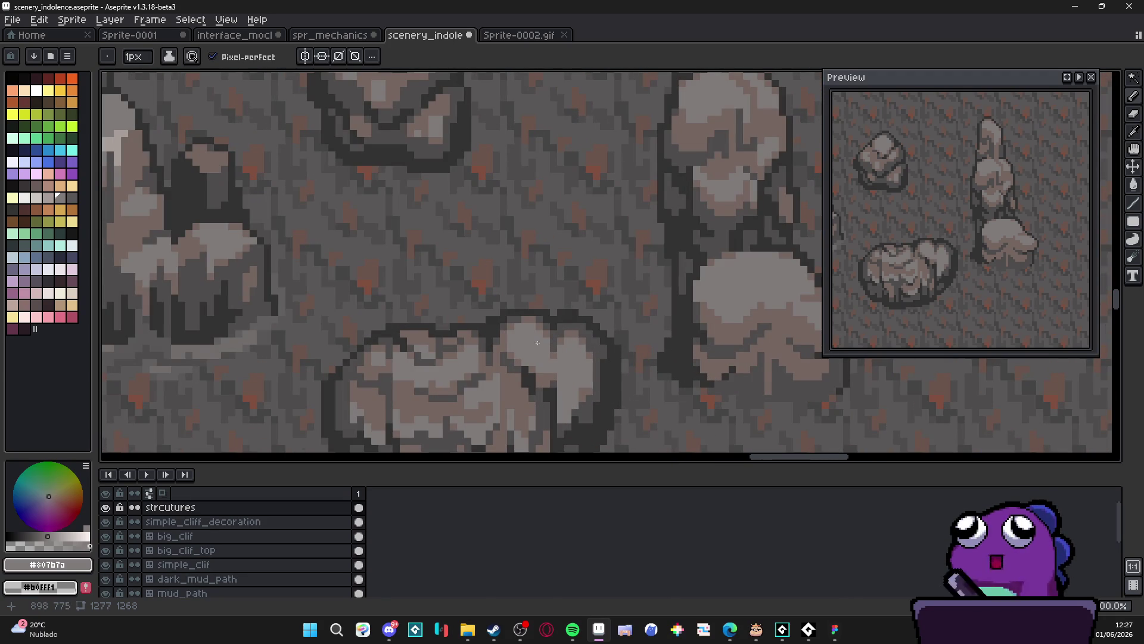
pyautogui.scroll(-3, 535, 317)
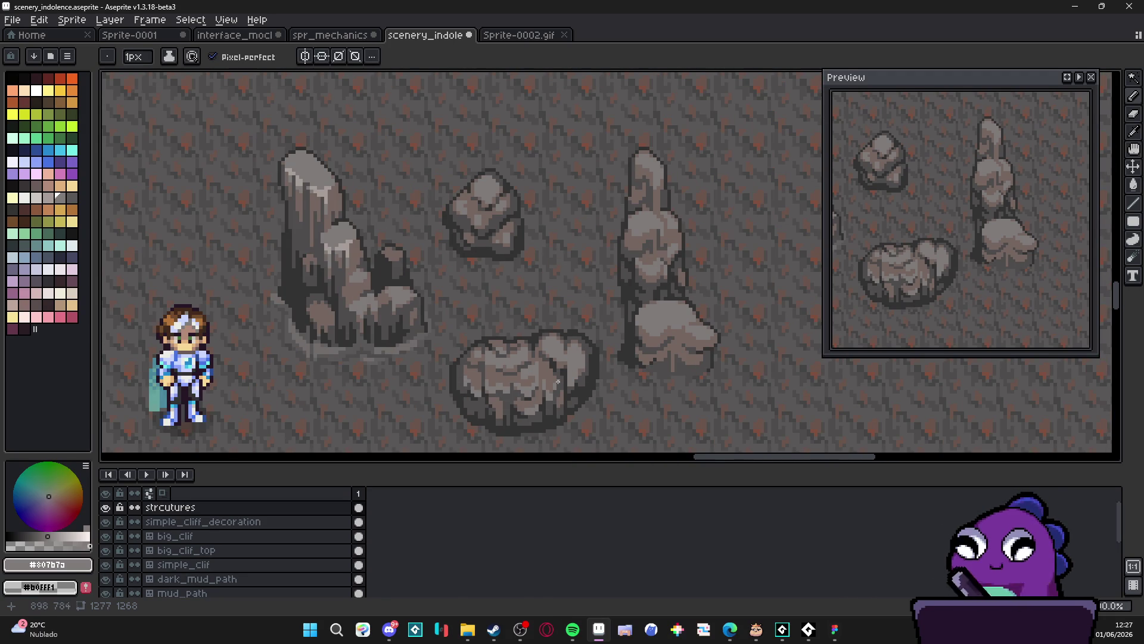
pyautogui.scroll(3, 582, 354)
pyautogui.keyDown('alt'); pyautogui.click(590, 345); pyautogui.keyUp('alt')
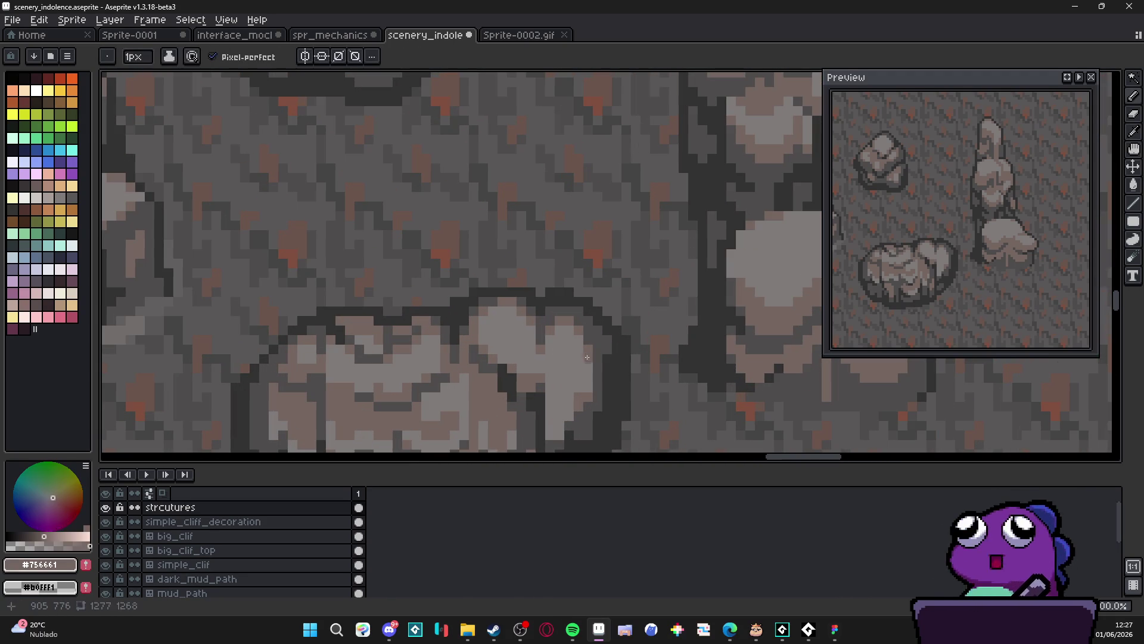
# Paint darker #756661 strokes and dots over the boulder's pale highlight
pyautogui.moveTo(577, 382)
pyautogui.mouseDown()
pyautogui.moveTo(572, 337)
pyautogui.moveTo(559, 333)
pyautogui.moveTo(573, 411)
pyautogui.moveTo(569, 399)
pyautogui.mouseUp()
pyautogui.click(552, 339)
pyautogui.moveTo(548, 349); pyautogui.dragTo(560, 360)
pyautogui.scroll(-4, 606, 389)
pyautogui.scroll(4, 593, 384)
# Draw a near-black #4f4d4d crack down the boulder's right side
pyautogui.keyDown('alt'); pyautogui.click(590, 388); pyautogui.keyUp('alt')
pyautogui.moveTo(588, 383); pyautogui.dragTo(587, 343)
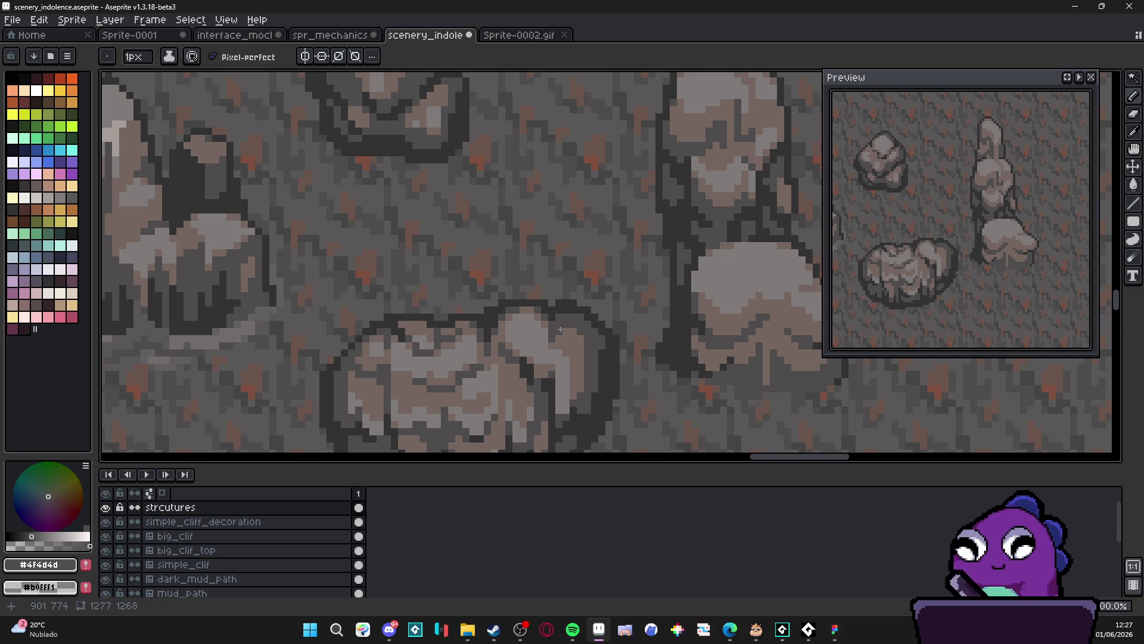
pyautogui.scroll(-3, 611, 375)
pyautogui.scroll(3, 578, 372)
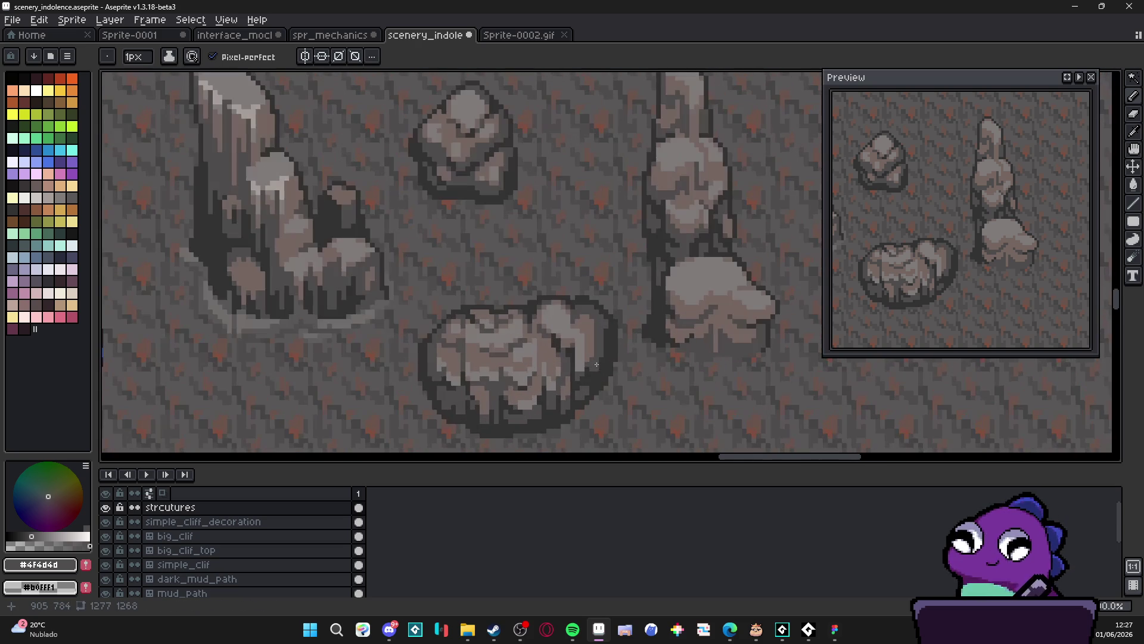
# Switch the paint colour to light grey #807b7a and adjust the brush size
pyautogui.keyDown('alt'); pyautogui.click(595, 340); pyautogui.keyUp('alt')
pyautogui.scroll(-2, 615, 338)
pyautogui.scroll(3, 615, 338)
pyautogui.press('+')
pyautogui.press('+')
pyautogui.press('-')
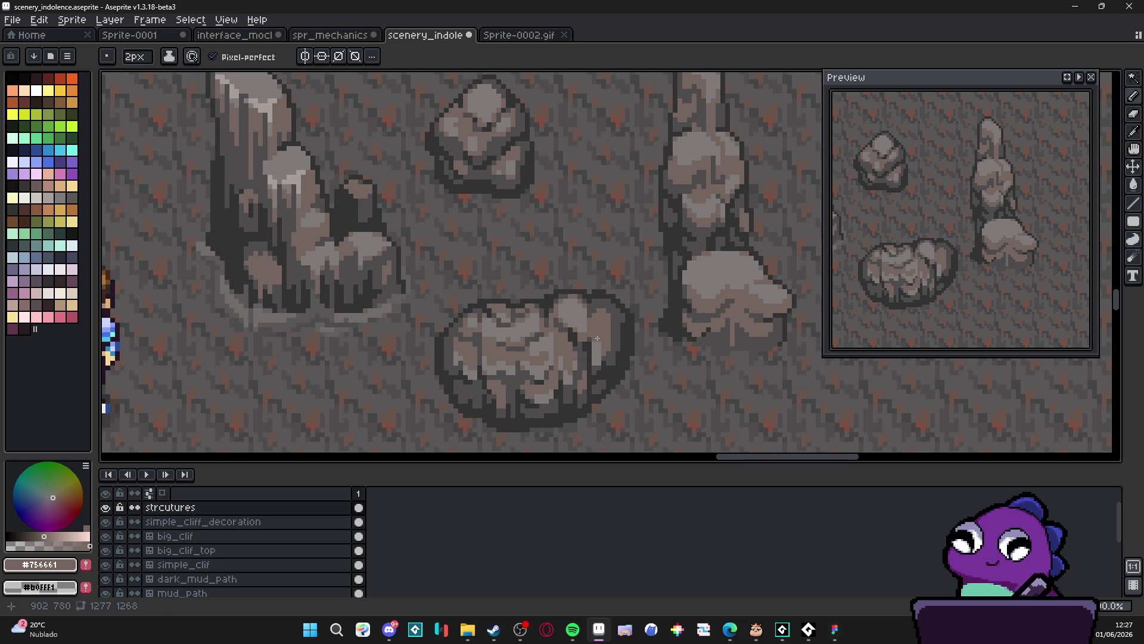
pyautogui.keyDown('alt'); pyautogui.click(590, 327); pyautogui.keyUp('alt')
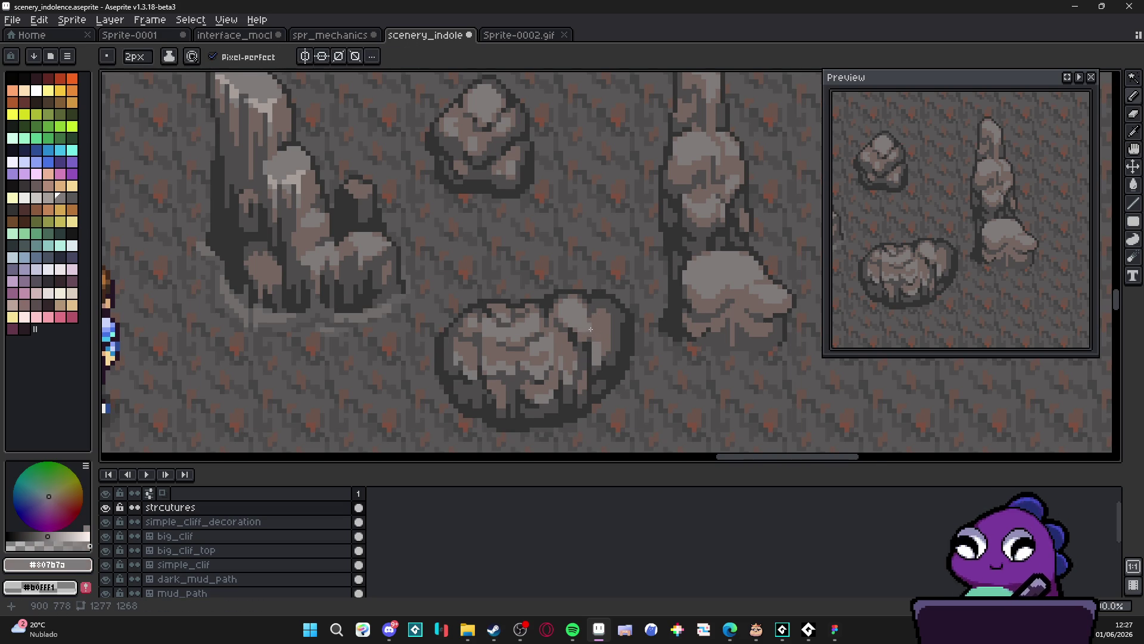
pyautogui.scroll(-4, 591, 328)
pyautogui.press('-')
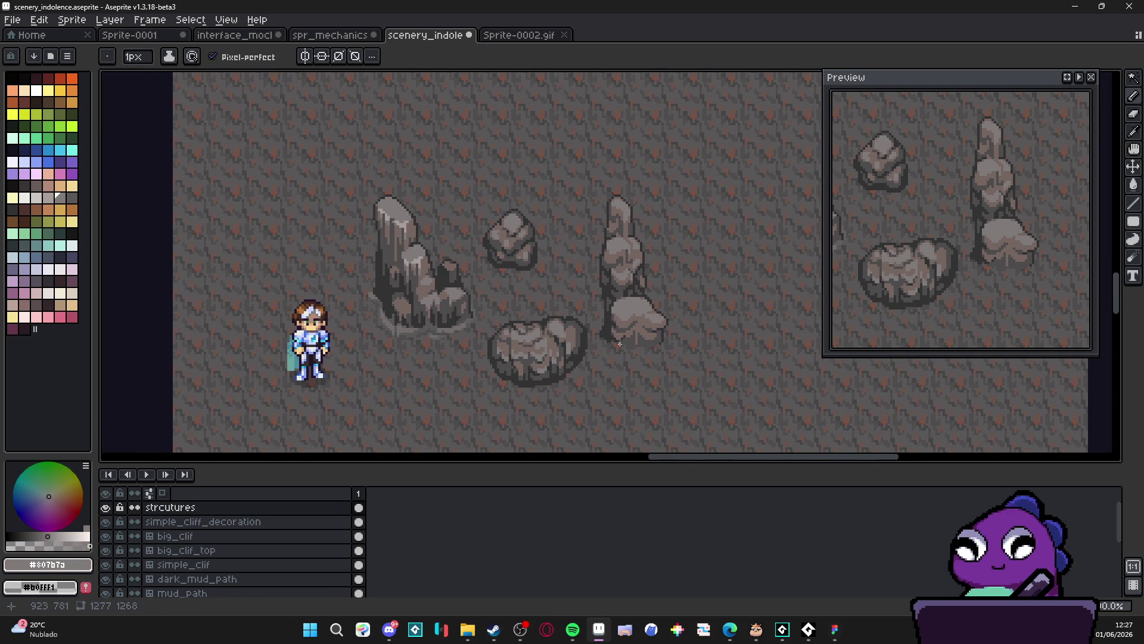
# Save scenery_indolence.aseprite, then scroll over the cave scene to review the reshaded boulders
pyautogui.hscroll(2, 686, 322)
pyautogui.hotkey('ctrl', 's')
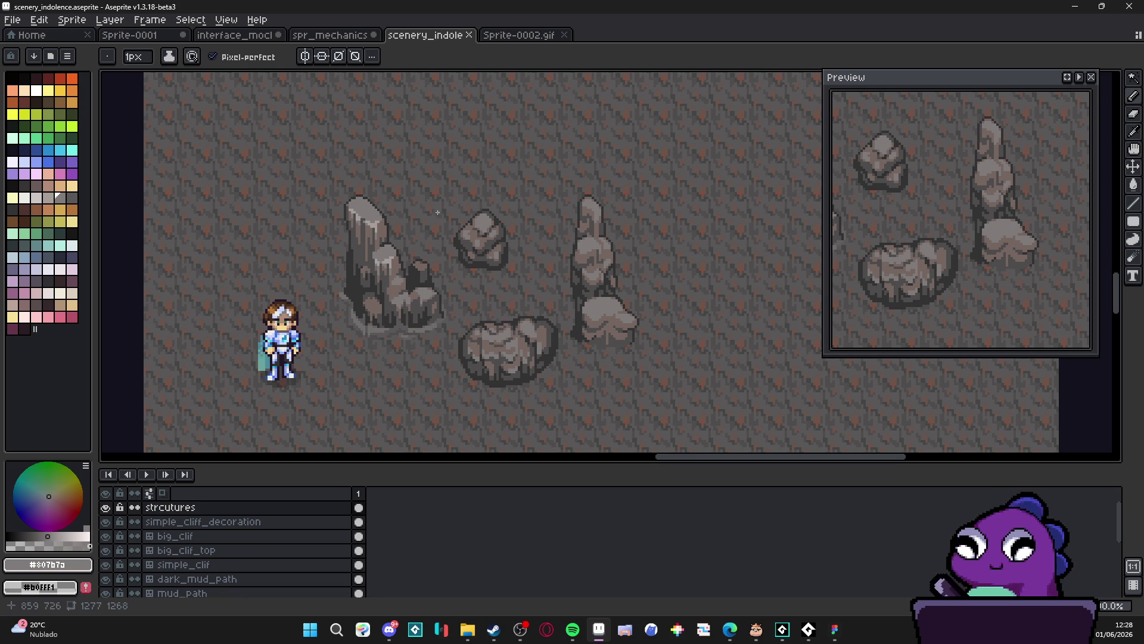
pyautogui.scroll(-3, 407, 320)
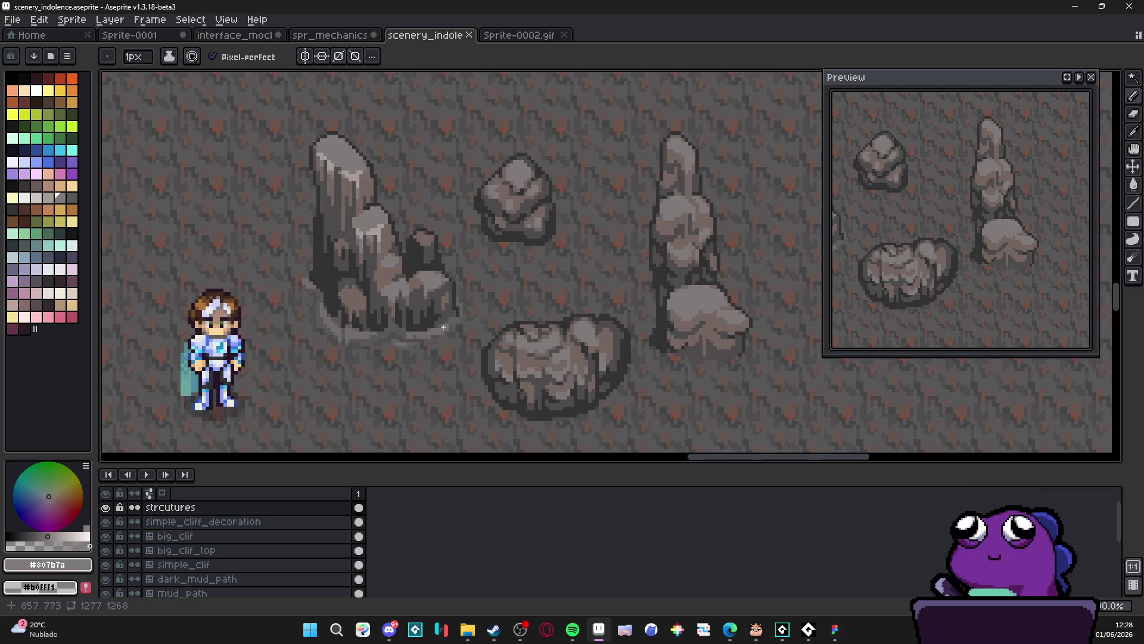
pyautogui.scroll(3, 464, 307)
pyautogui.scroll(-1, 463, 307)
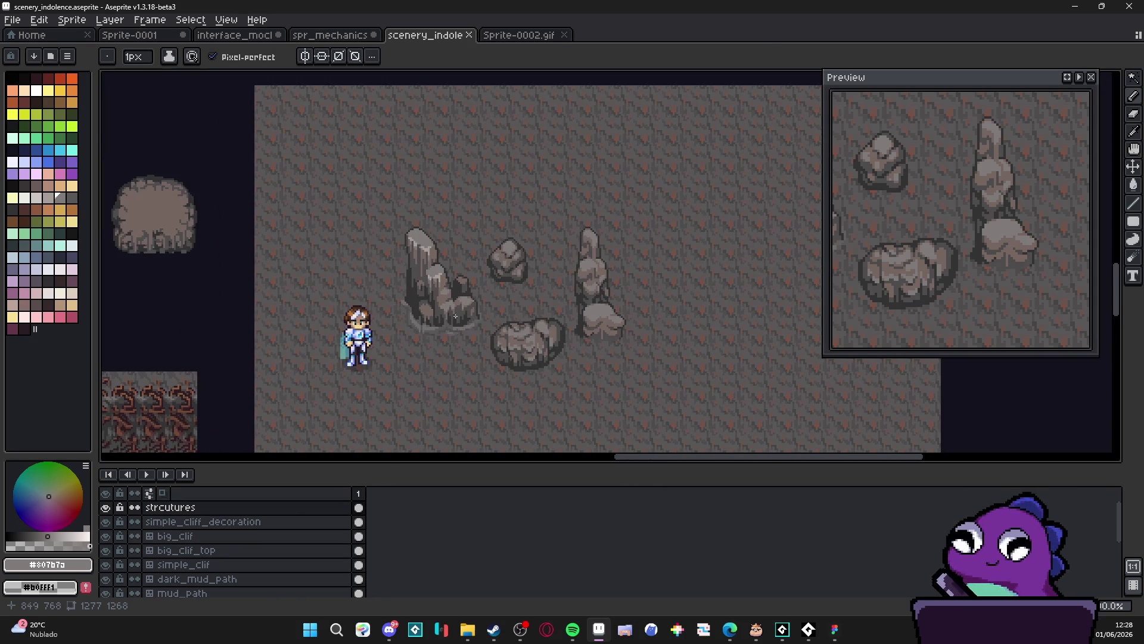
pyautogui.scroll(1, 338, 323)
pyautogui.scroll(-1, 337, 324)
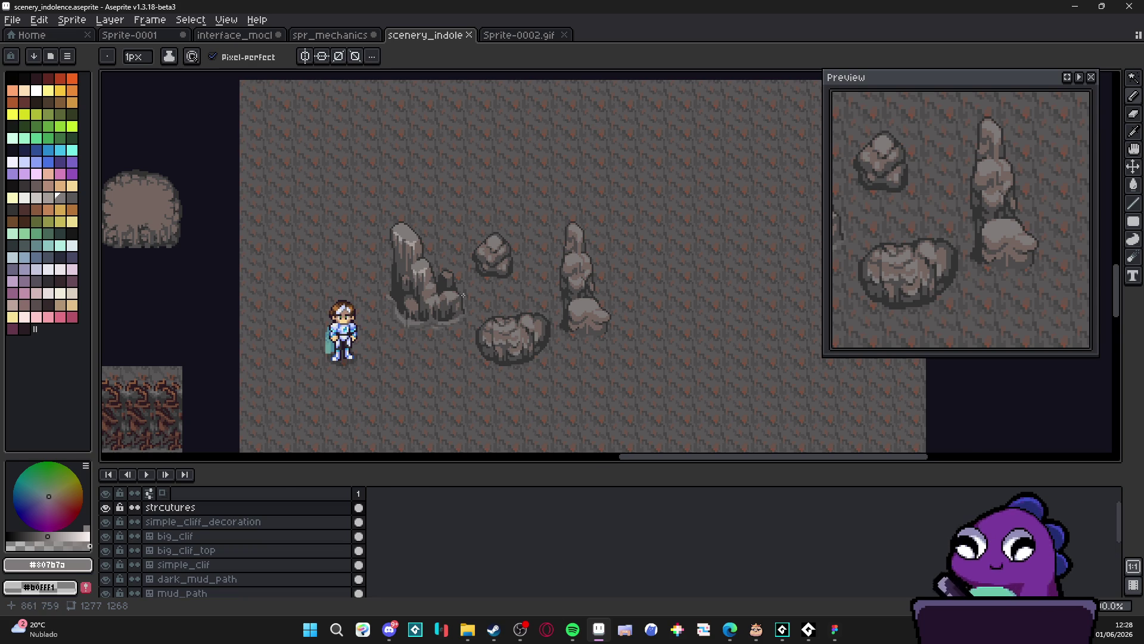
pyautogui.scroll(-2, 466, 291)
pyautogui.scroll(2, 442, 332)
# Pan across the cave scene, save the file again, and switch to the Edge browser
pyautogui.moveTo(340, 366)
pyautogui.mouseDown()
pyautogui.moveTo(419, 327)
pyautogui.moveTo(382, 361)
pyautogui.moveTo(393, 363)
pyautogui.mouseUp()
pyautogui.hotkey('ctrl', 's')
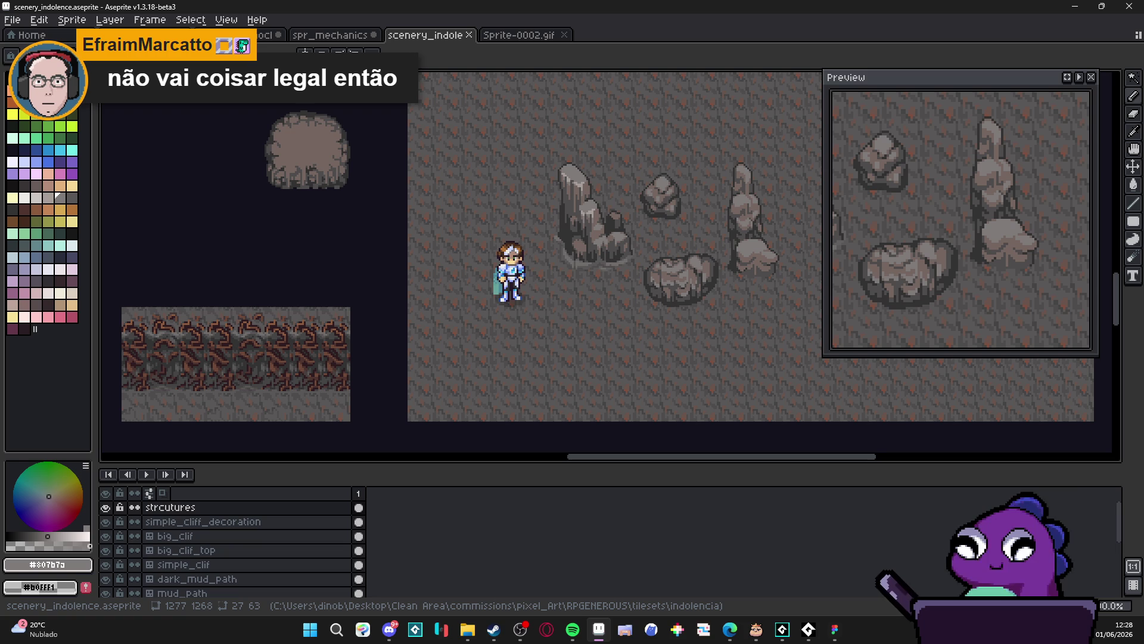
pyautogui.hotkey('alt', 'Tab')
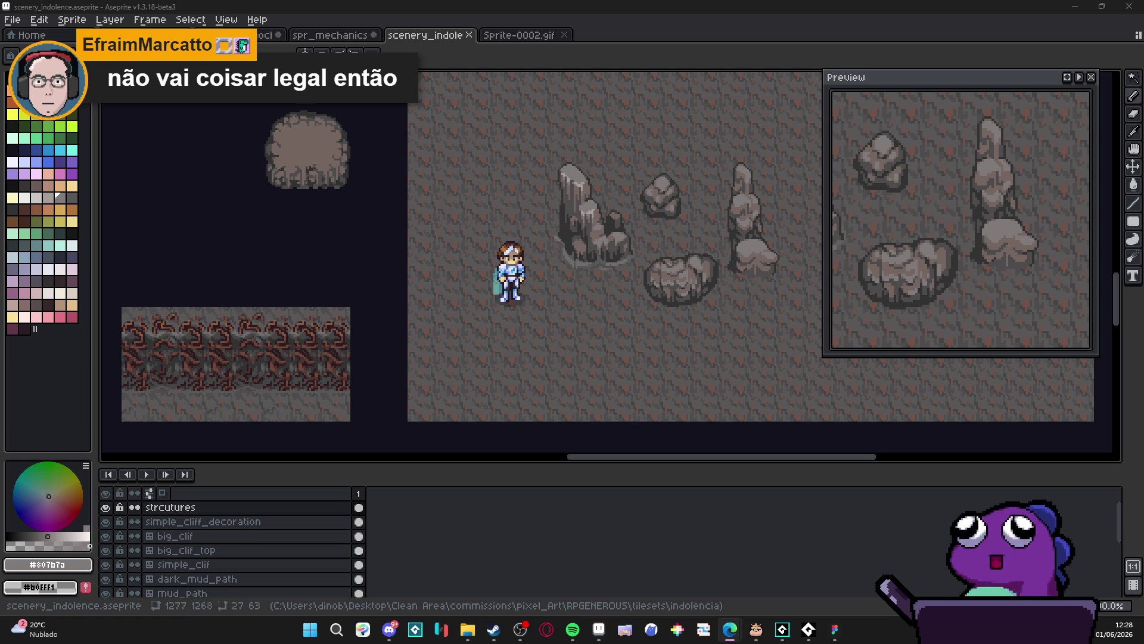